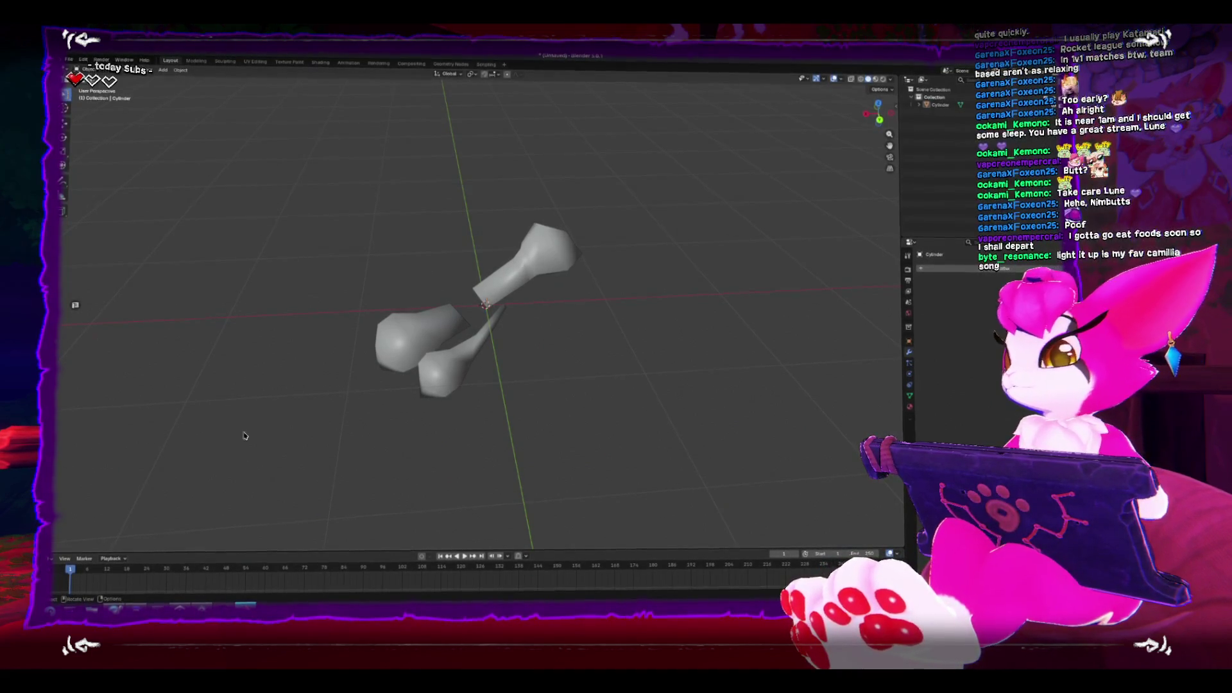
# Back in Unity's Scene view, select the pickups_BoneFragment pickup among the skeletons.
pyautogui.click(201, 606)
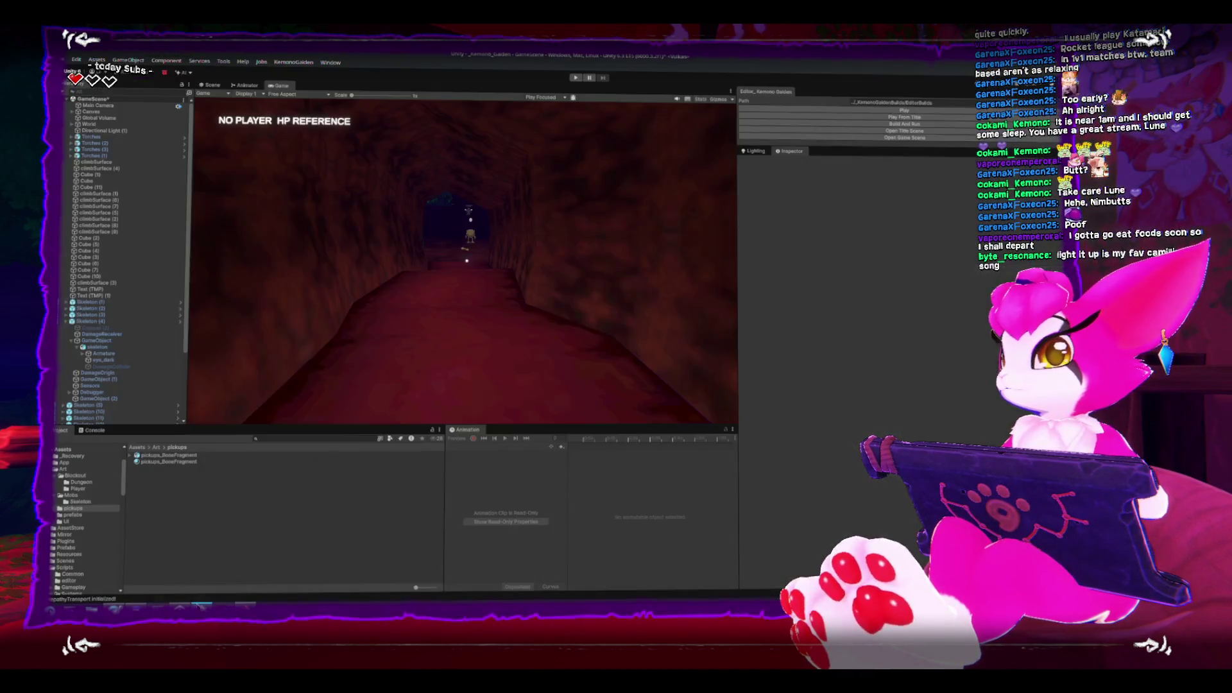
pyautogui.click(214, 87)
pyautogui.click(512, 313)
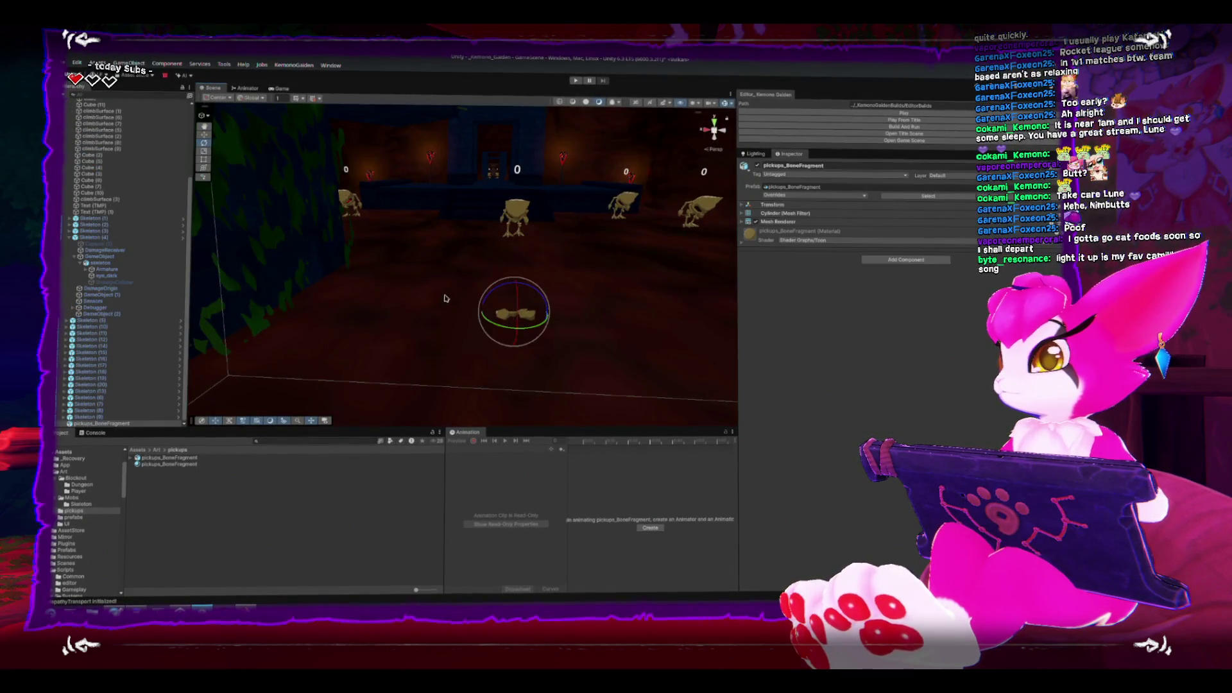
pyautogui.moveTo(447, 300)
pyautogui.mouseDown()
pyautogui.moveTo(466, 320)
pyautogui.moveTo(500, 306)
pyautogui.moveTo(550, 325)
pyautogui.moveTo(529, 305)
pyautogui.moveTo(491, 312)
pyautogui.moveTo(484, 334)
pyautogui.moveTo(302, 319)
pyautogui.moveTo(494, 330)
pyautogui.mouseUp()
pyautogui.click(449, 366)
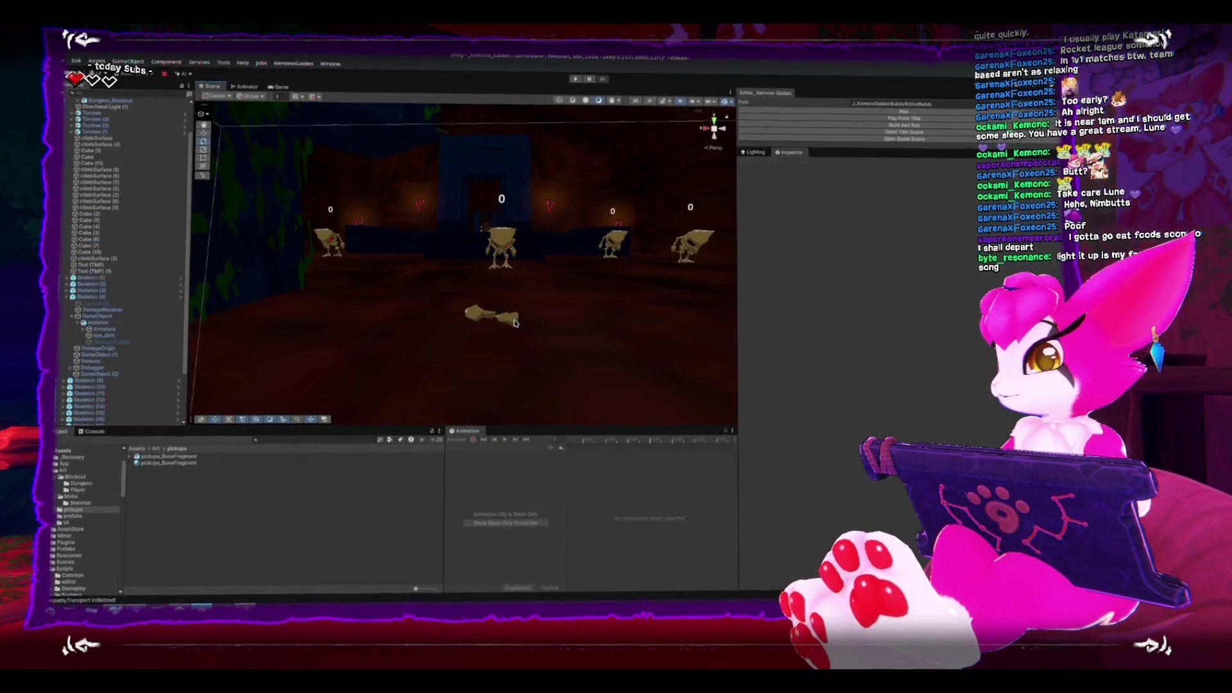
pyautogui.click(491, 315)
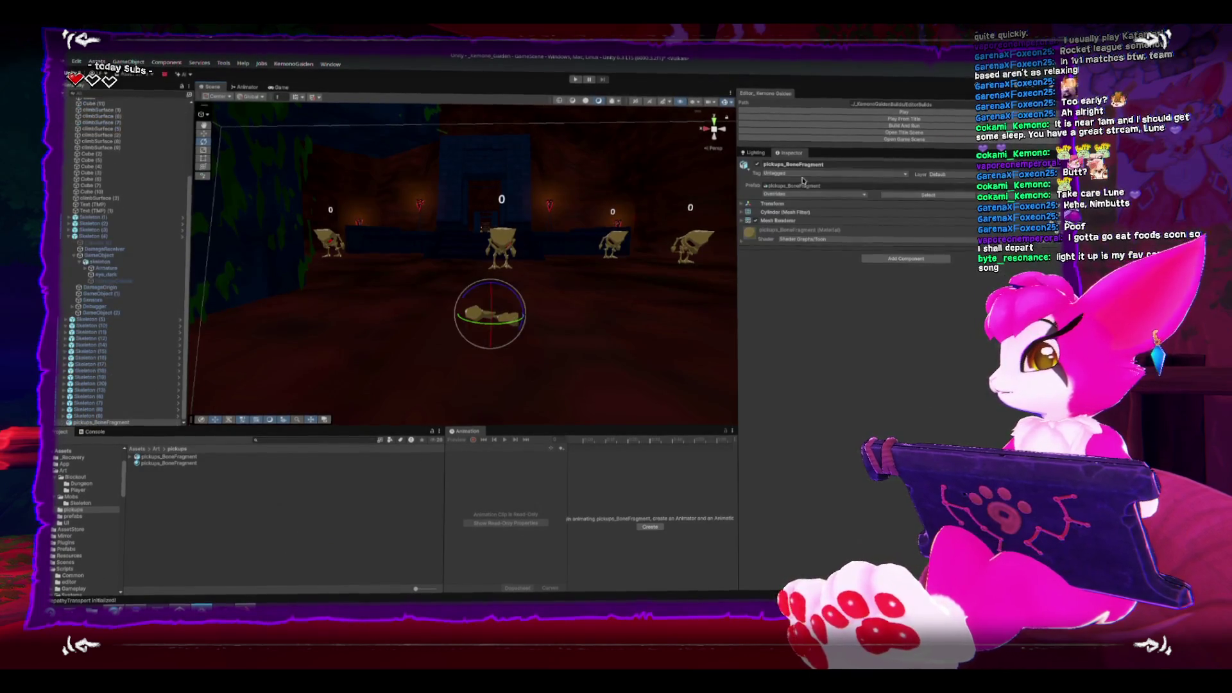
# Expand the bone fragment's Transform and zero its X rotation so it stands upright.
pyautogui.click(755, 154)
pyautogui.click(790, 155)
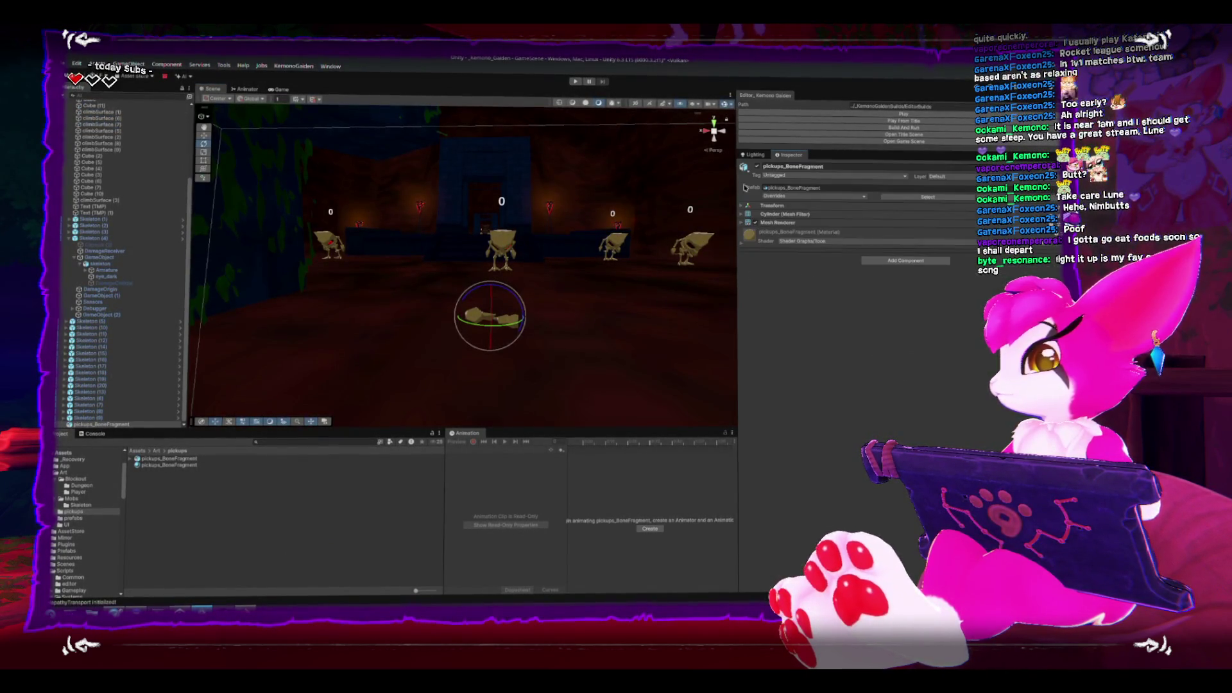
pyautogui.click(763, 206)
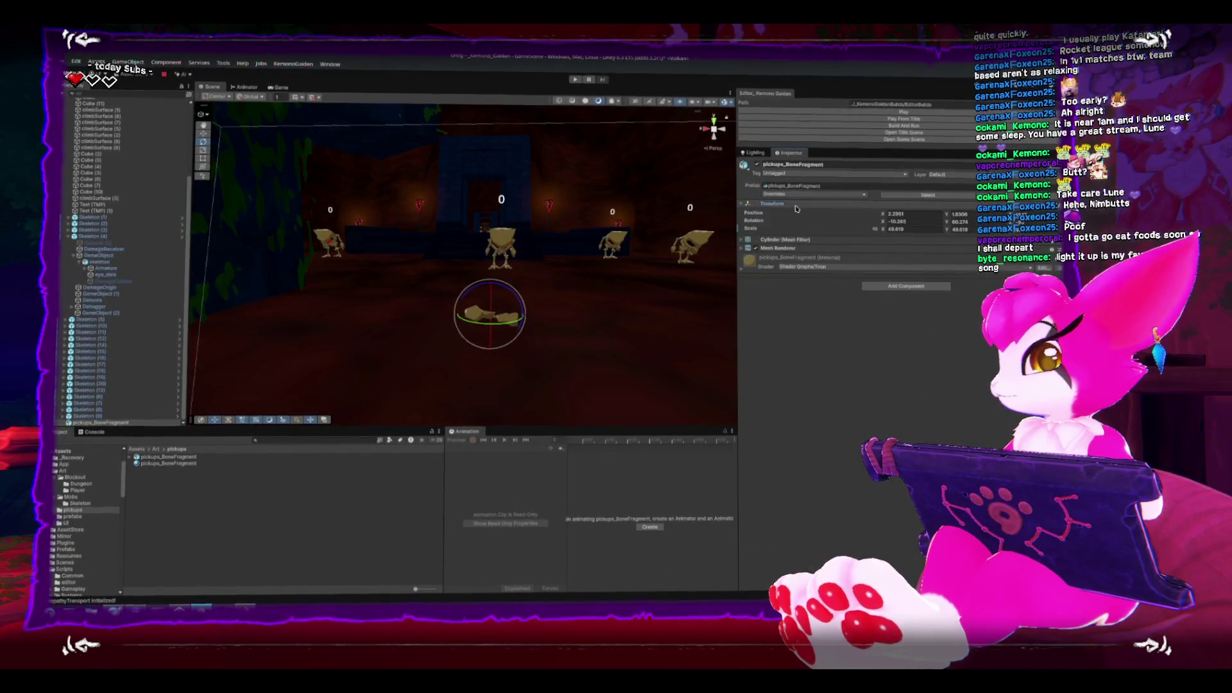
pyautogui.click(917, 222)
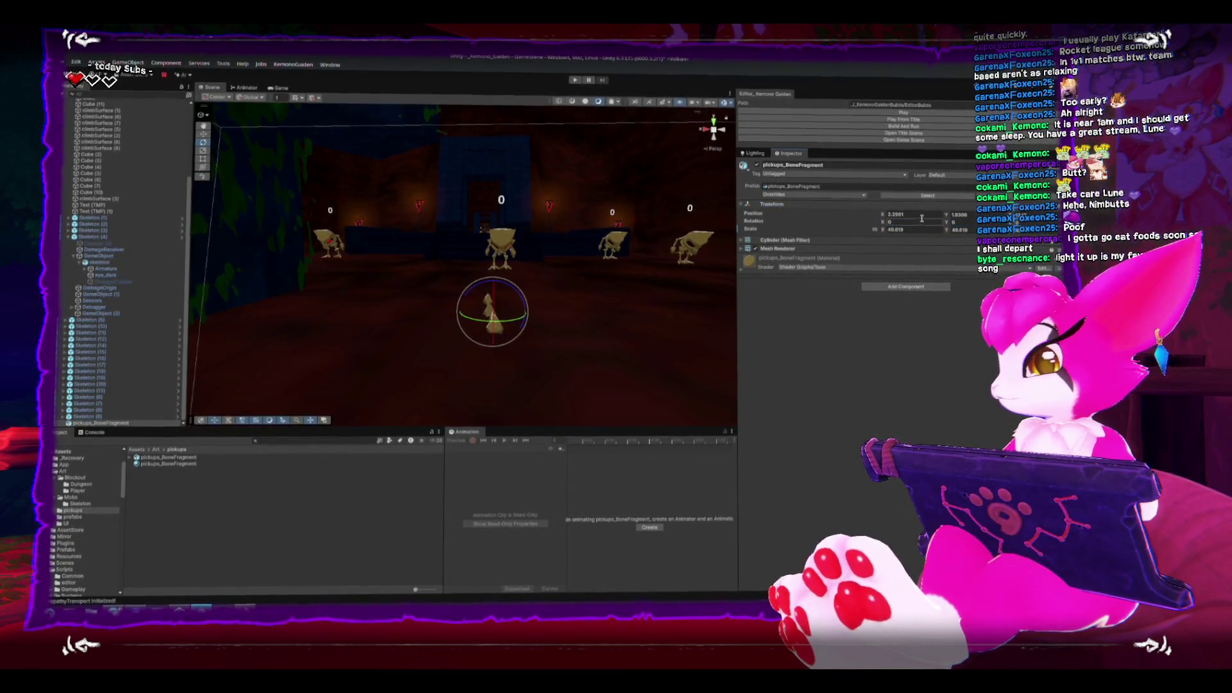
pyautogui.moveTo(488, 250)
pyautogui.mouseDown()
pyautogui.moveTo(621, 248)
pyautogui.moveTo(514, 250)
pyautogui.mouseUp()
# Check the bone model from the back view in Blender, then return to Unity.
pyautogui.click(245, 608)
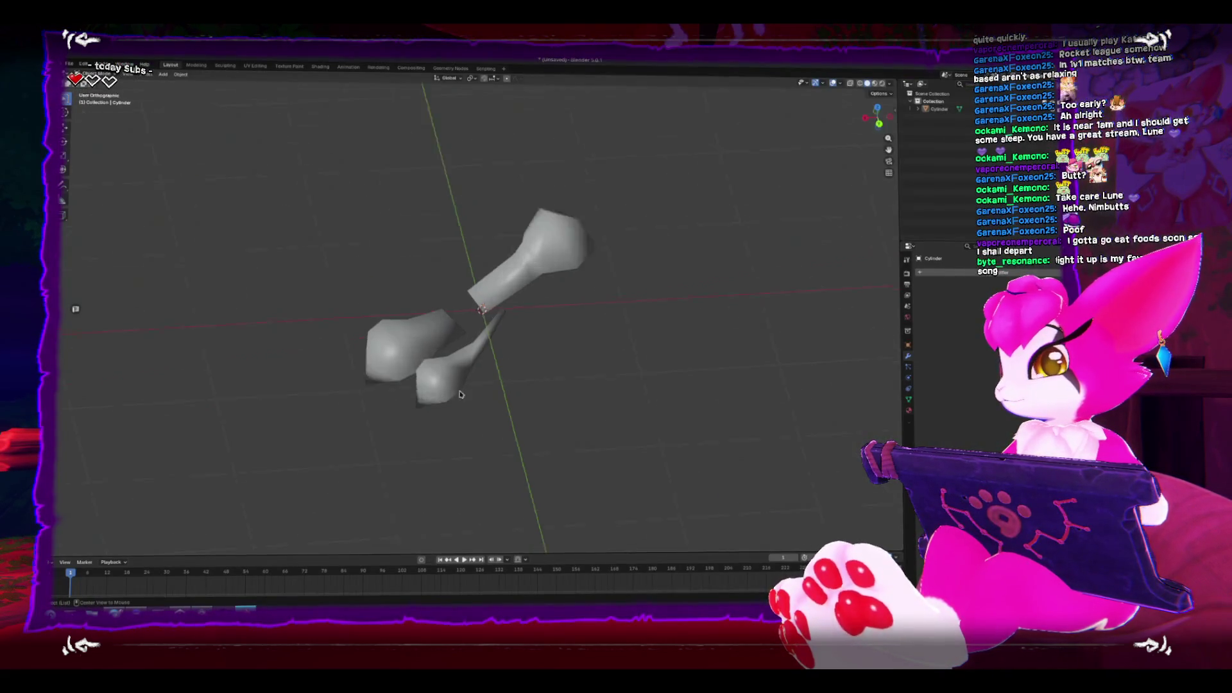
pyautogui.press('ctrl+KP_1')
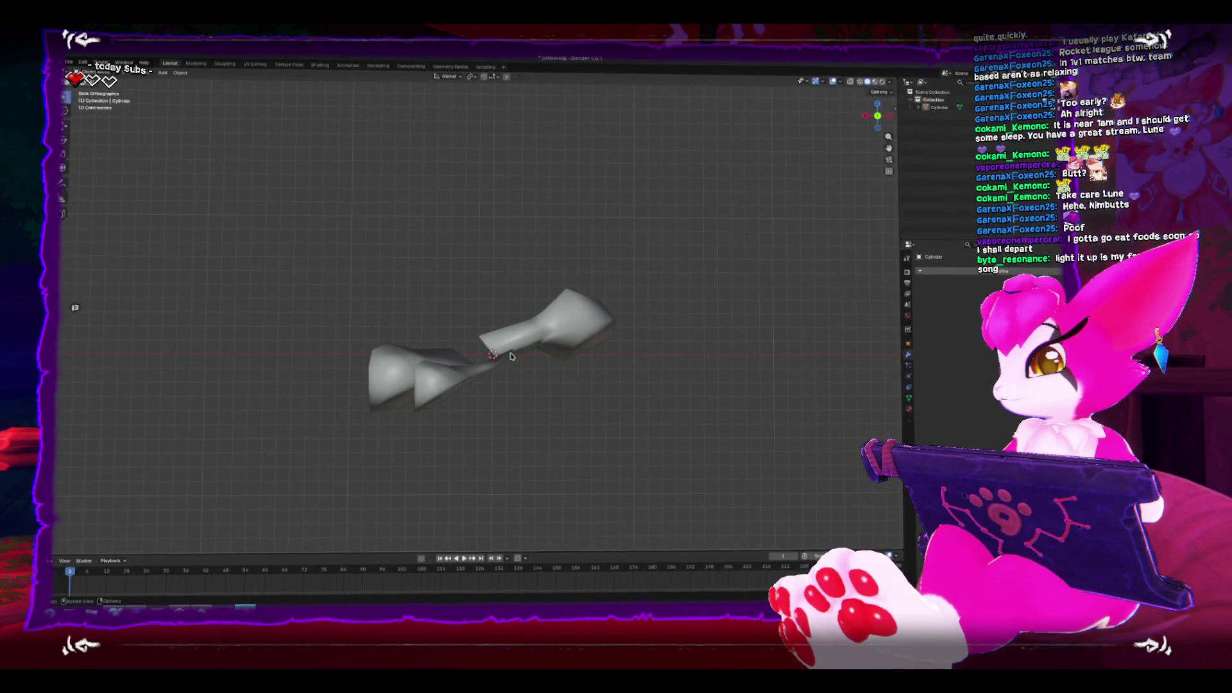
pyautogui.hotkey('alt', 'Tab')
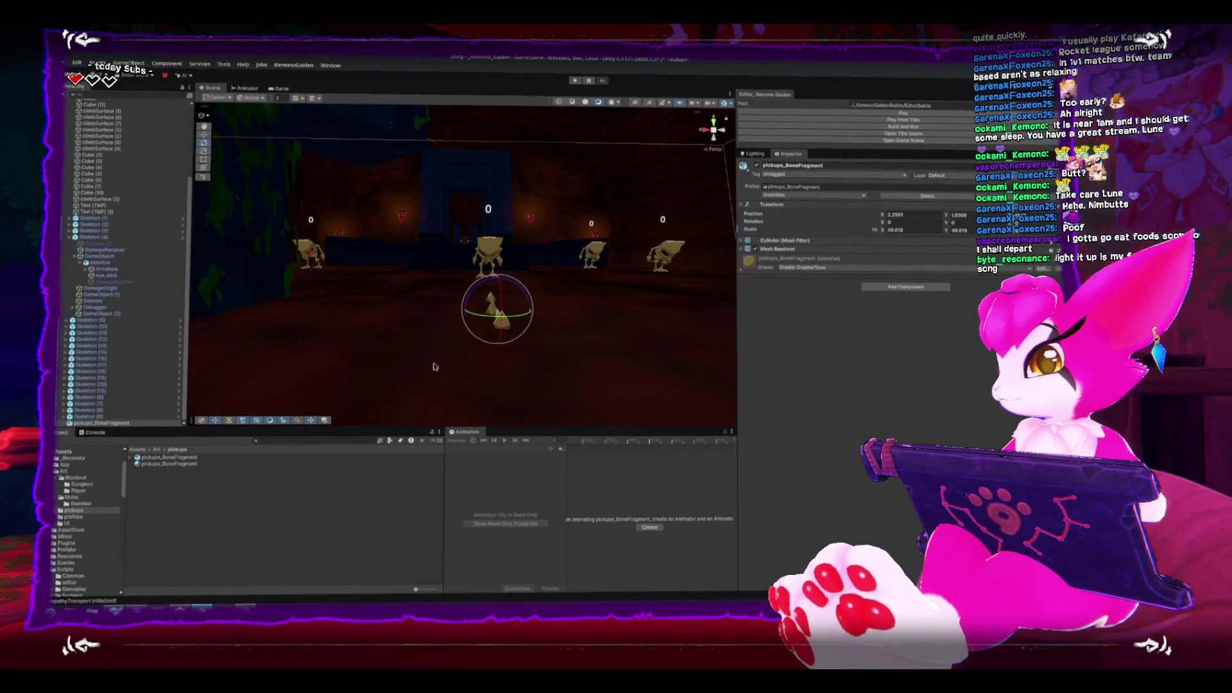
# Orbit the Scene view around the bone fragment pickup and toward the distant skeletons.
pyautogui.moveTo(414, 385)
pyautogui.mouseDown()
pyautogui.moveTo(520, 350)
pyautogui.moveTo(511, 393)
pyautogui.moveTo(522, 385)
pyautogui.moveTo(405, 368)
pyautogui.moveTo(461, 368)
pyautogui.moveTo(321, 374)
pyautogui.mouseUp()
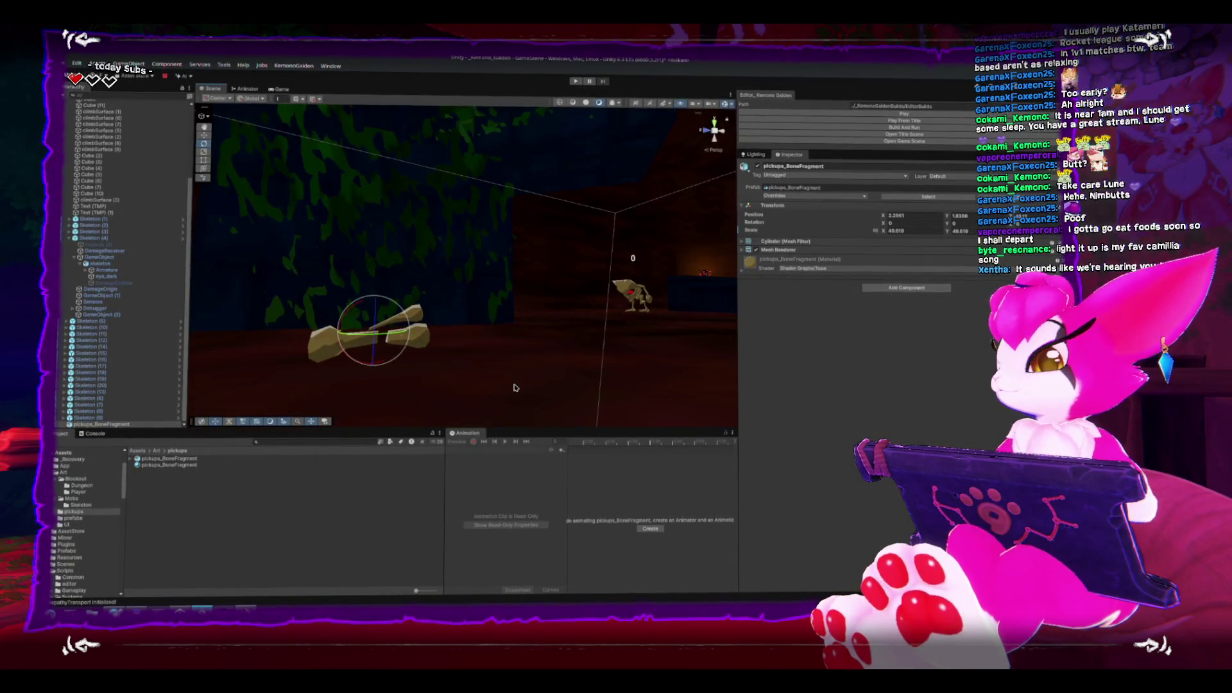
pyautogui.moveTo(539, 380); pyautogui.dragTo(414, 363)
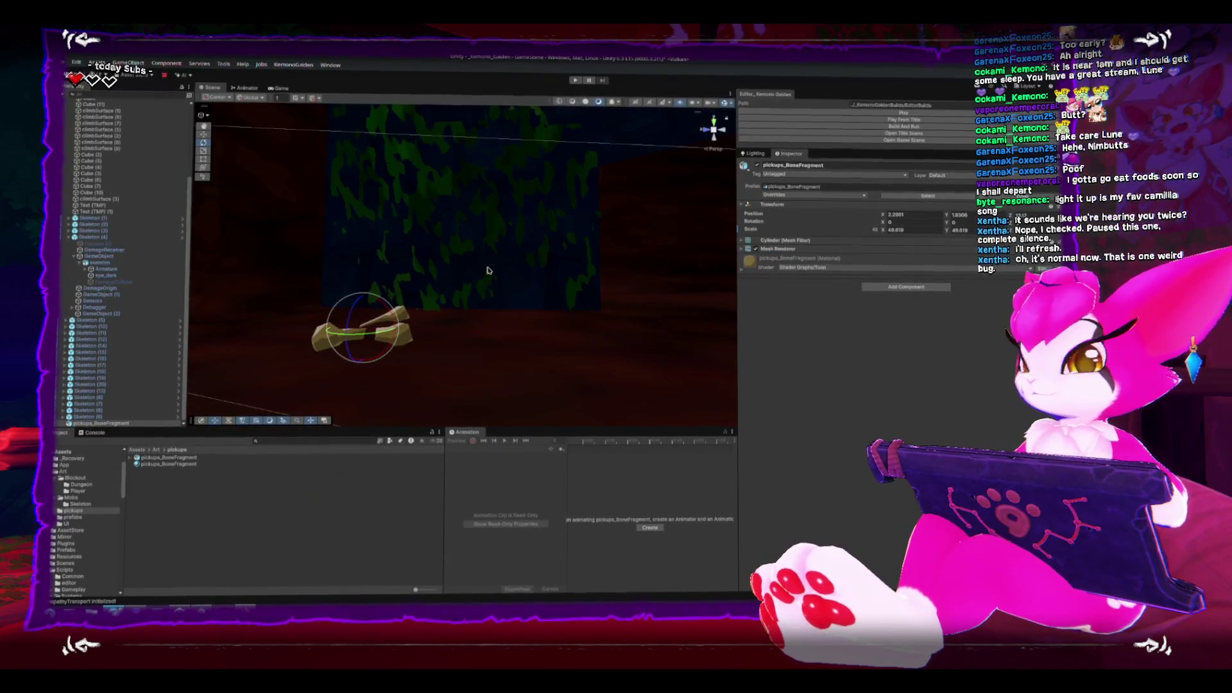
pyautogui.moveTo(513, 290)
pyautogui.mouseDown()
pyautogui.moveTo(468, 278)
pyautogui.moveTo(684, 295)
pyautogui.moveTo(546, 245)
pyautogui.moveTo(494, 294)
pyautogui.mouseUp()
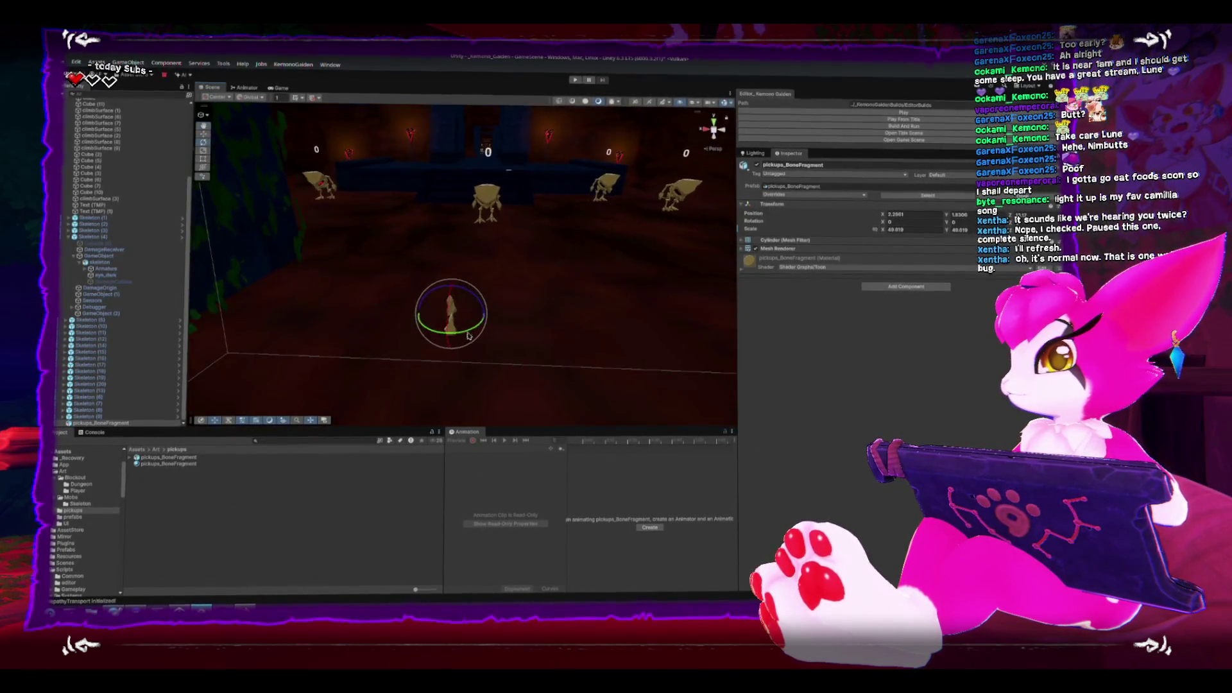
# Select the Cylinder bone model in Blender and rotate it twice.
pyautogui.click(246, 607)
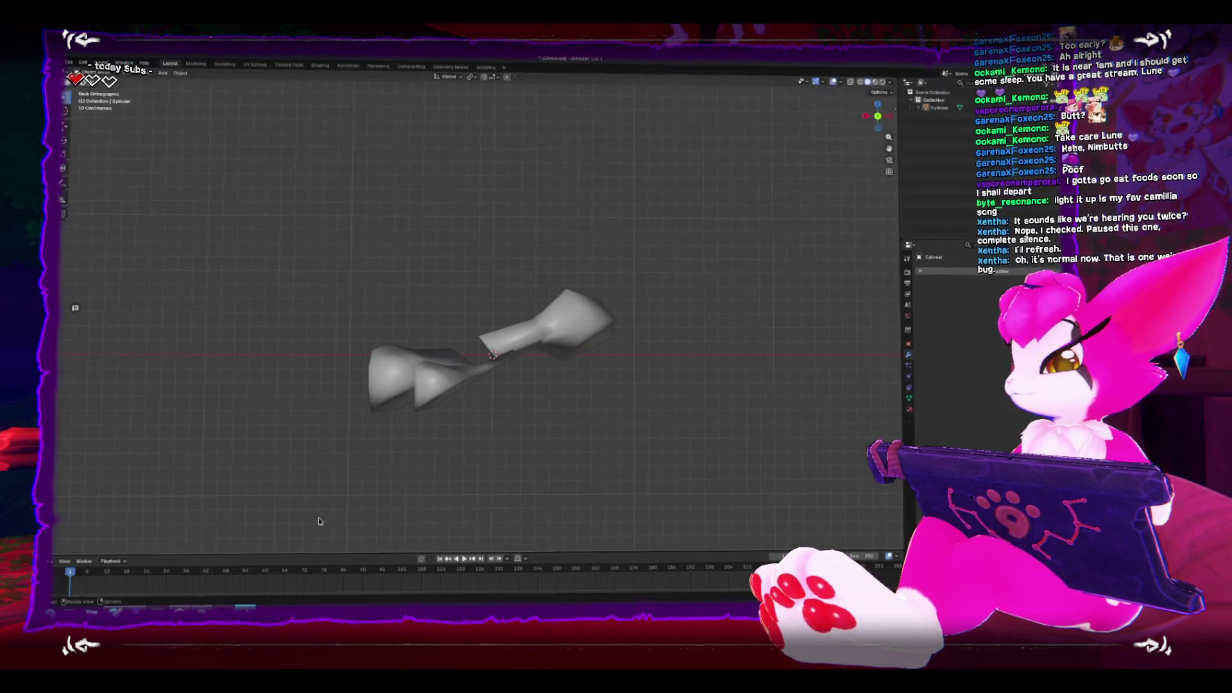
pyautogui.click(477, 393)
pyautogui.press('r')
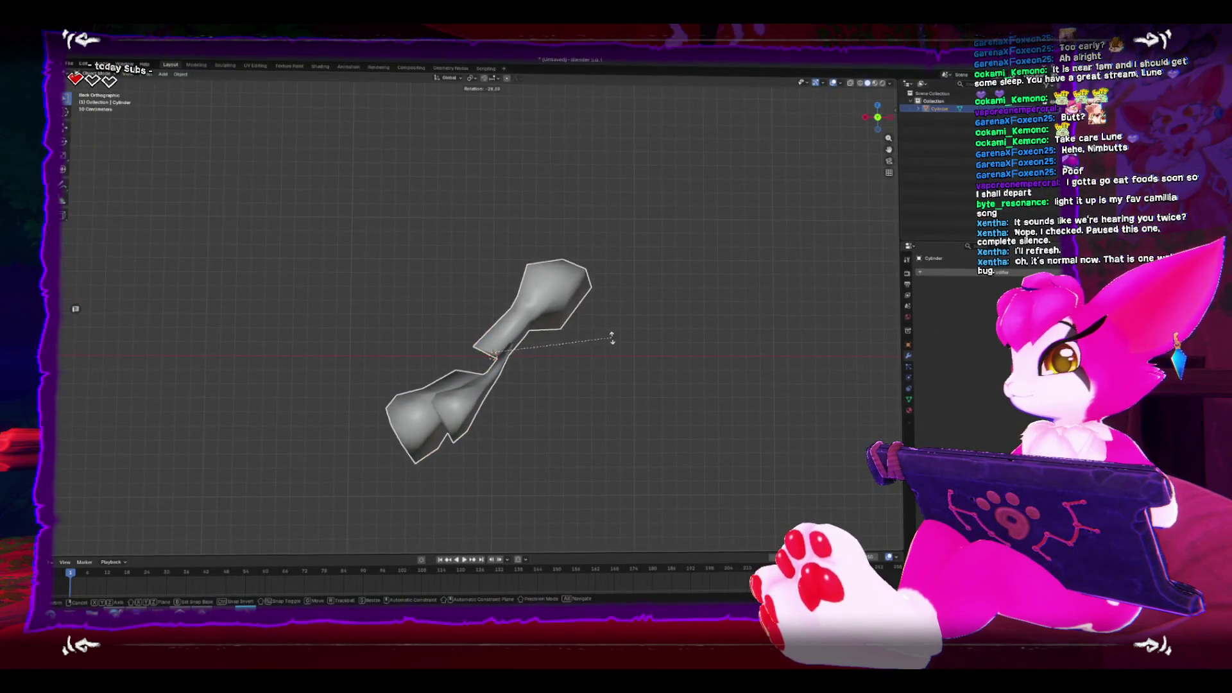
pyautogui.click(616, 351)
pyautogui.press('r')
pyautogui.click(482, 449)
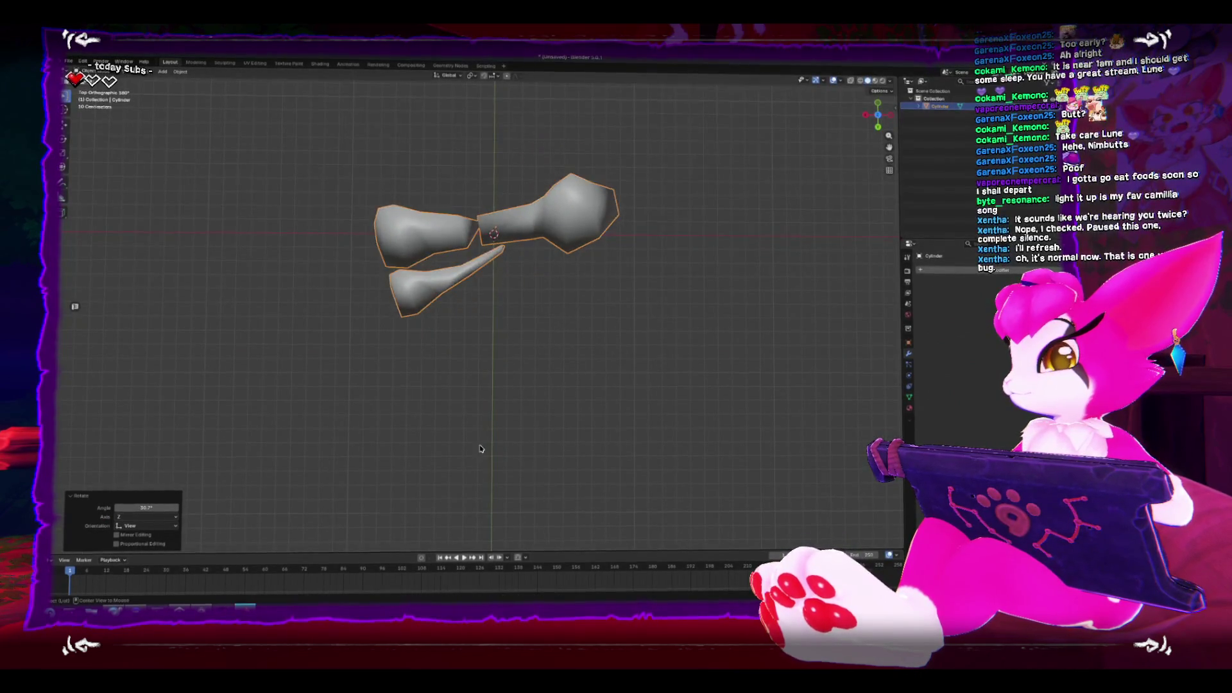
# From the back view, tumble the bone with a trackball rotation plus small Y and Z turns.
pyautogui.press('ctrl+KP_1')
pyautogui.press('r')
pyautogui.press('r')
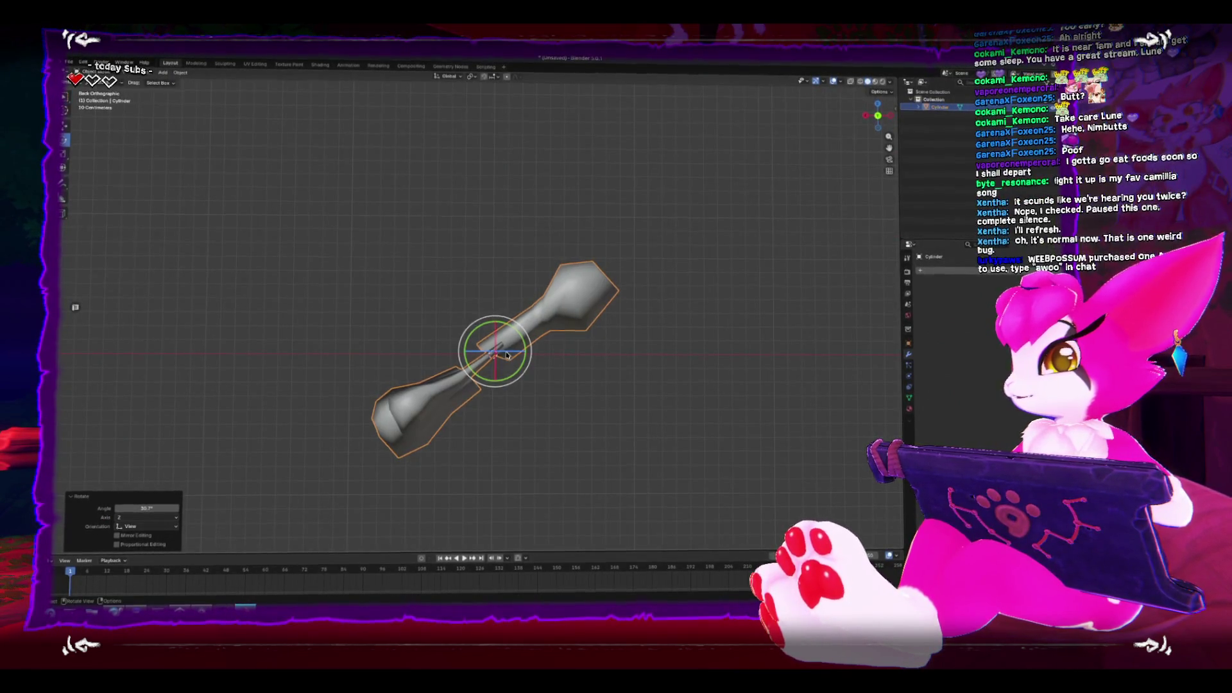
pyautogui.click(523, 373)
pyautogui.press('r')
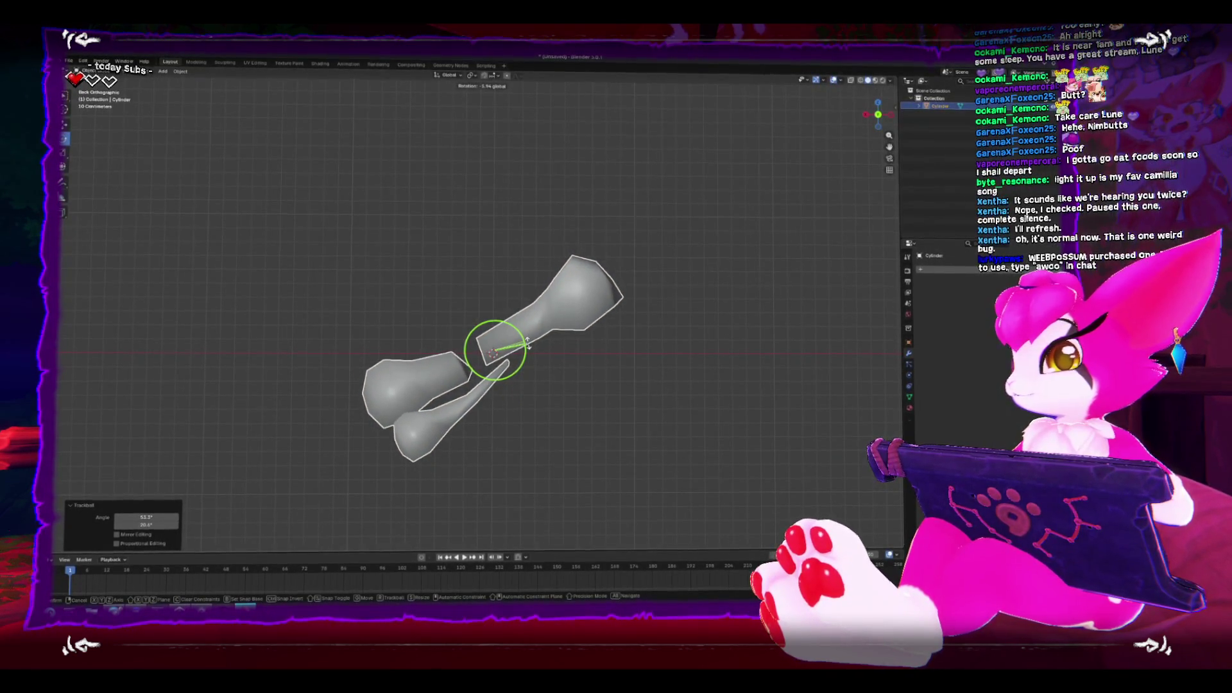
pyautogui.click(530, 346)
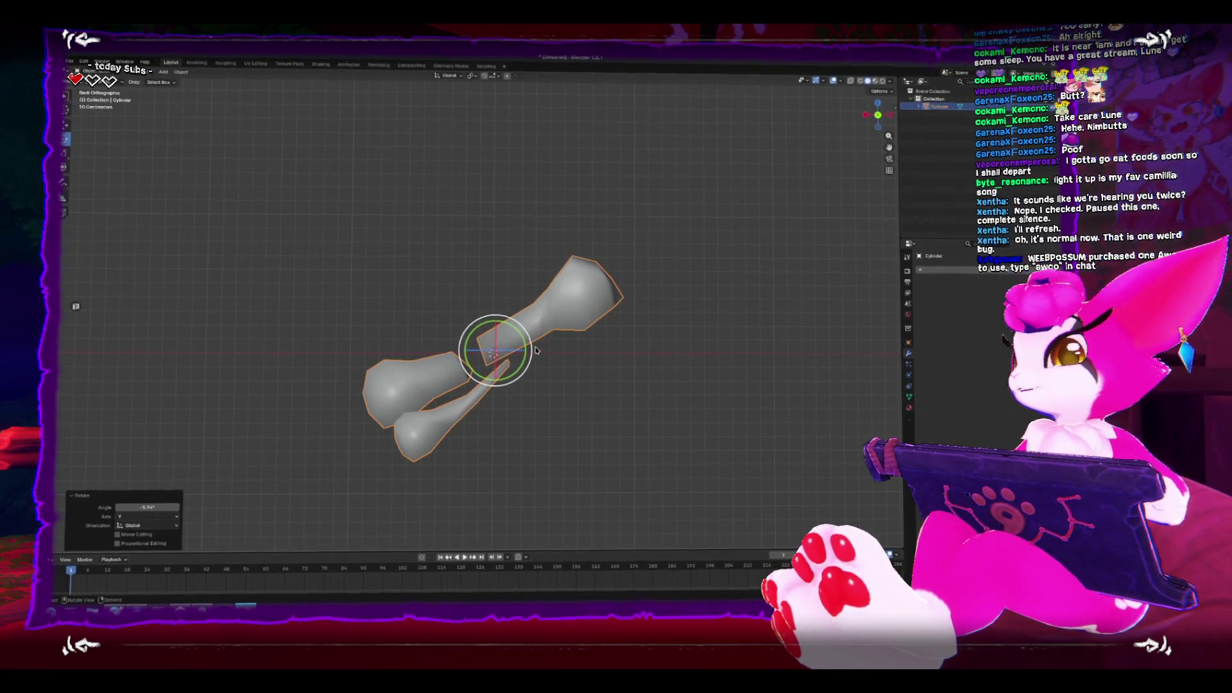
pyautogui.press('r')
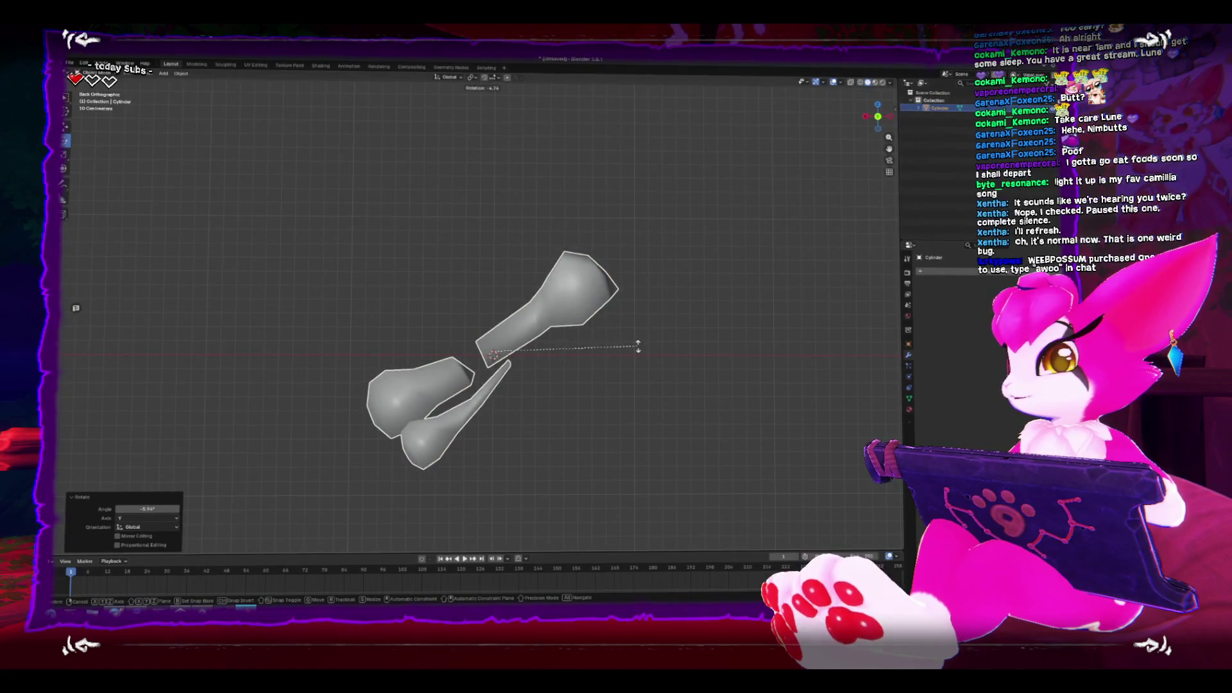
pyautogui.click(618, 361)
# Apply Rotation & Scale to the bone's mesh data.
pyautogui.hotkey('ctrl', 'a')
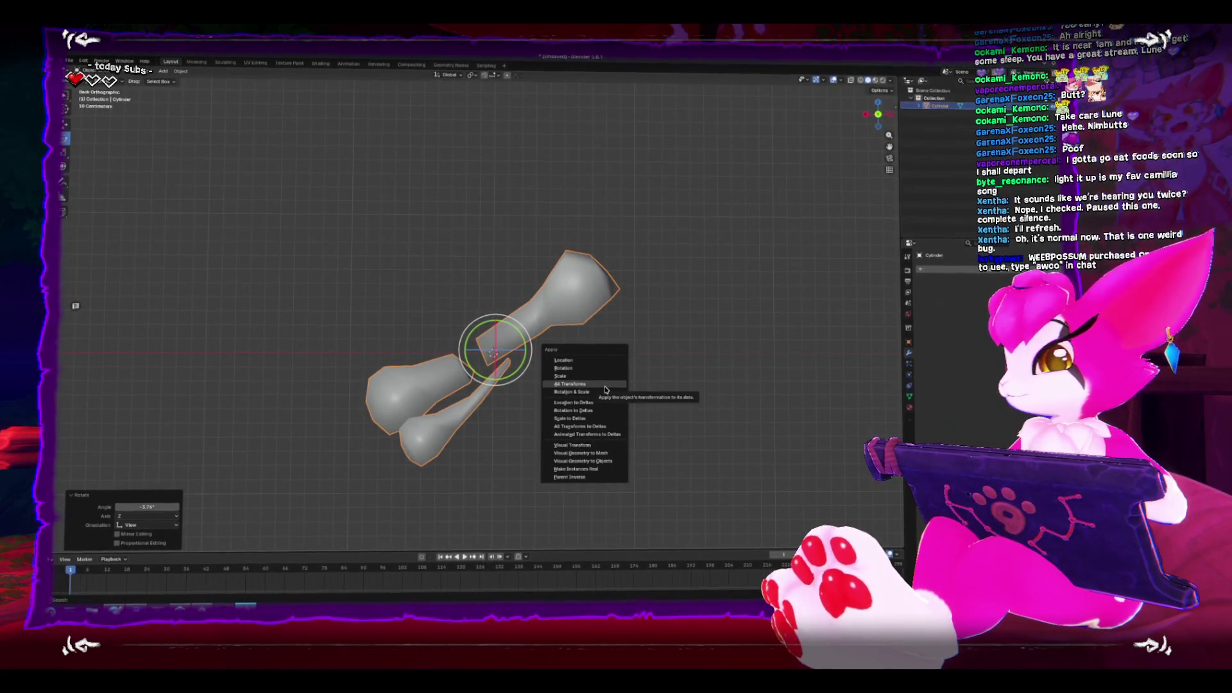
pyautogui.click(604, 392)
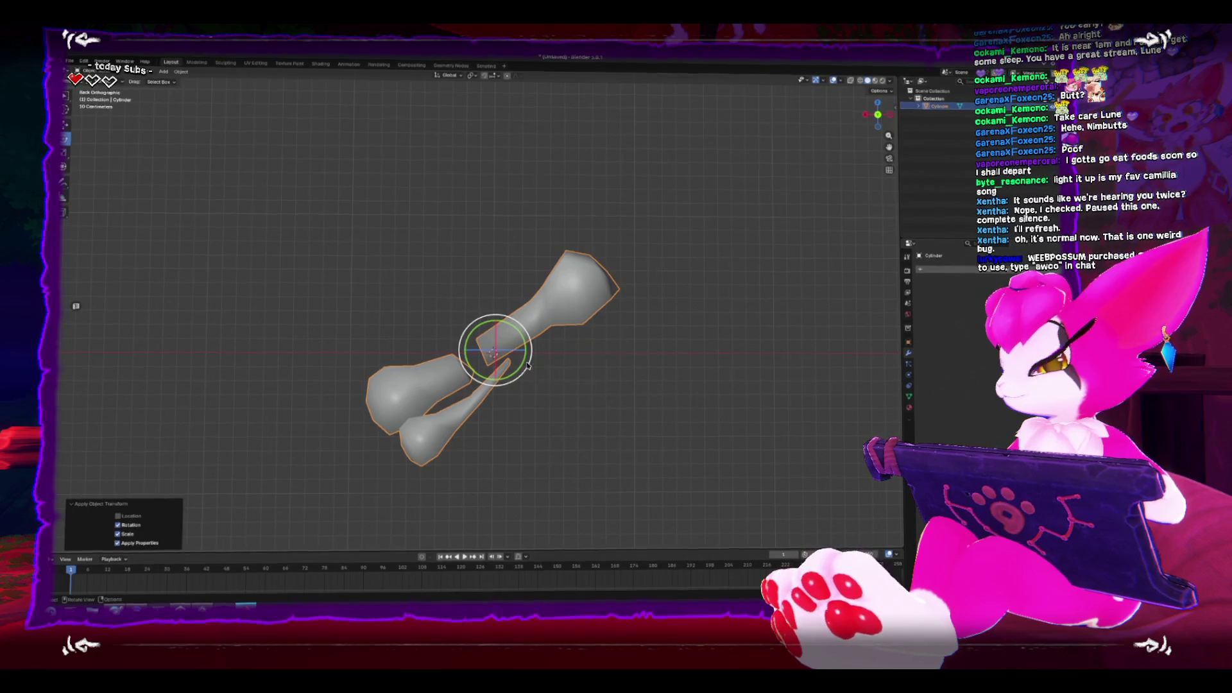
pyautogui.moveTo(452, 371); pyautogui.dragTo(477, 389)
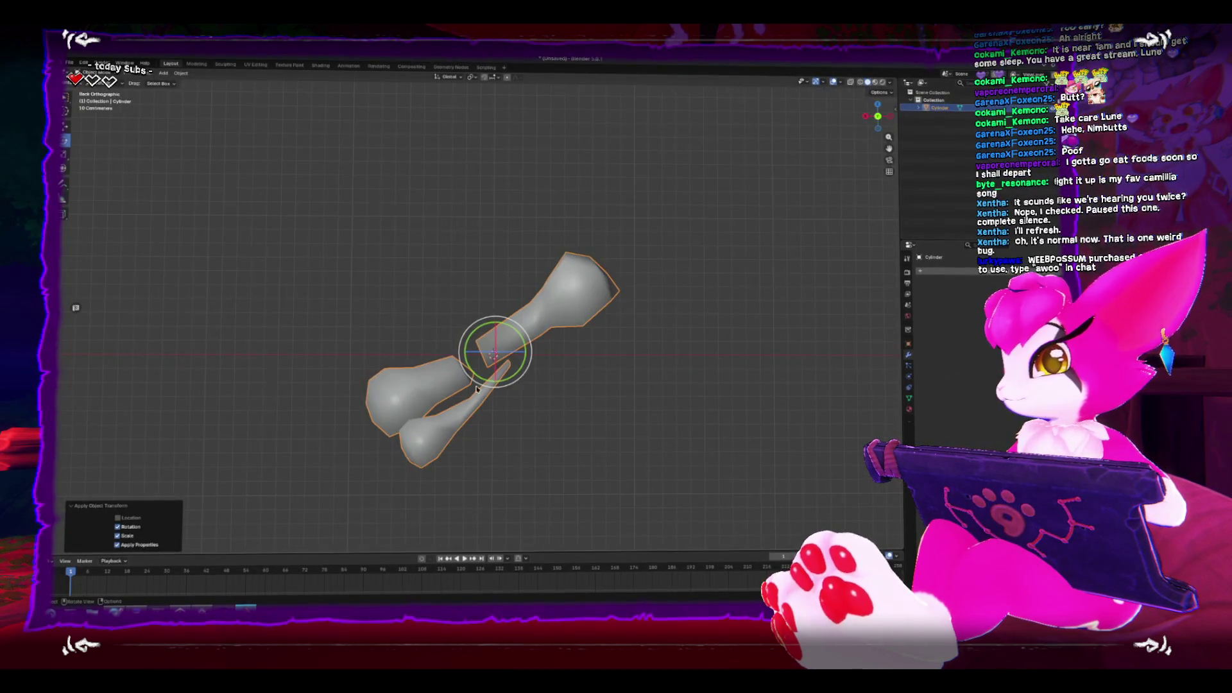
pyautogui.click(666, 382)
pyautogui.moveTo(666, 382)
pyautogui.mouseDown()
pyautogui.moveTo(674, 366)
pyautogui.moveTo(663, 372)
pyautogui.moveTo(693, 371)
pyautogui.moveTo(681, 370)
pyautogui.mouseUp()
# In Edit mode, move and rotate one separate bone piece, nudging it along Y.
pyautogui.press('Tab')
pyautogui.press('KP_7')
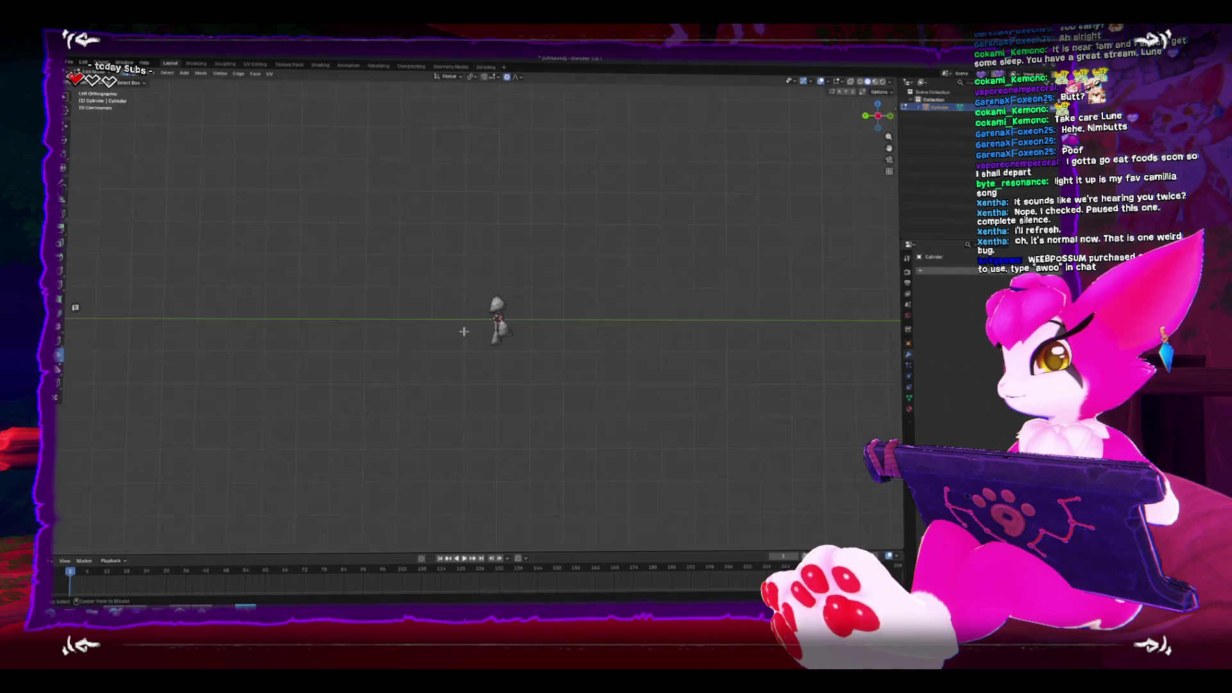
pyautogui.scroll(4, 520, 366)
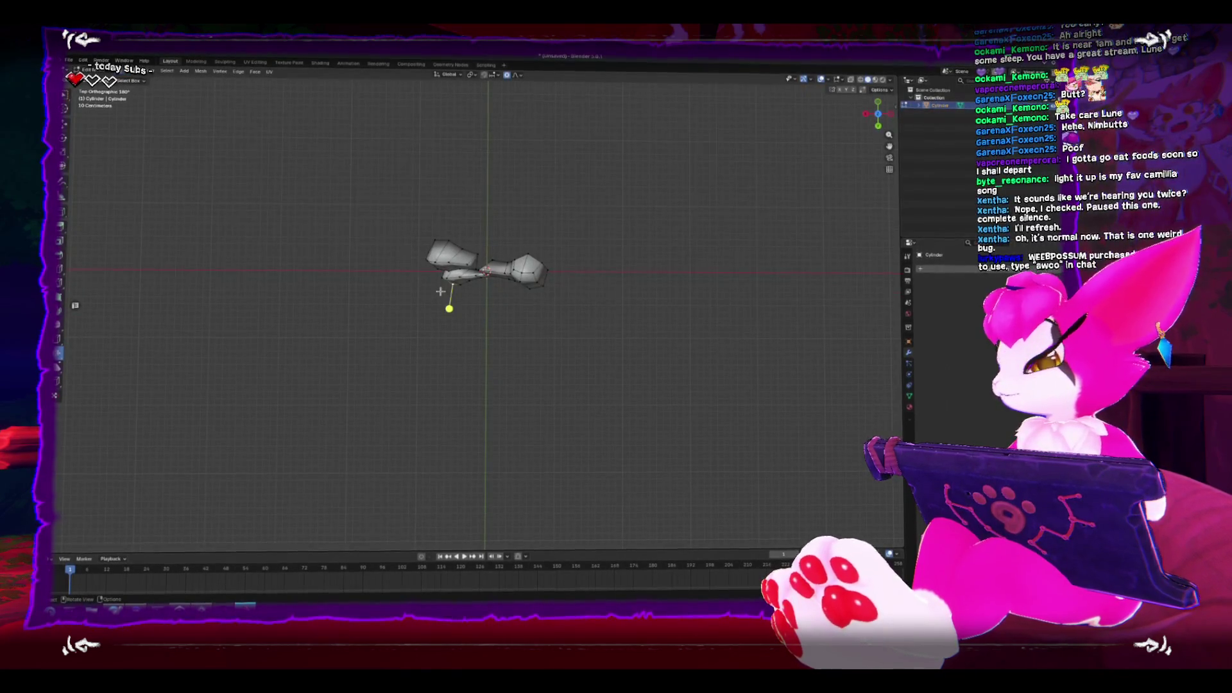
pyautogui.press('l')
pyautogui.press('g')
pyautogui.click(671, 268)
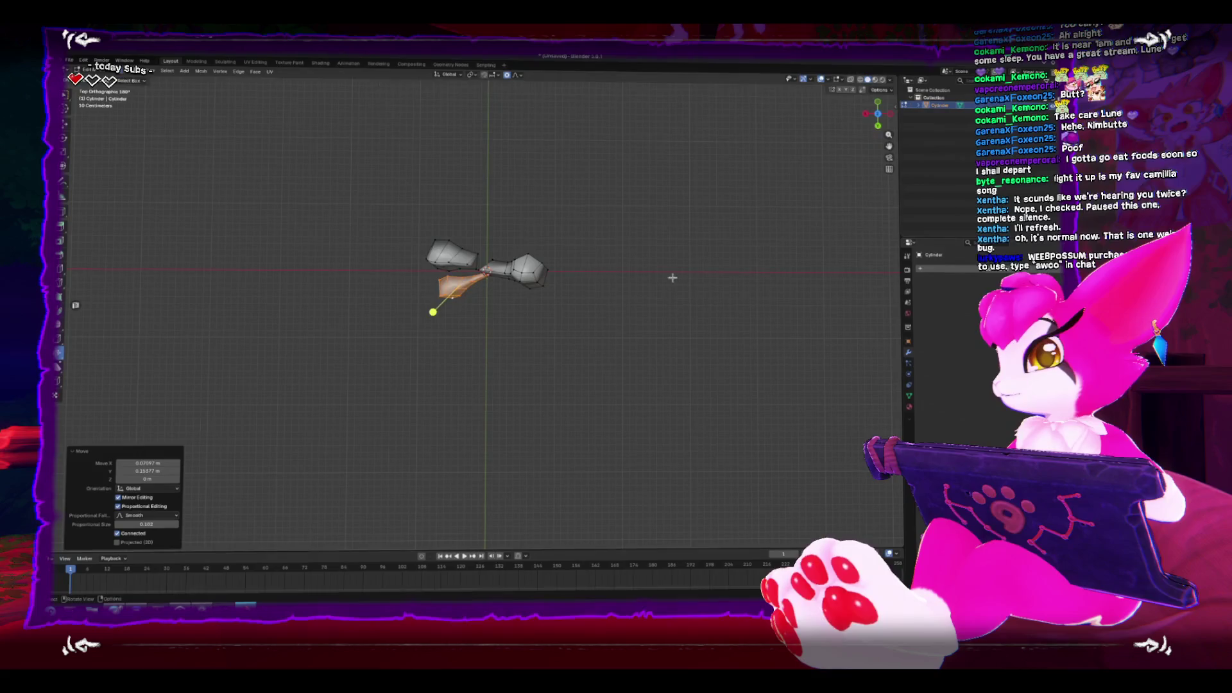
pyautogui.press('r')
pyautogui.click(659, 239)
pyautogui.press('g')
pyautogui.press('y')
pyautogui.click(654, 242)
pyautogui.press('KP_3')
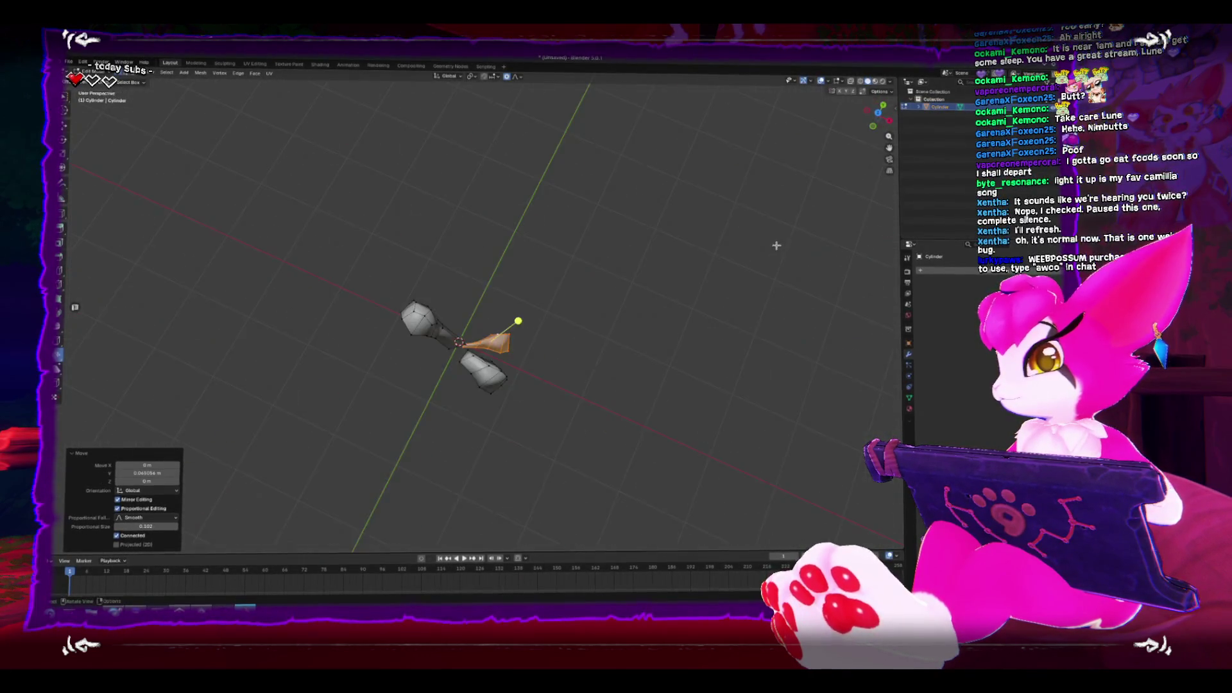
# Toggle between Edit and Object mode while viewing the bone from the top and in perspective.
pyautogui.press('Tab')
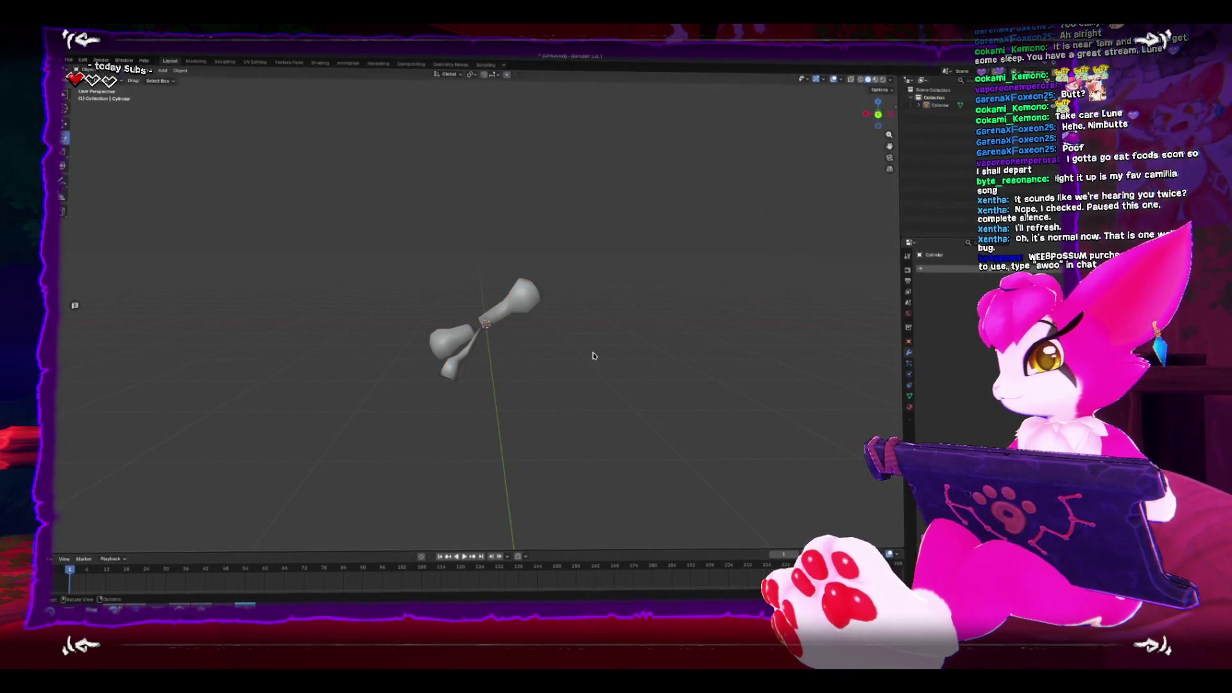
pyautogui.press('Tab')
pyautogui.hotkey('ctrl', 'Tab')
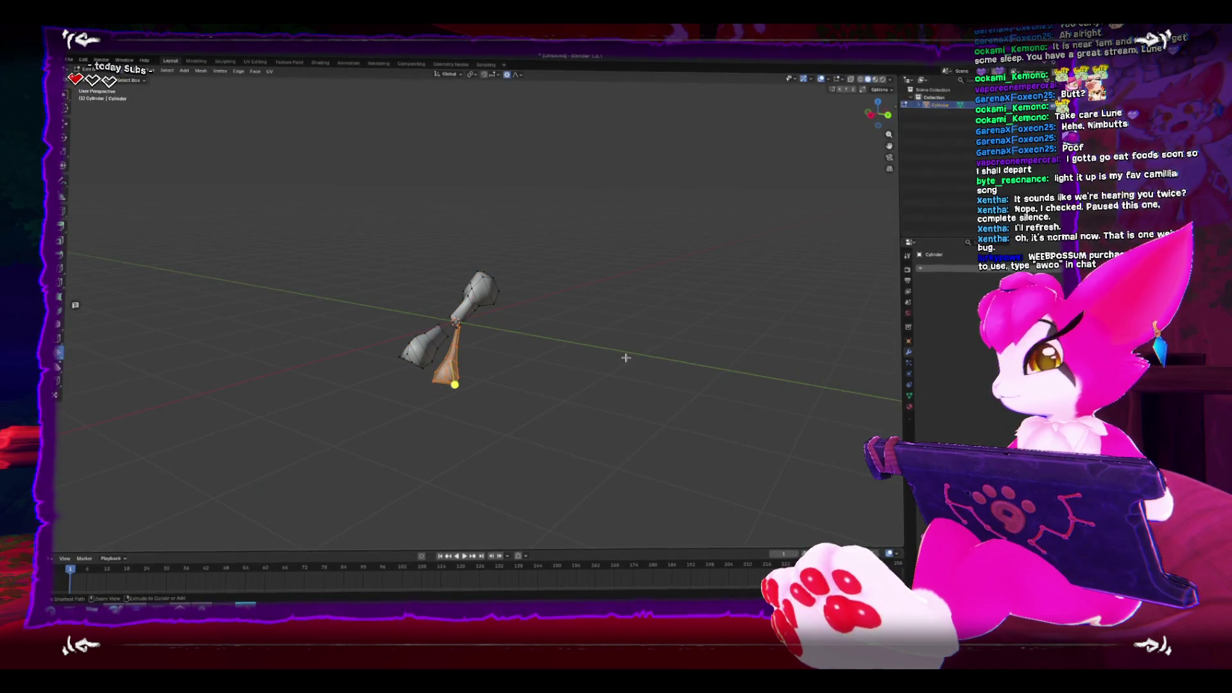
pyautogui.click(512, 356)
pyautogui.press('KP_7')
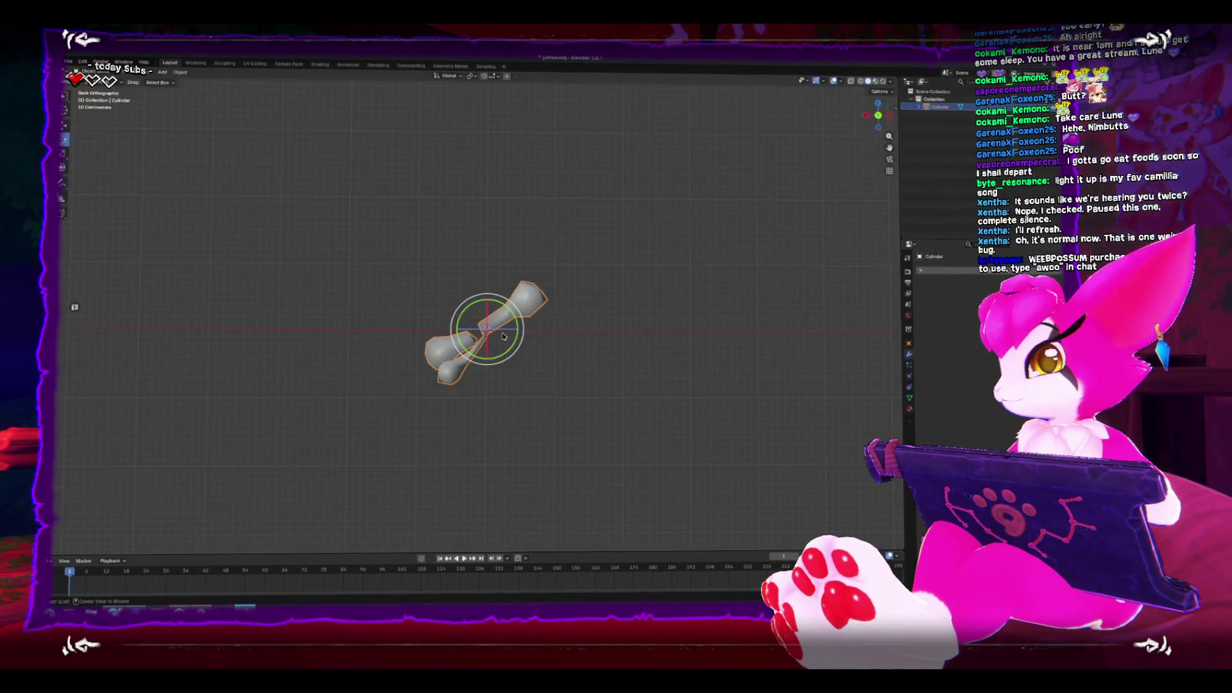
pyautogui.press('Tab')
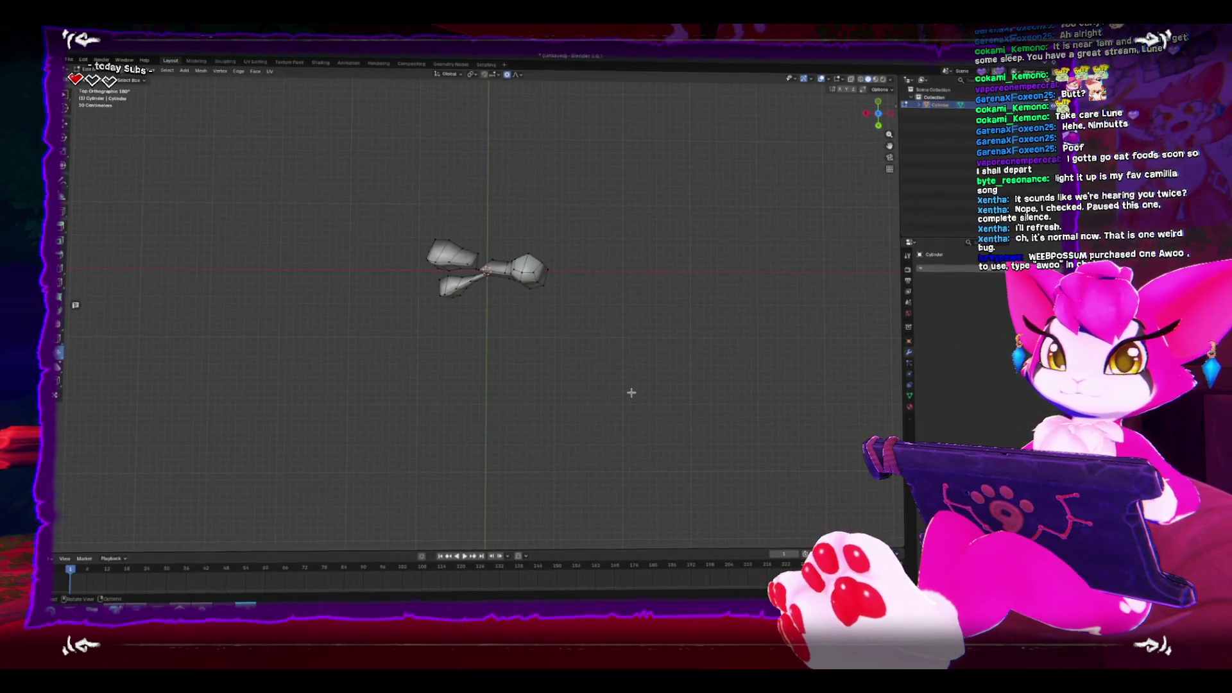
pyautogui.moveTo(631, 393)
pyautogui.mouseDown()
pyautogui.moveTo(624, 330)
pyautogui.moveTo(521, 327)
pyautogui.mouseUp()
pyautogui.press('Tab')
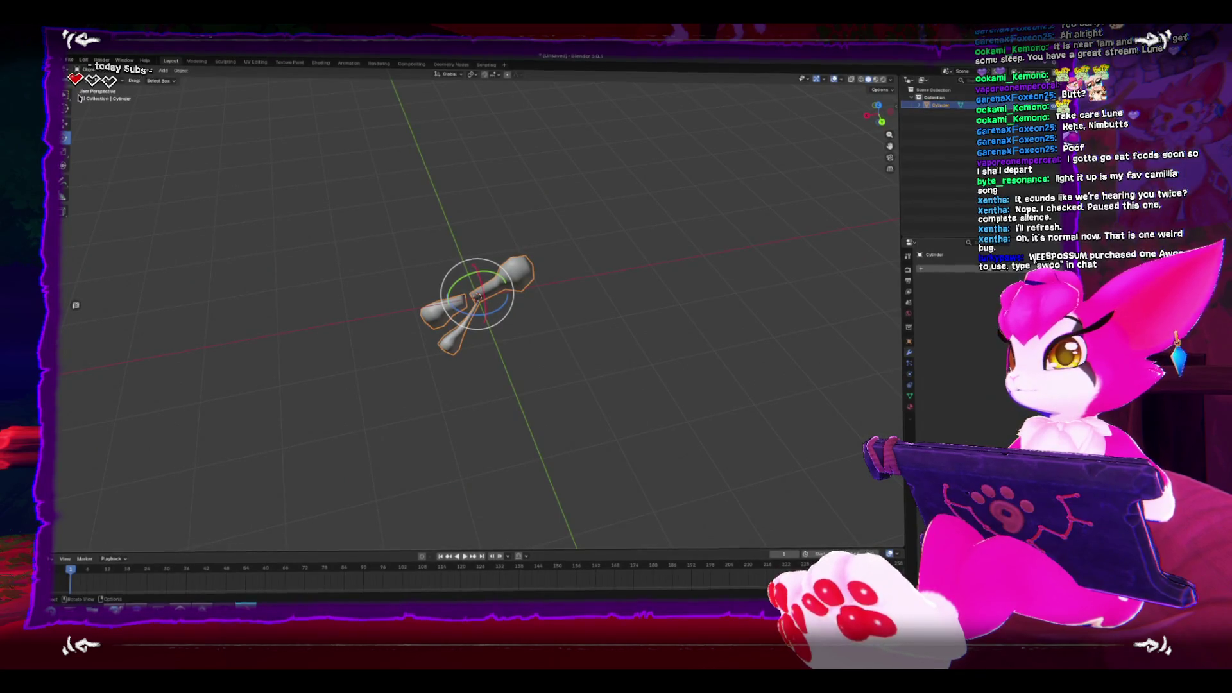
# Open File > Export > FBX settings, cancel the export, and return to Unity.
pyautogui.click(69, 60)
pyautogui.moveTo(109, 181)
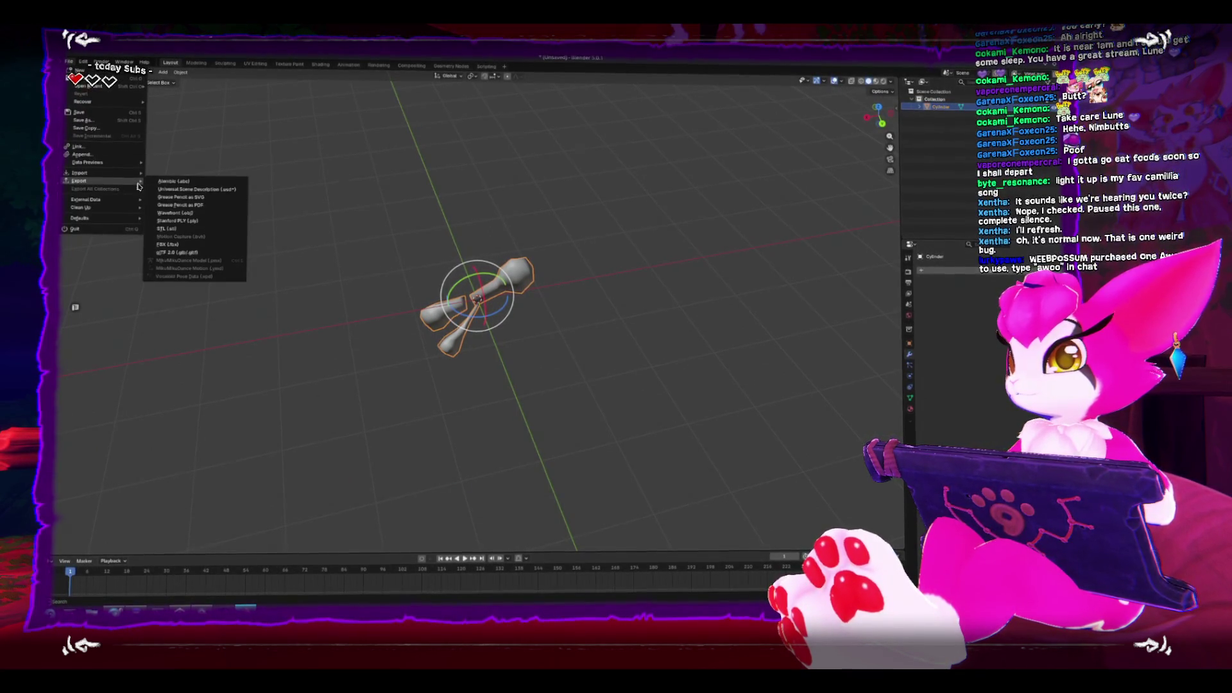
pyautogui.click(191, 246)
pyautogui.click(802, 472)
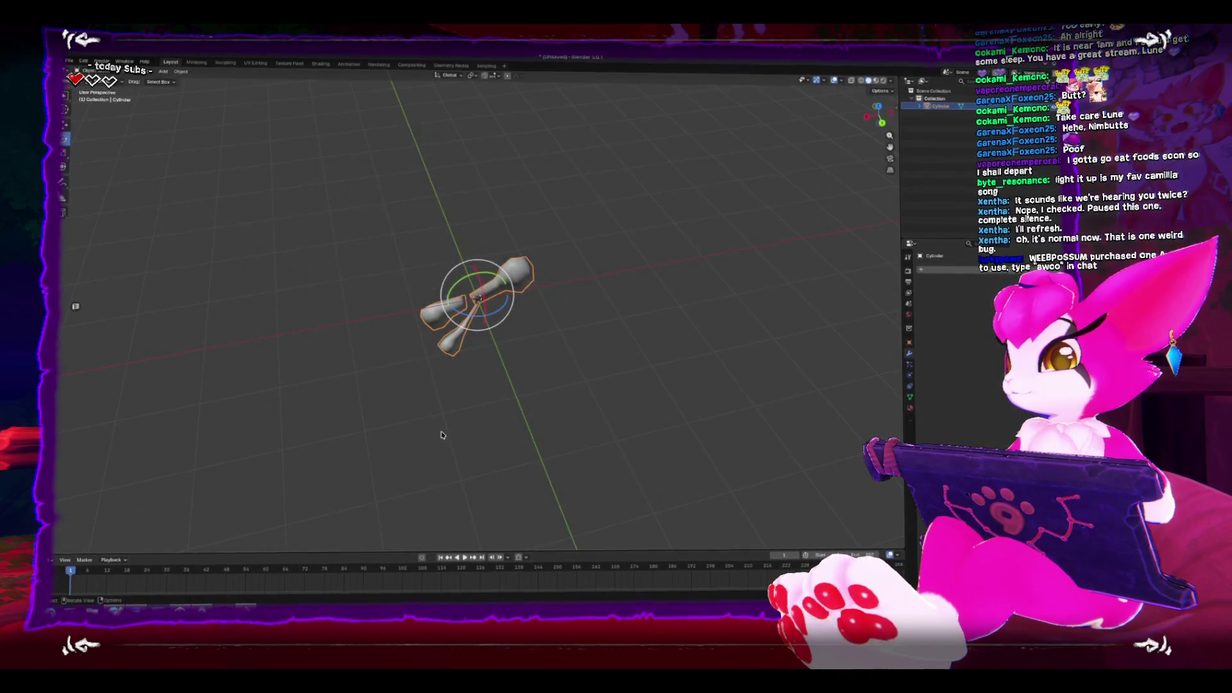
pyautogui.hotkey('alt', 'Tab')
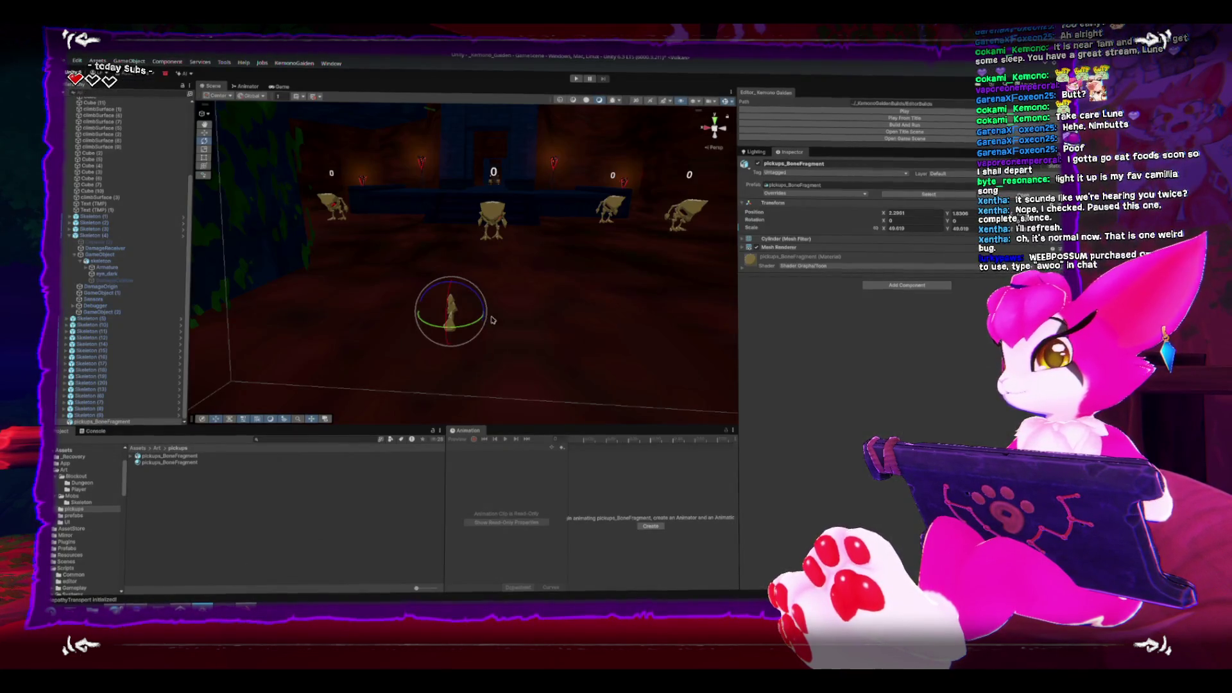
# Drop a fresh BoneFragment prefab copy into the scene beside the skeletons.
pyautogui.moveTo(503, 319)
pyautogui.mouseDown()
pyautogui.moveTo(518, 302)
pyautogui.moveTo(417, 283)
pyautogui.moveTo(308, 289)
pyautogui.moveTo(385, 296)
pyautogui.mouseUp()
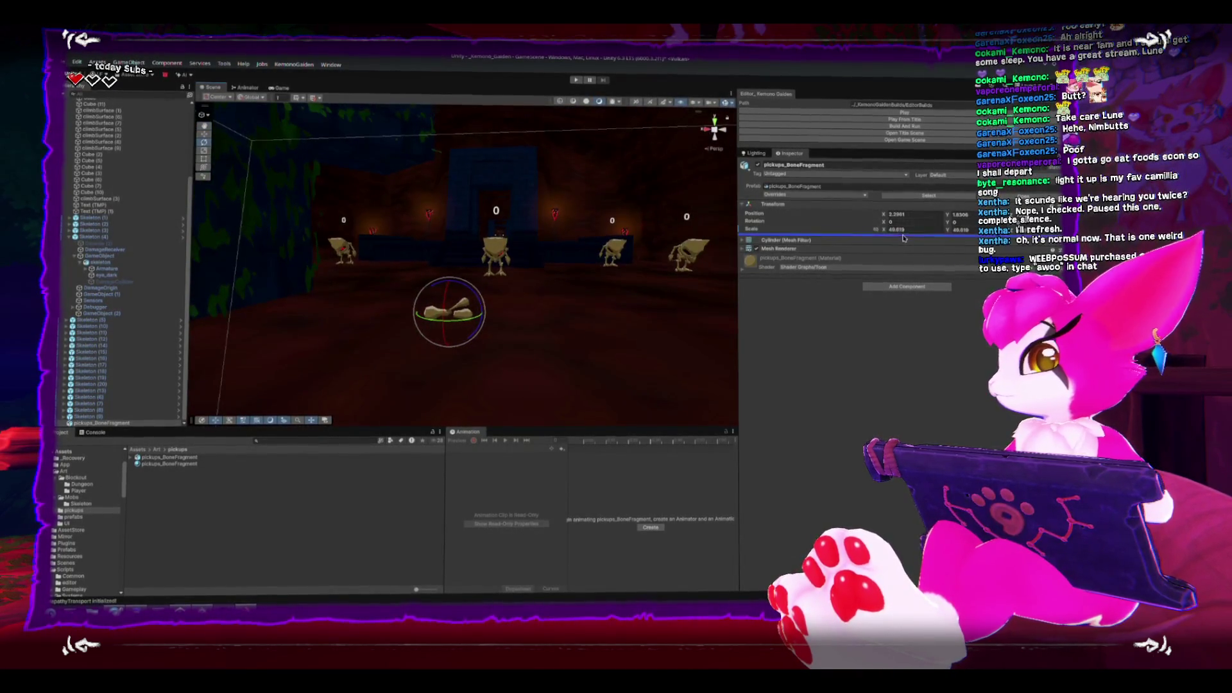
pyautogui.moveTo(494, 282)
pyautogui.mouseDown()
pyautogui.moveTo(479, 276)
pyautogui.moveTo(495, 301)
pyautogui.moveTo(462, 308)
pyautogui.moveTo(530, 328)
pyautogui.moveTo(494, 321)
pyautogui.mouseUp()
pyautogui.scroll(2, 96, 244)
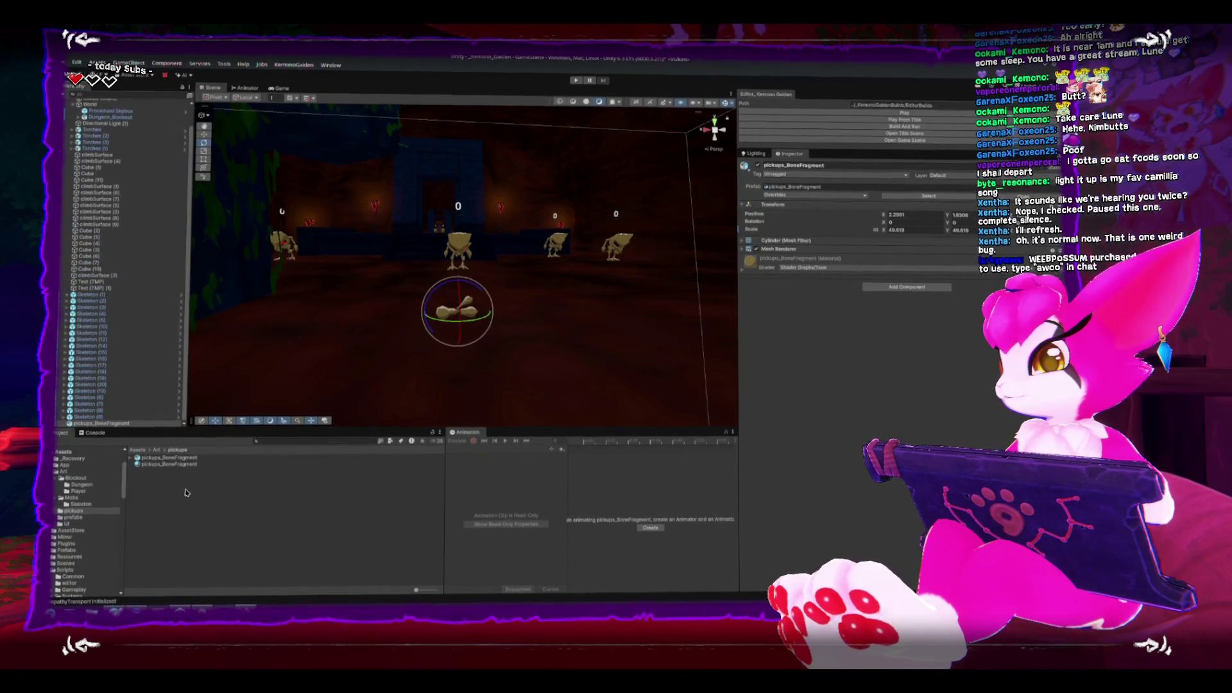
pyautogui.moveTo(523, 343)
pyautogui.mouseDown()
pyautogui.moveTo(548, 321)
pyautogui.moveTo(527, 258)
pyautogui.moveTo(436, 303)
pyautogui.mouseUp()
# Reselect the original bone fragment and inspect its Transform values against the copy.
pyautogui.click(438, 304)
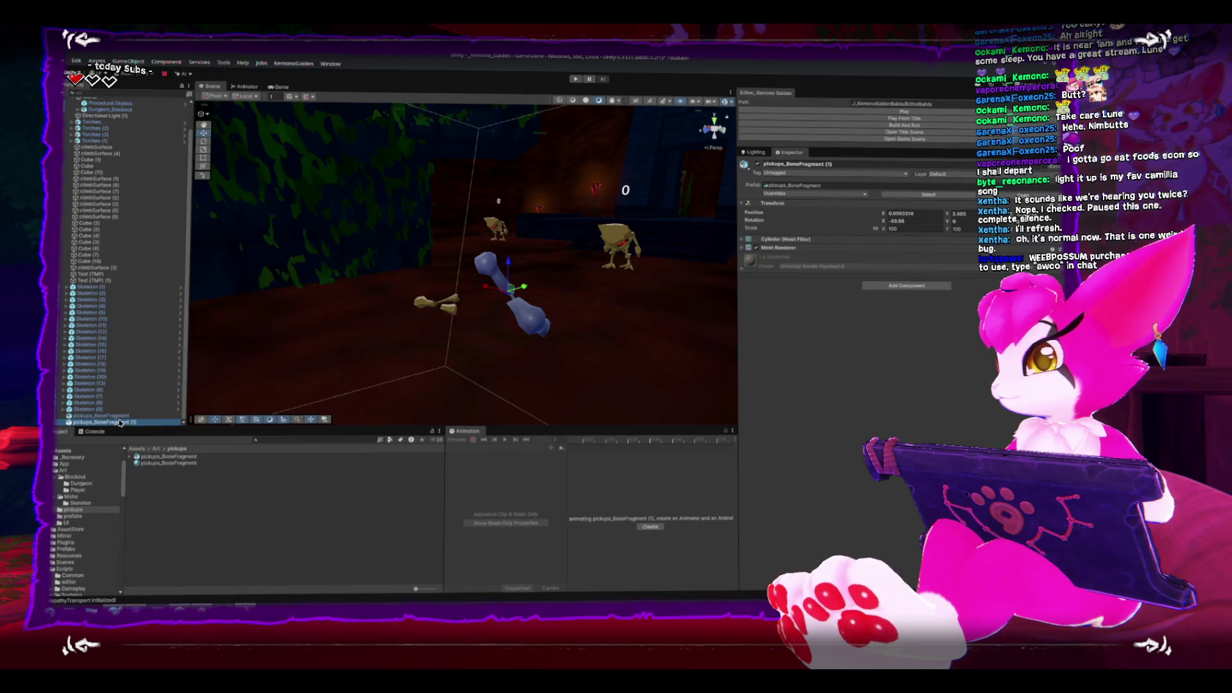
pyautogui.click(97, 409)
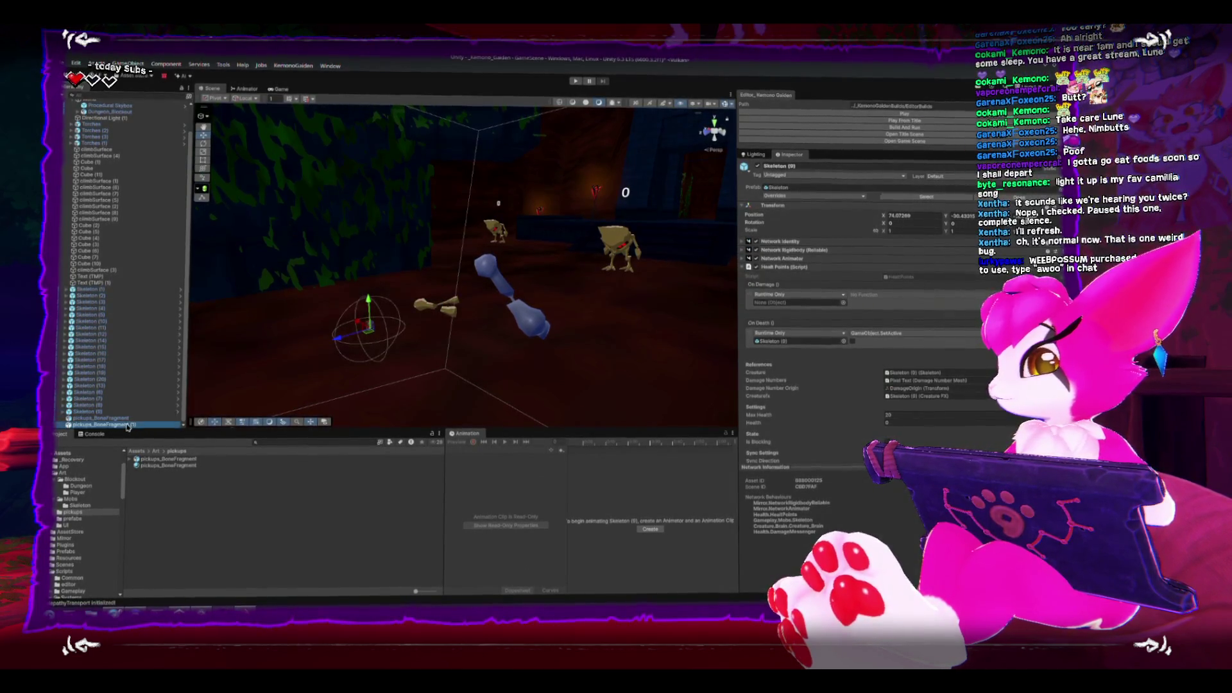
pyautogui.click(103, 418)
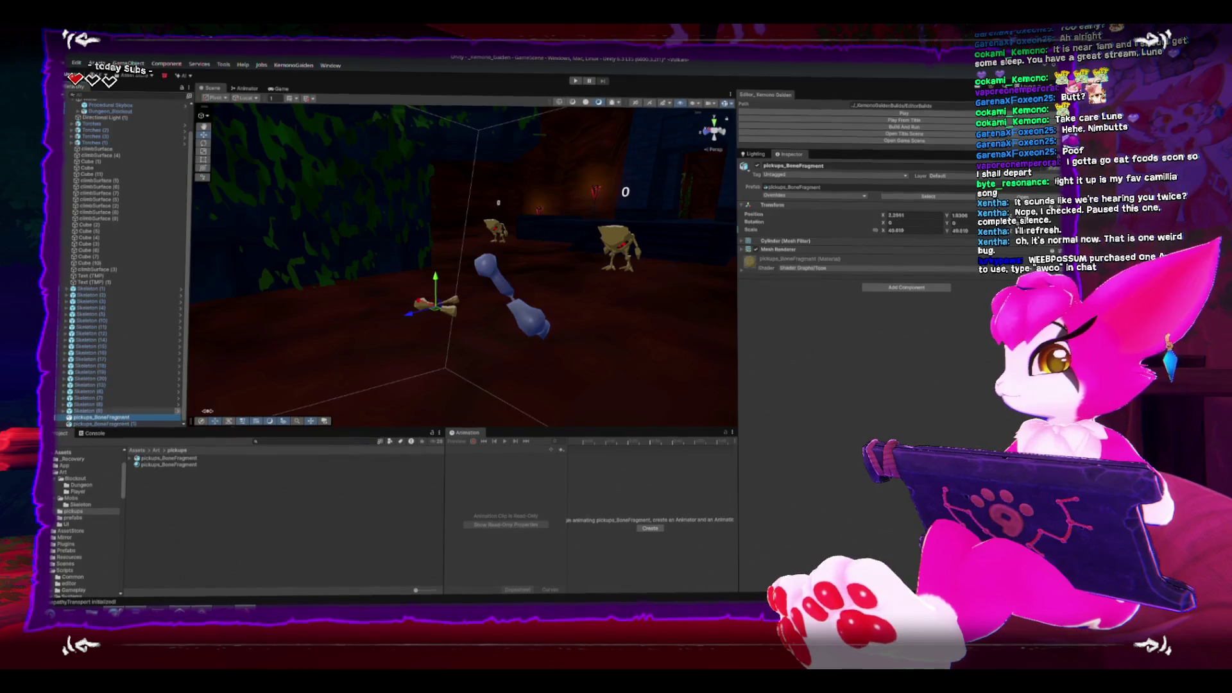
pyautogui.rightClick(847, 220)
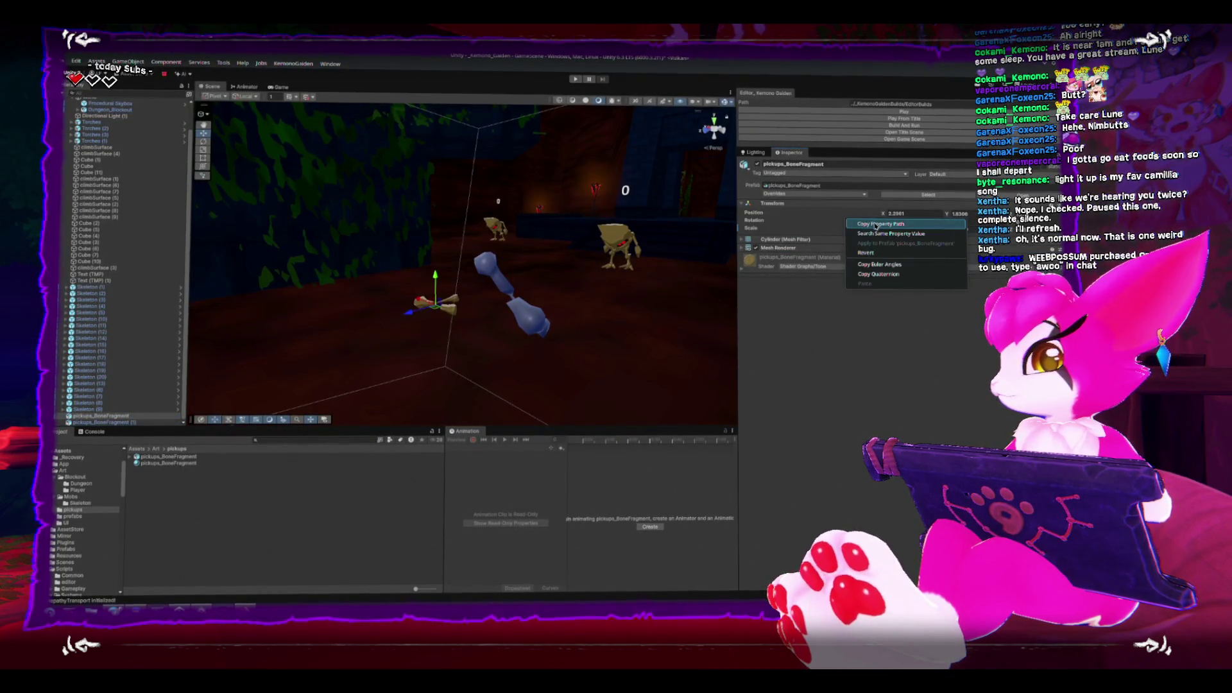
pyautogui.click(866, 252)
# Delete the extra pickups_BoneFragment (1) copy from the scene.
pyautogui.moveTo(488, 308)
pyautogui.mouseDown()
pyautogui.moveTo(520, 328)
pyautogui.moveTo(565, 304)
pyautogui.mouseUp()
pyautogui.click(564, 304)
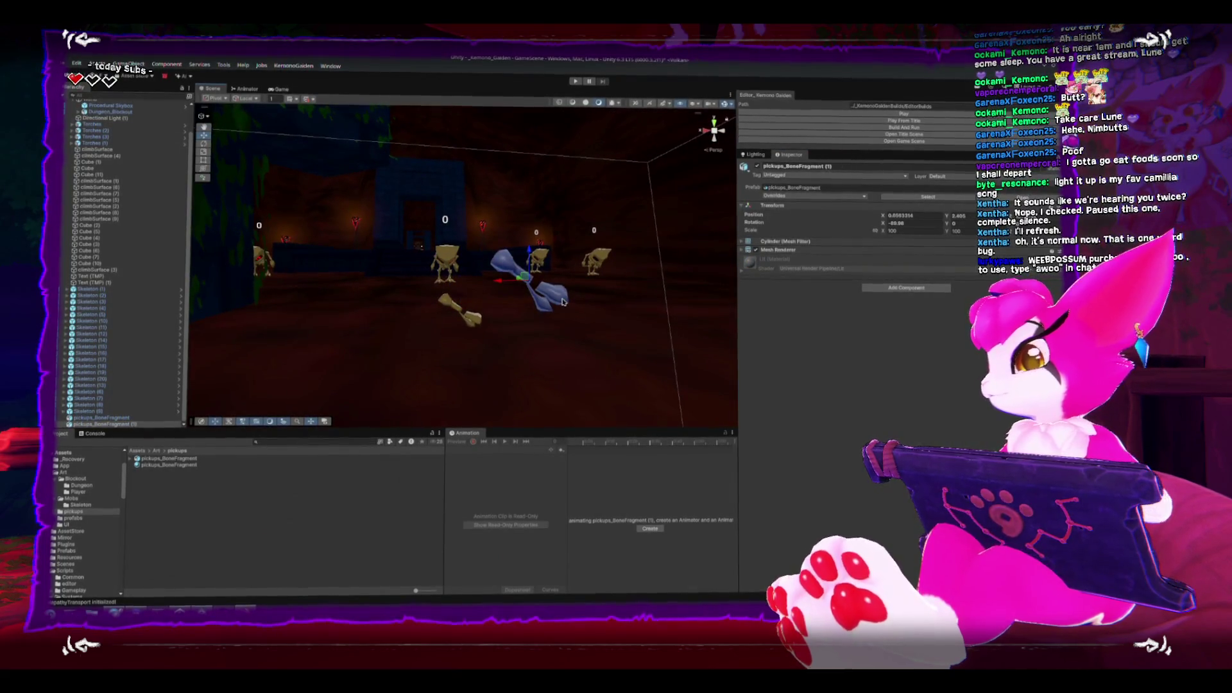
pyautogui.press('Delete')
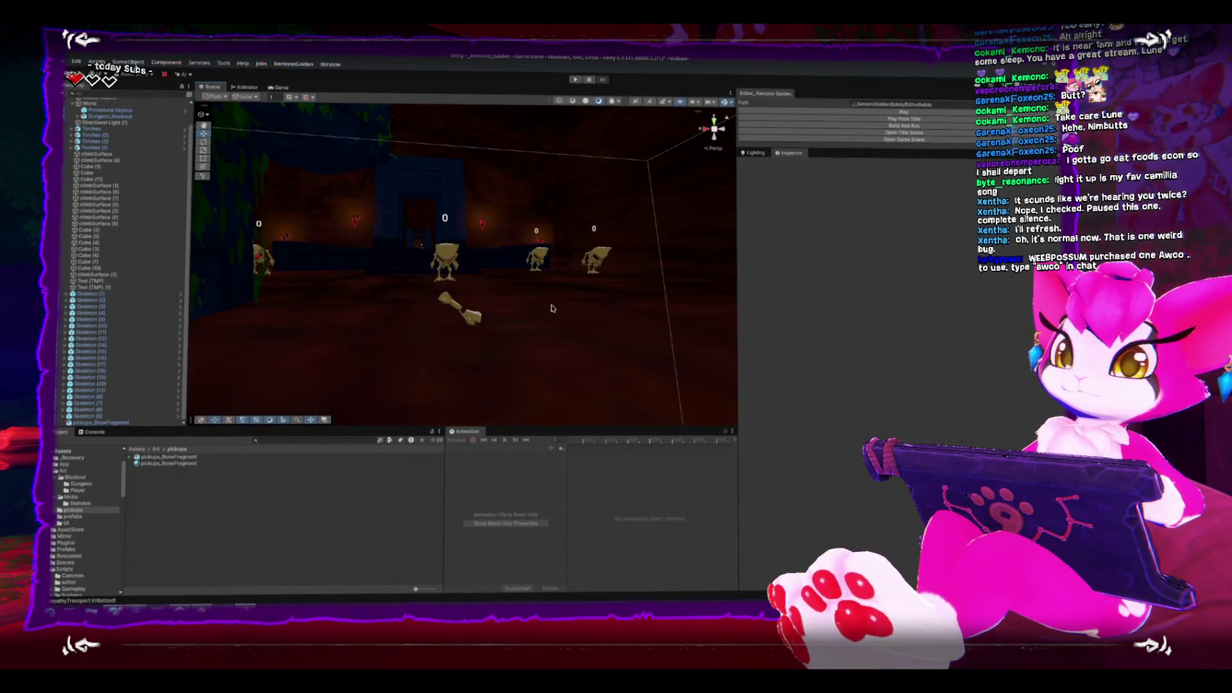
pyautogui.moveTo(503, 329); pyautogui.dragTo(536, 324)
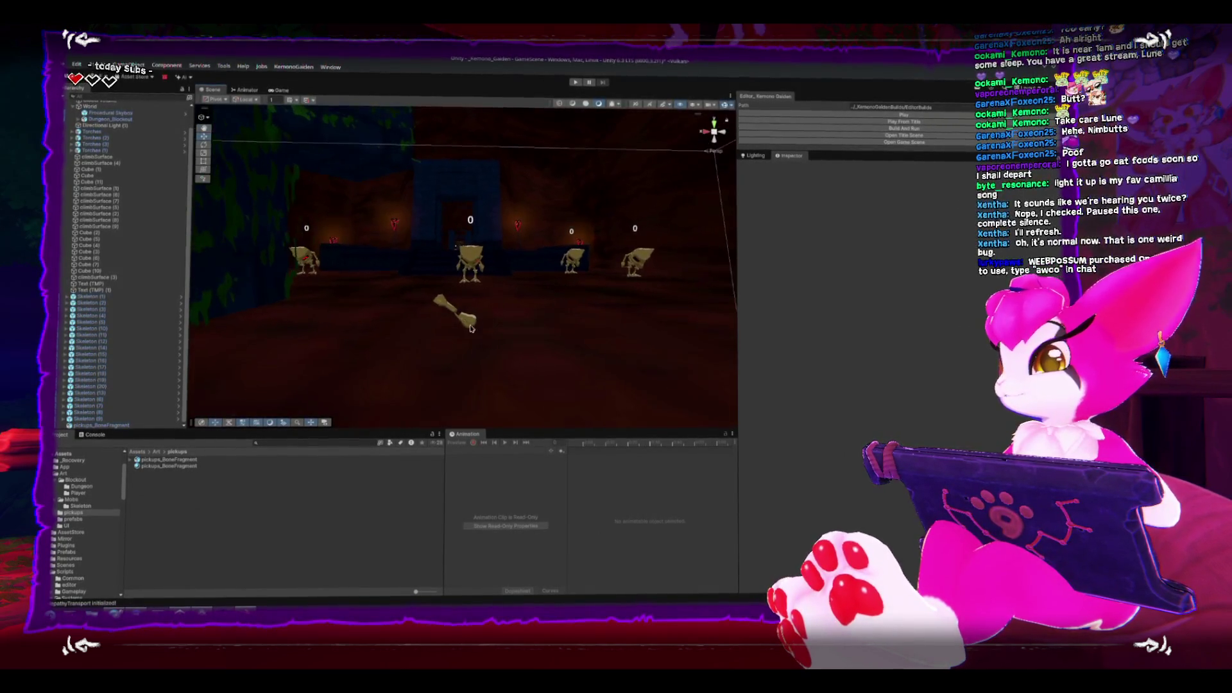
pyautogui.rightClick(286, 540)
# Create a new Pickup_Outline material in the pickups folder.
pyautogui.moveTo(381, 290)
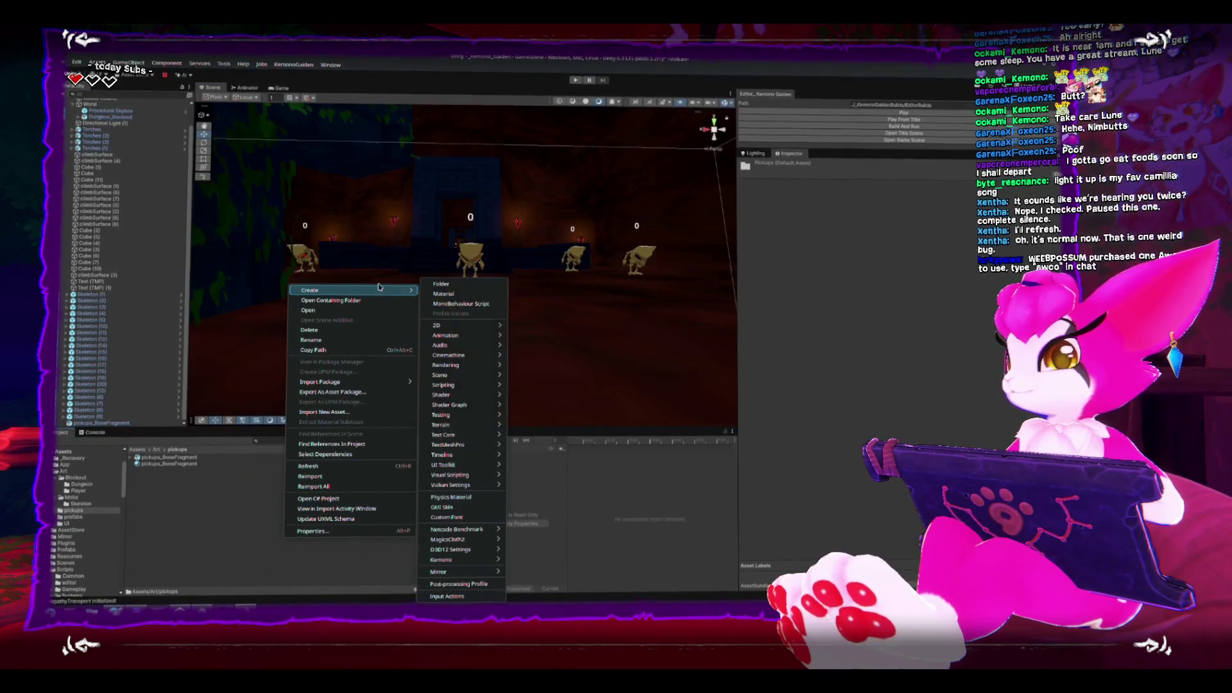
pyautogui.click(444, 294)
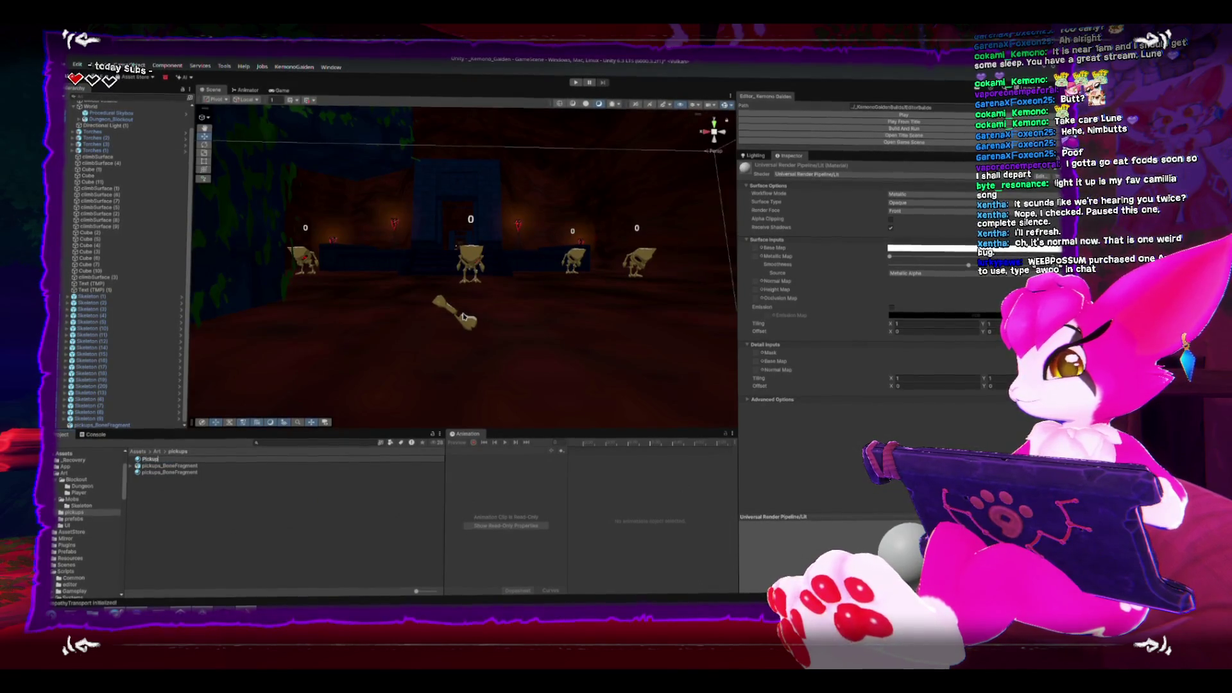
pyautogui.write('_Lit')
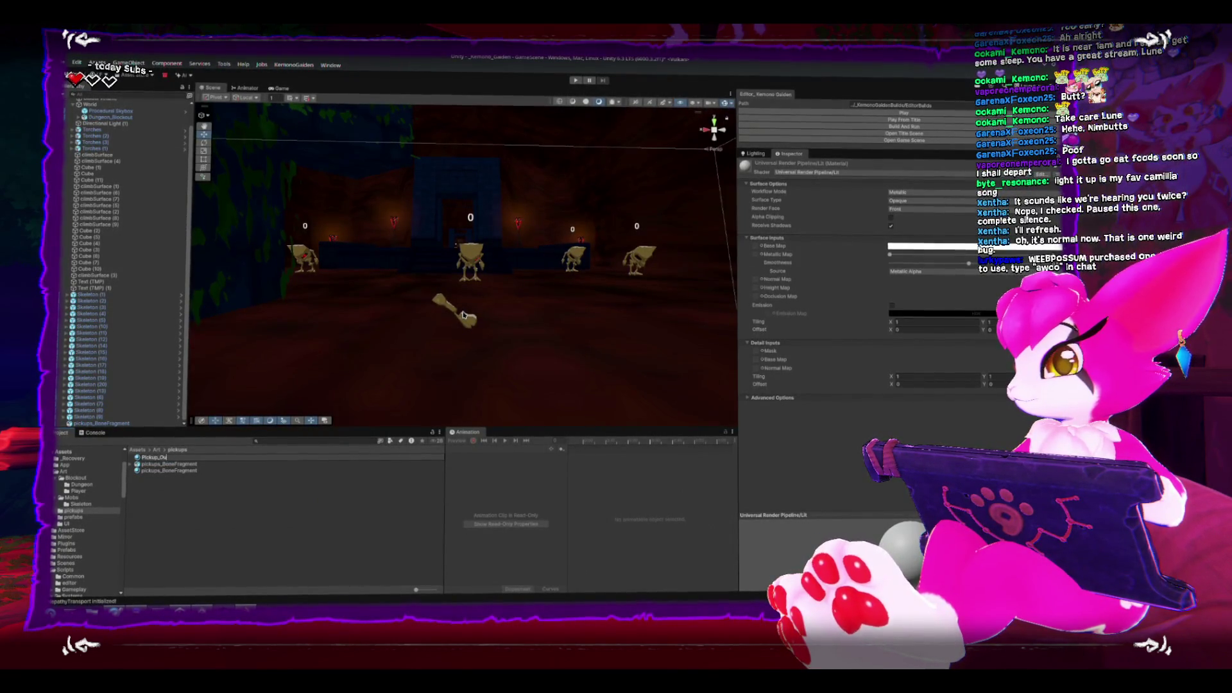
pyautogui.click(258, 544)
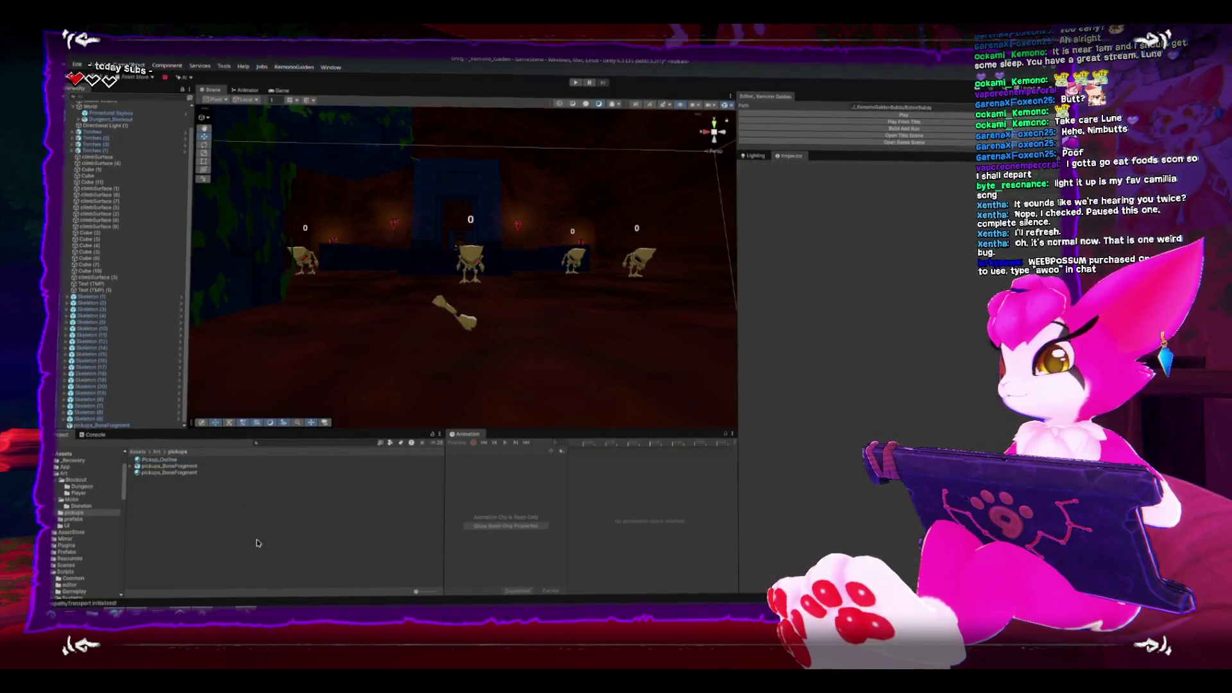
# Create a Shaders folder in pickups and move Pickup_Outline into it.
pyautogui.rightClick(260, 540)
pyautogui.moveTo(285, 292)
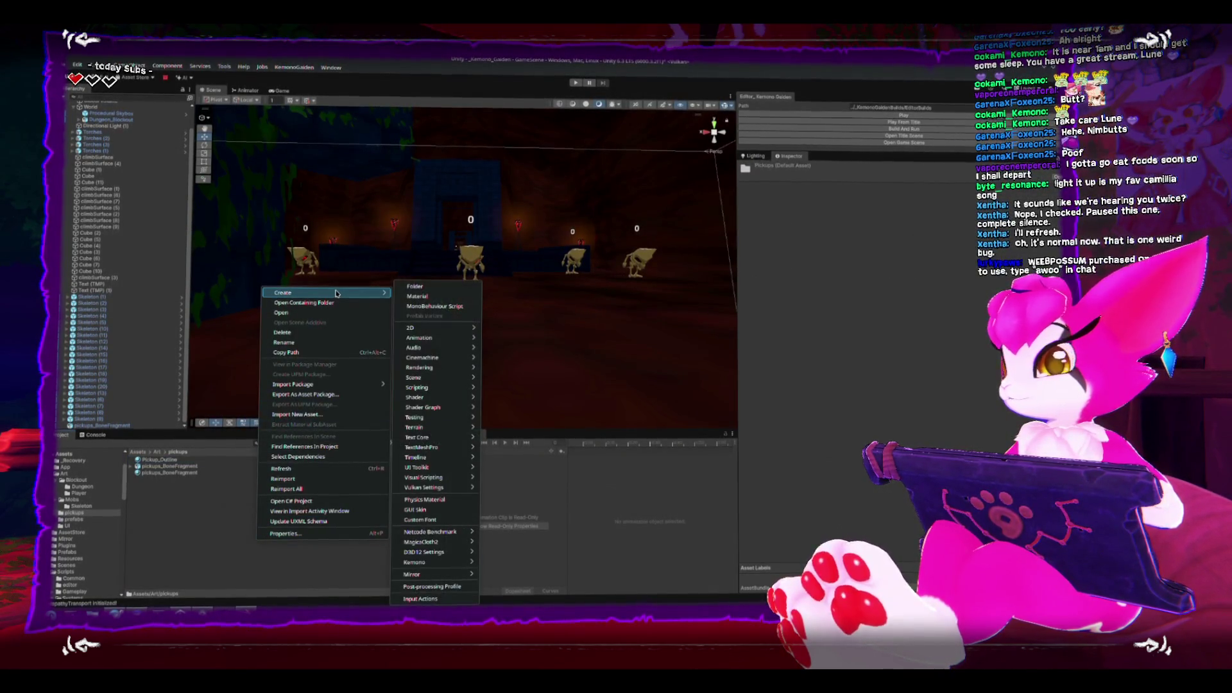
pyautogui.rightClick(189, 528)
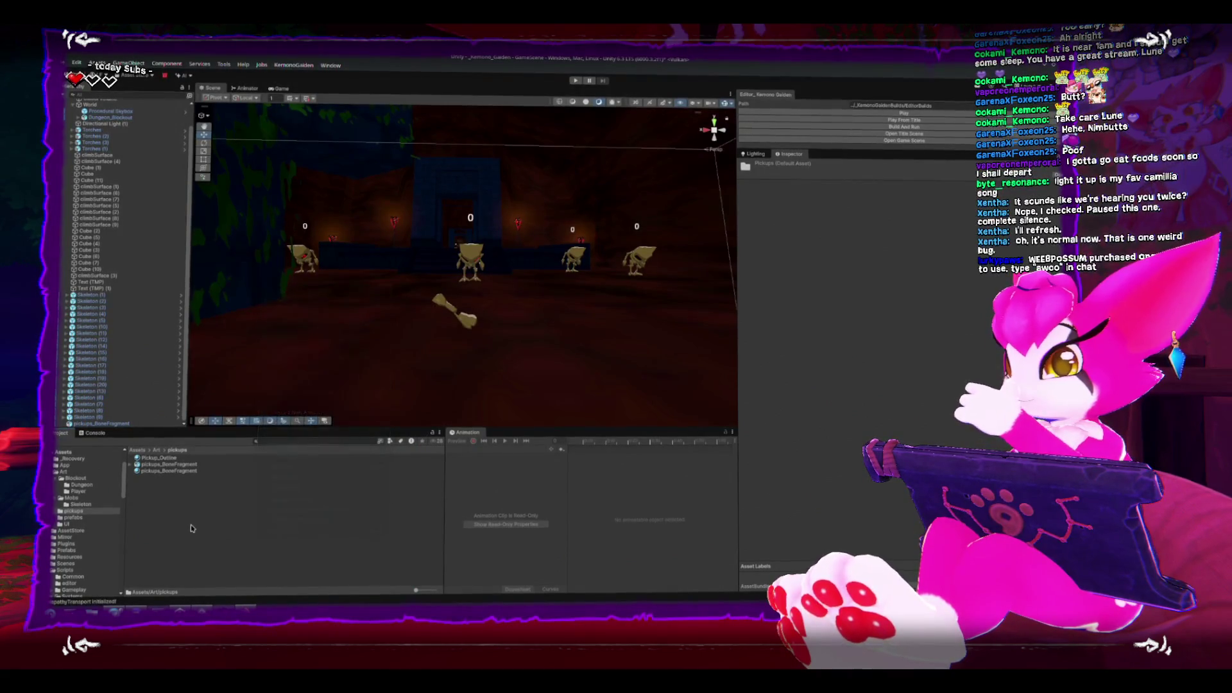
pyautogui.rightClick(191, 528)
pyautogui.moveTo(302, 280)
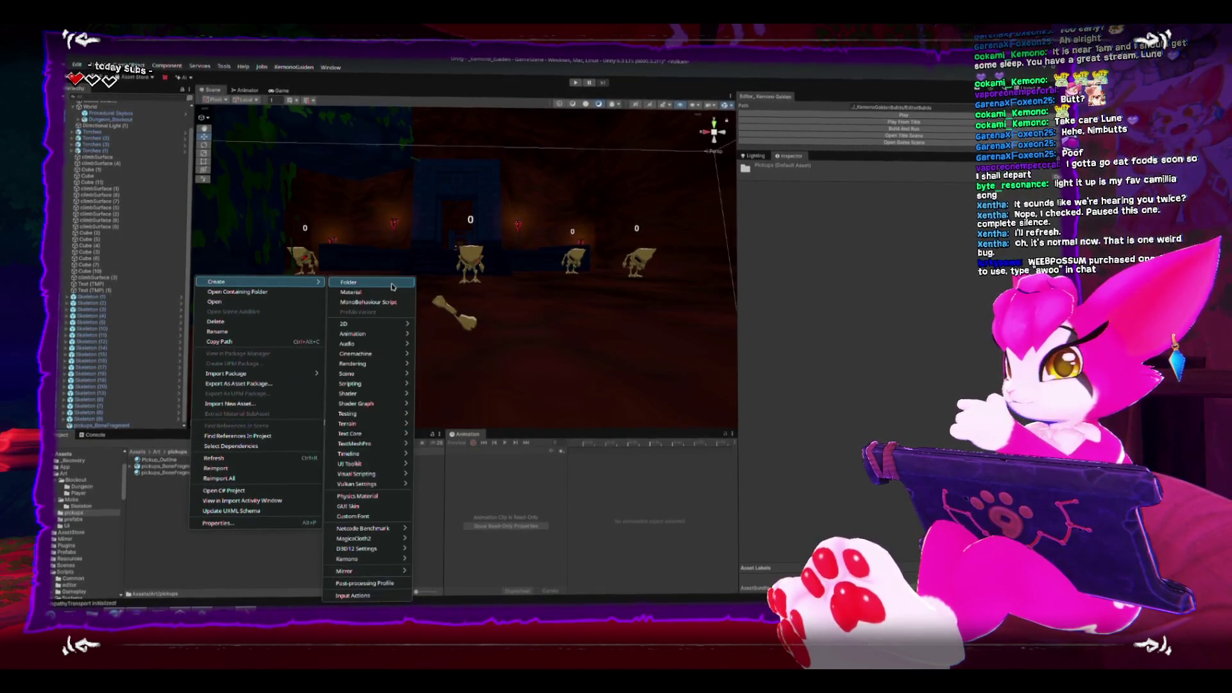
pyautogui.click(394, 284)
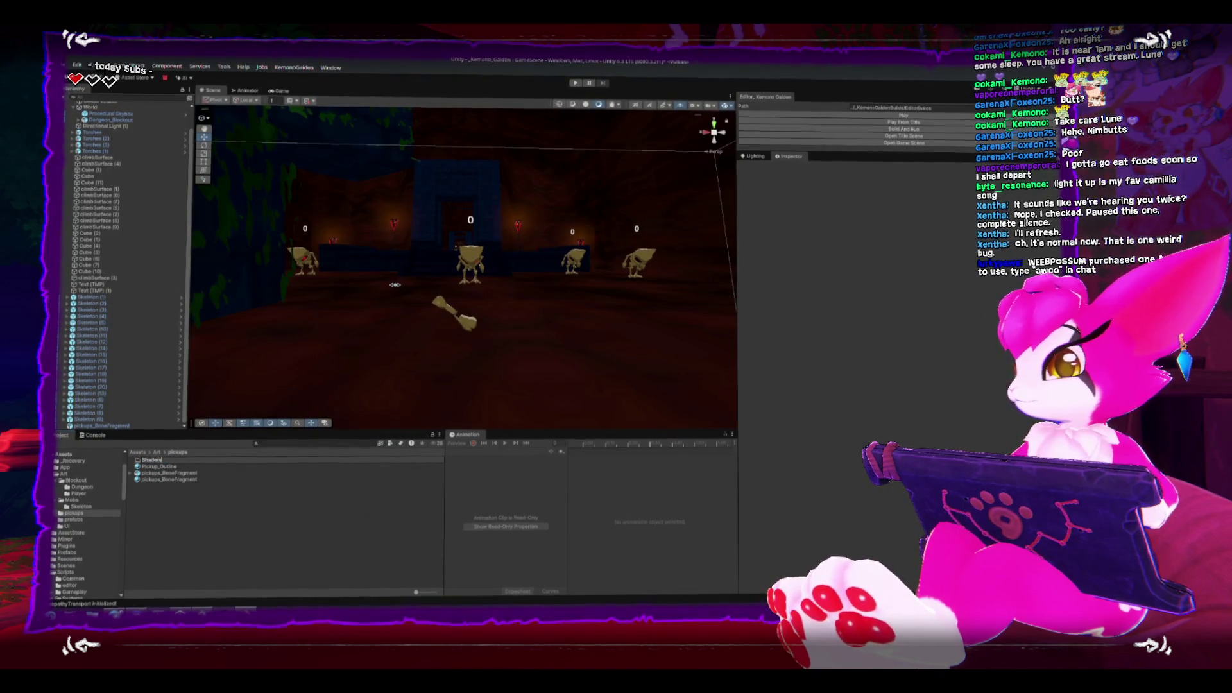
pyautogui.press('Return')
pyautogui.moveTo(162, 465); pyautogui.dragTo(153, 461)
# Inside Shaders, create a URP Lit Shader Graph named Pickup_Outline.
pyautogui.rightClick(162, 509)
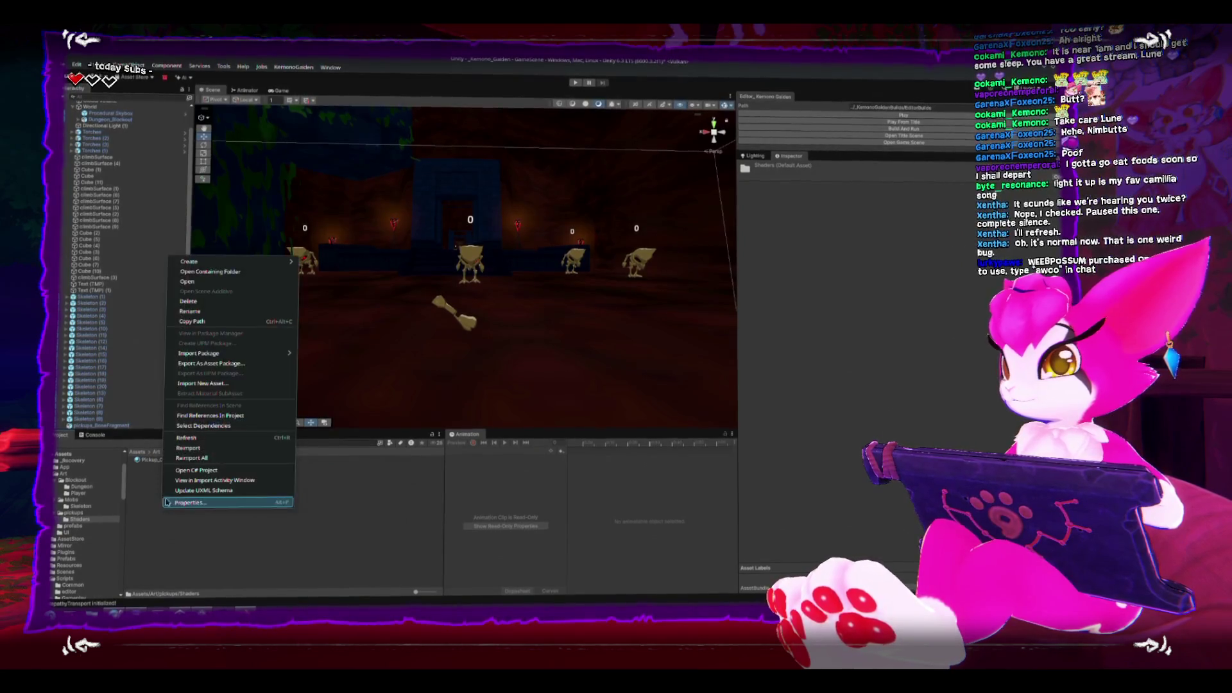
pyautogui.moveTo(254, 268)
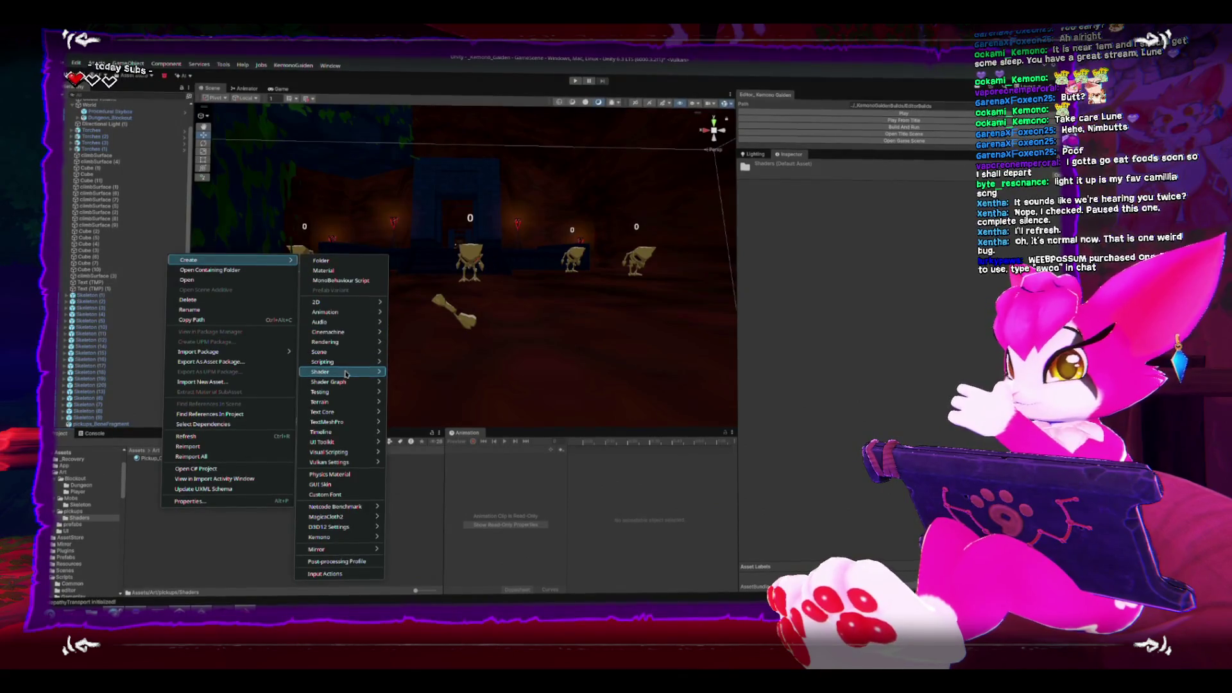
pyautogui.moveTo(340, 382)
pyautogui.moveTo(437, 383)
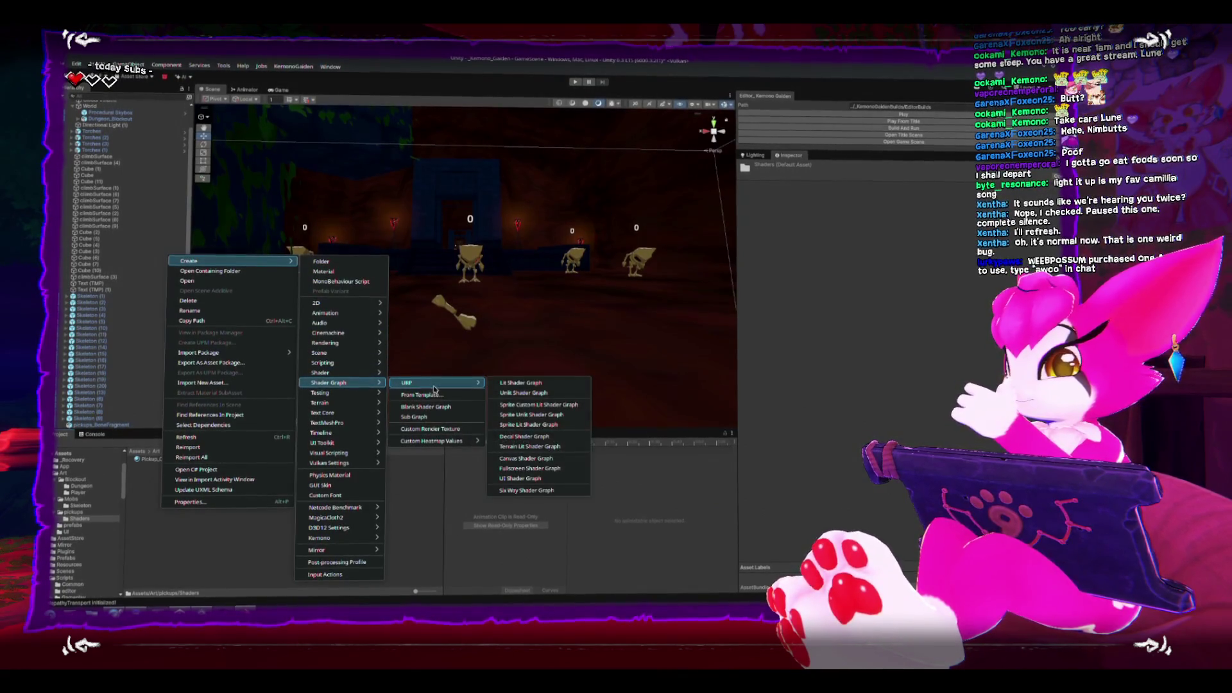
pyautogui.click(527, 384)
pyautogui.write('Pickup_')
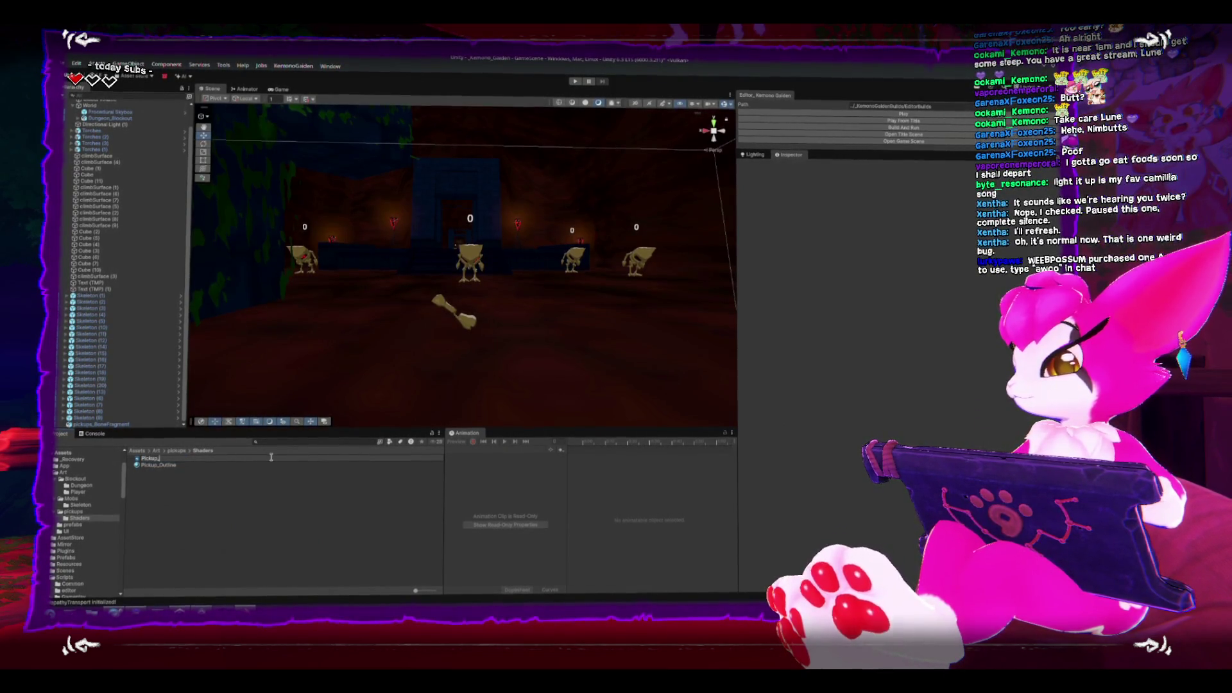
pyautogui.write('Outline')
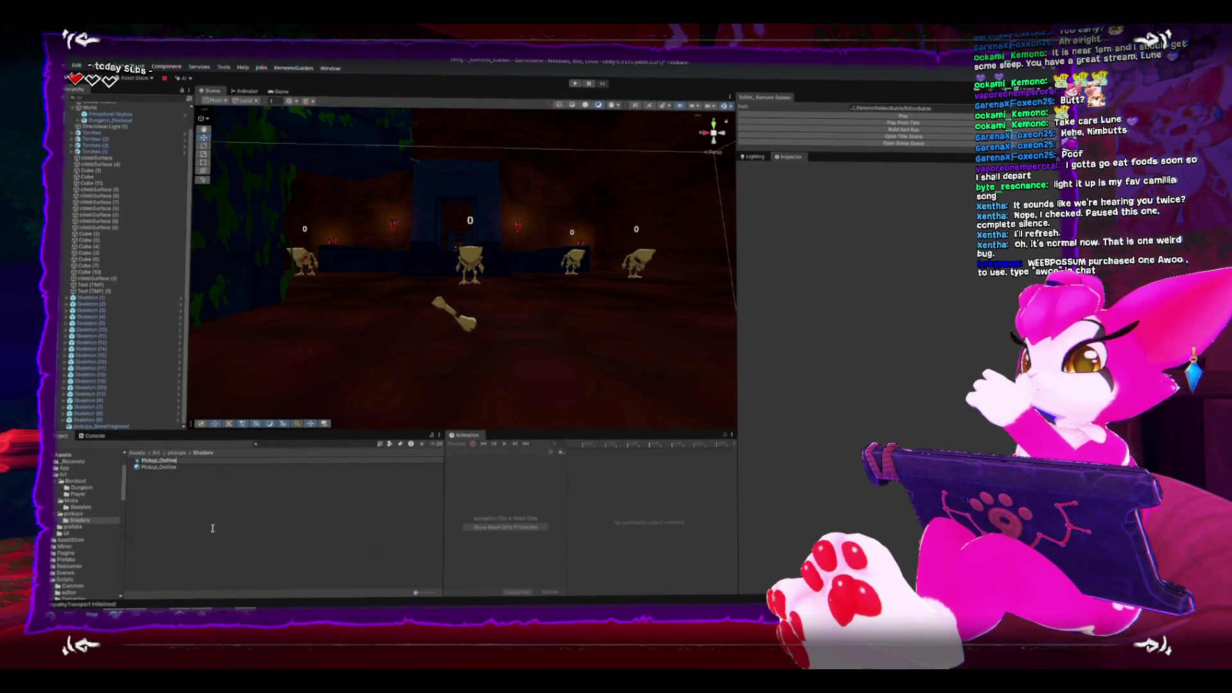
# Confirm the Pickup_Outline shader graph name and open it in the graph editor.
pyautogui.press('Return')
pyautogui.doubleClick(157, 467)
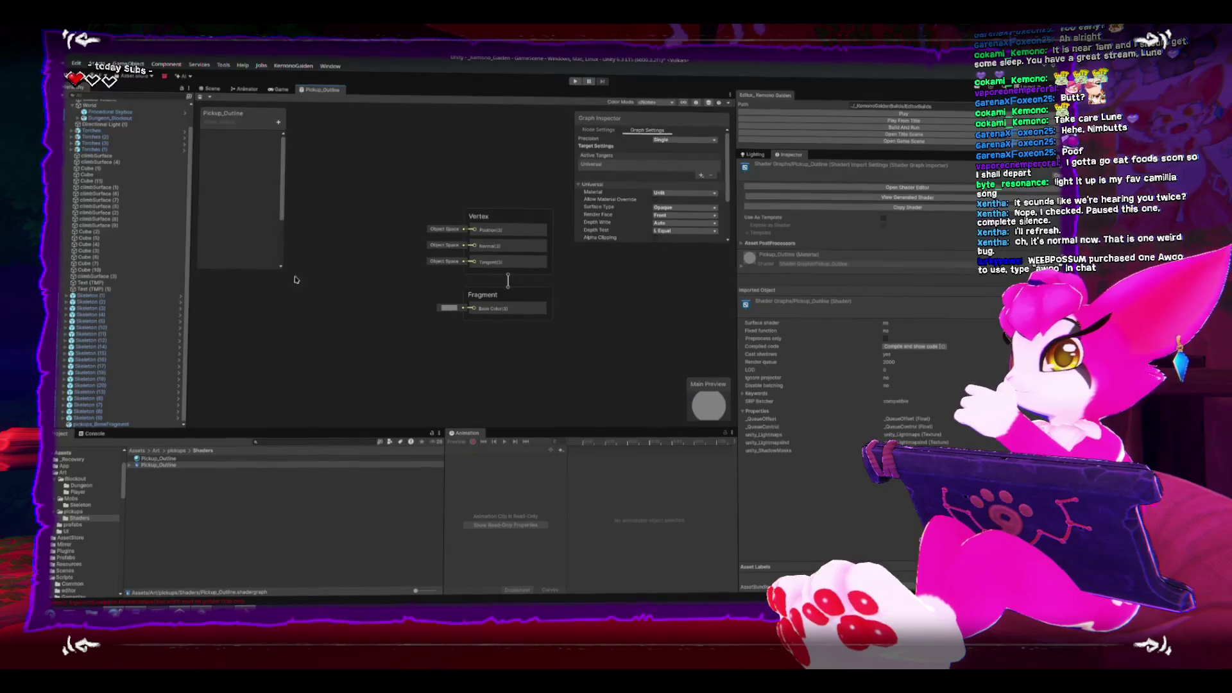
pyautogui.click(273, 92)
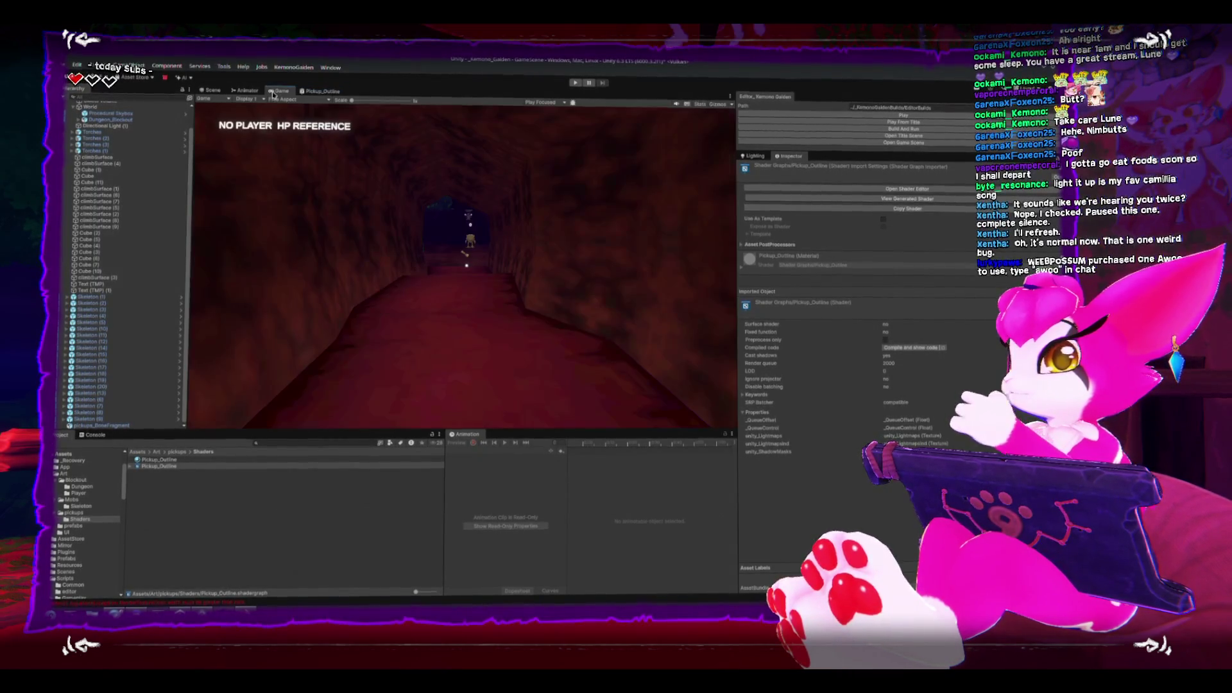
pyautogui.click(217, 92)
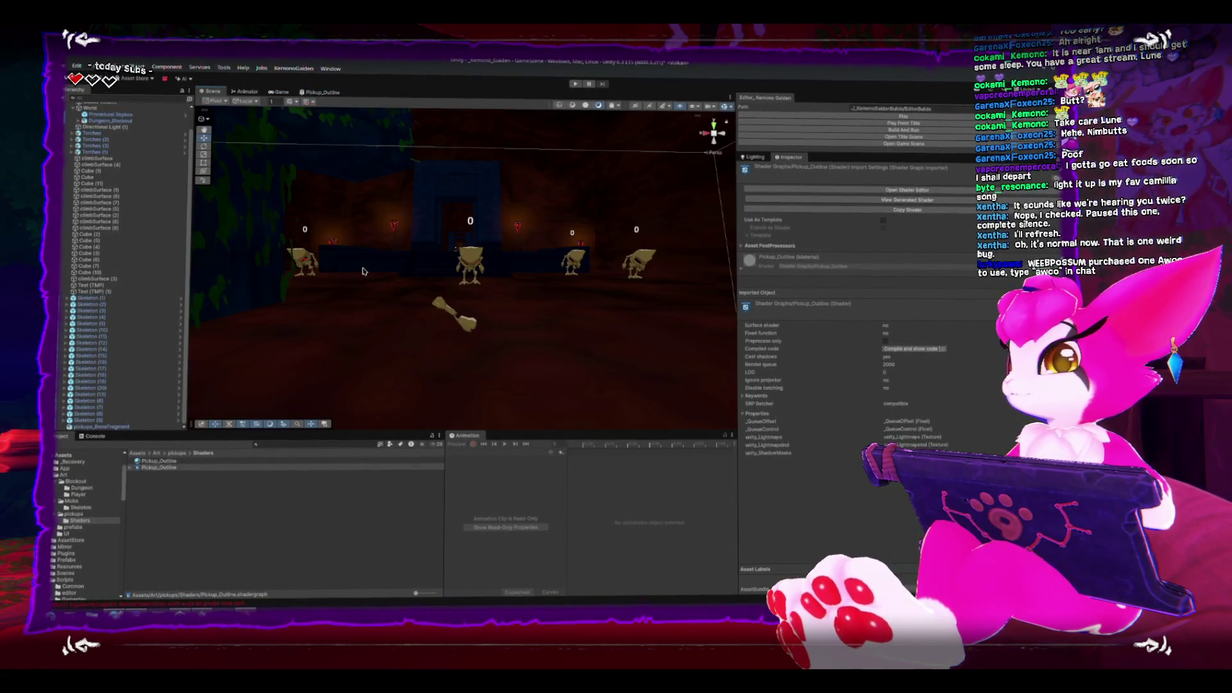
# Add Pickup_Outline as Element 1 in pickups_BoneFragment's Mesh Renderer materials.
pyautogui.click(440, 307)
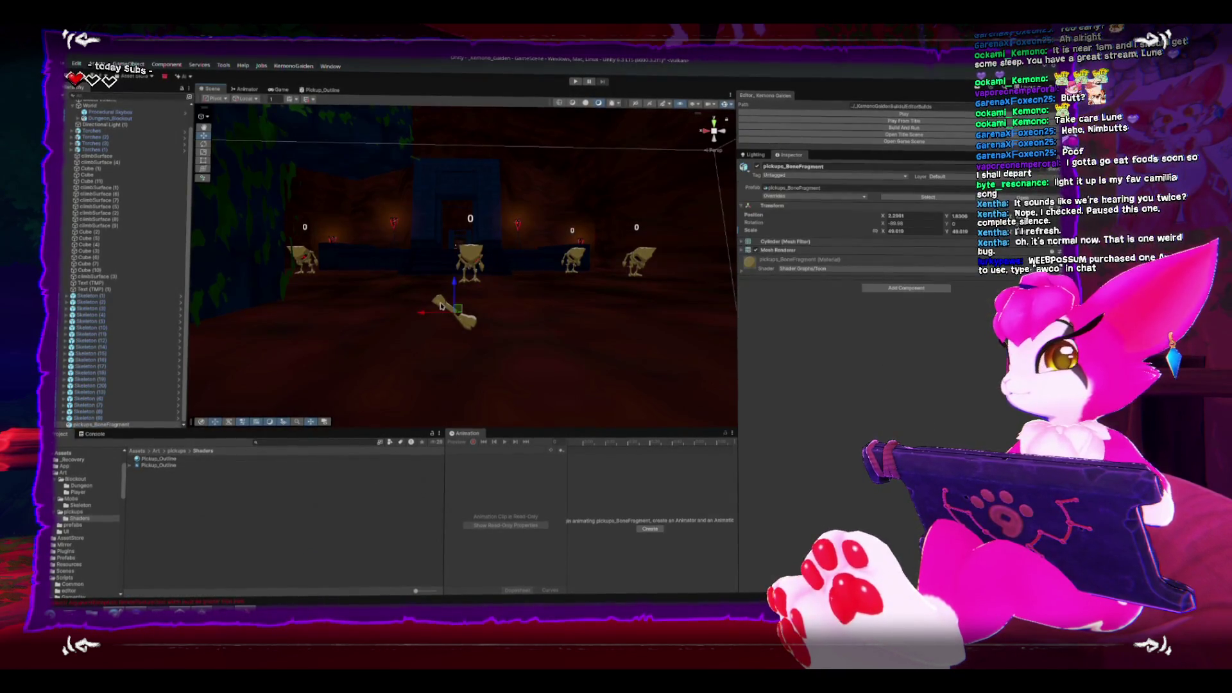
pyautogui.press('f')
pyautogui.moveTo(507, 307); pyautogui.dragTo(729, 276)
pyautogui.click(778, 251)
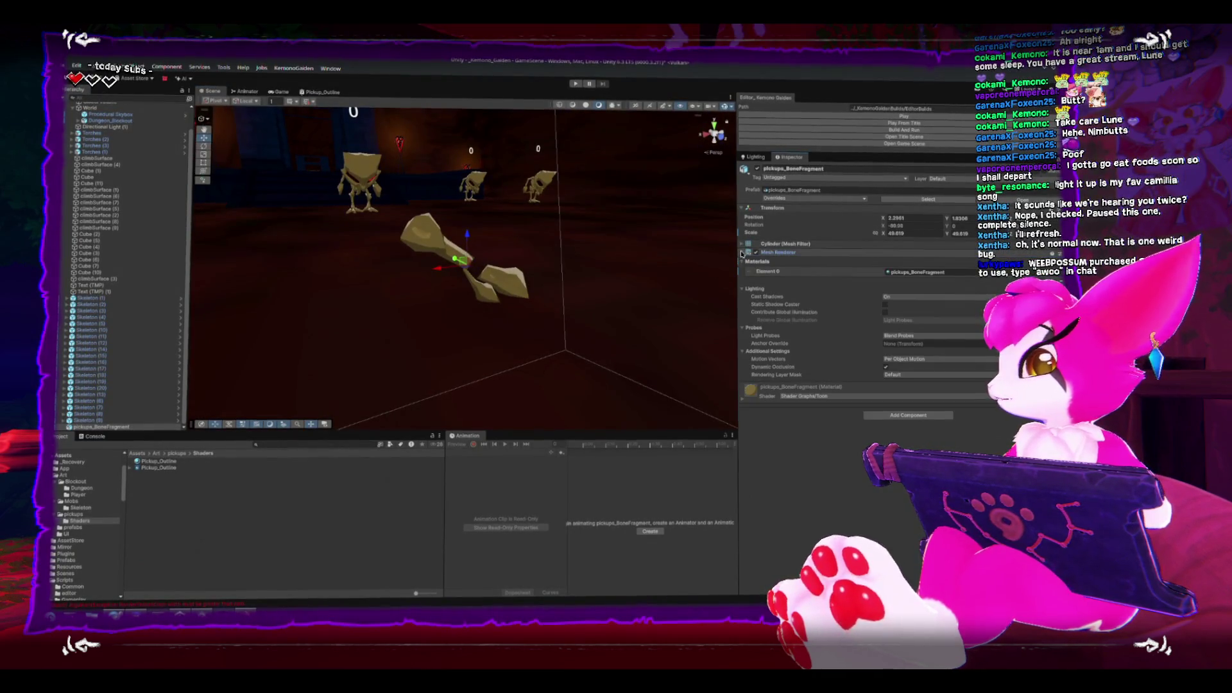
pyautogui.click(972, 278)
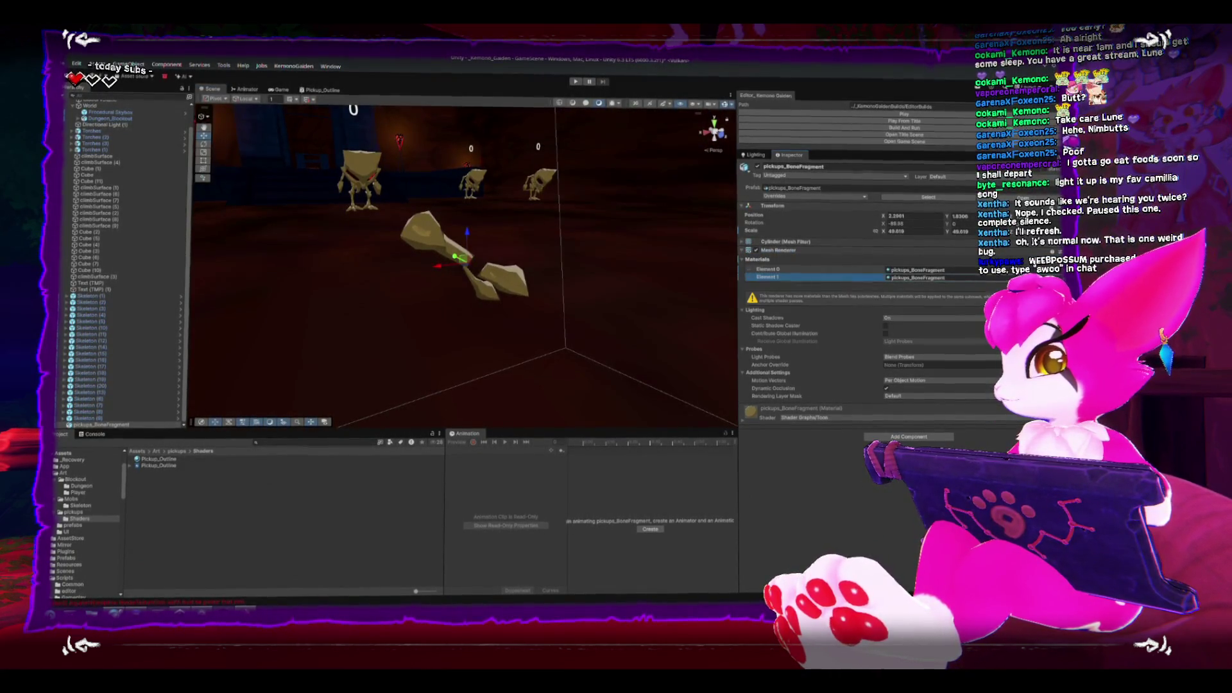
pyautogui.moveTo(161, 467)
pyautogui.mouseDown()
pyautogui.moveTo(359, 459)
pyautogui.moveTo(915, 280)
pyautogui.mouseUp()
pyautogui.moveTo(488, 269)
pyautogui.mouseDown()
pyautogui.moveTo(347, 260)
pyautogui.moveTo(526, 276)
pyautogui.mouseUp()
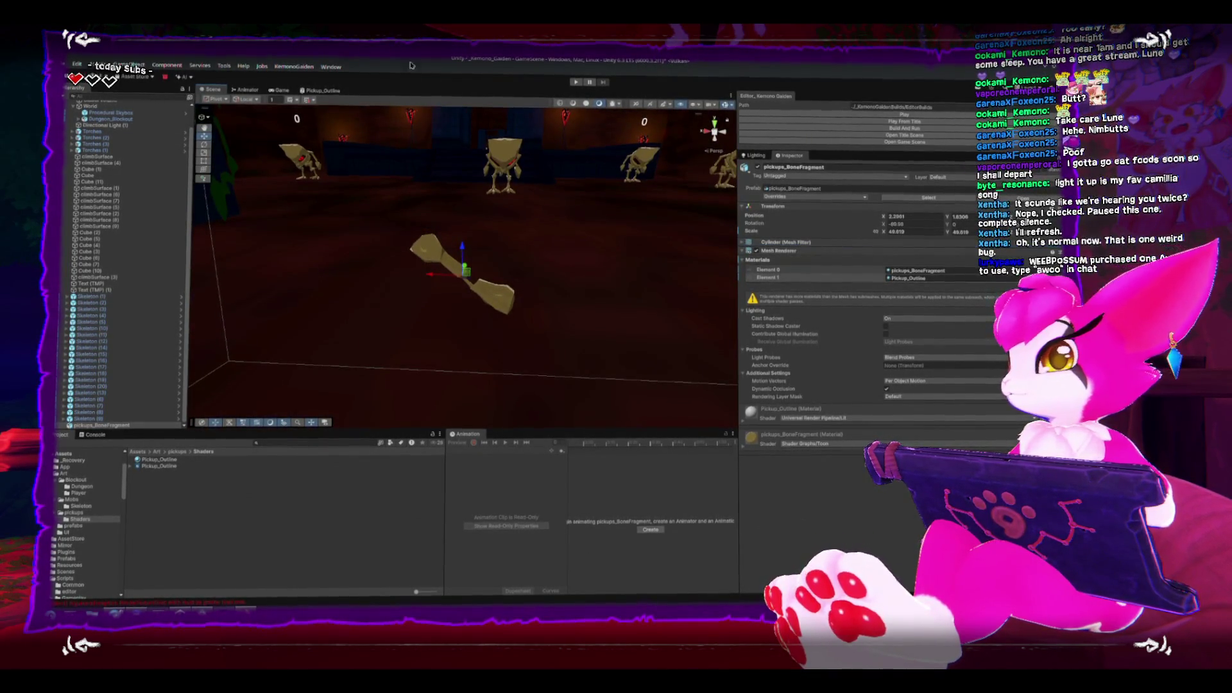
# Open the Pickup_Outline shader graph with the Game view docked and resized beside it.
pyautogui.click(314, 91)
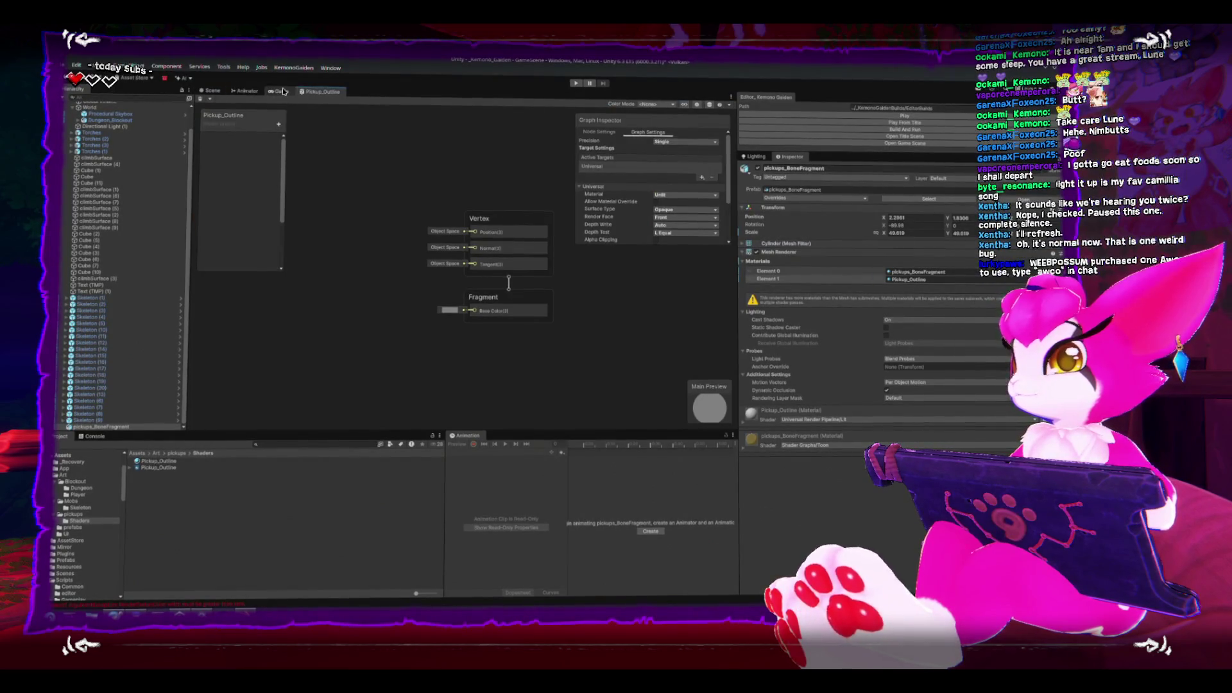
pyautogui.moveTo(277, 92); pyautogui.dragTo(241, 214)
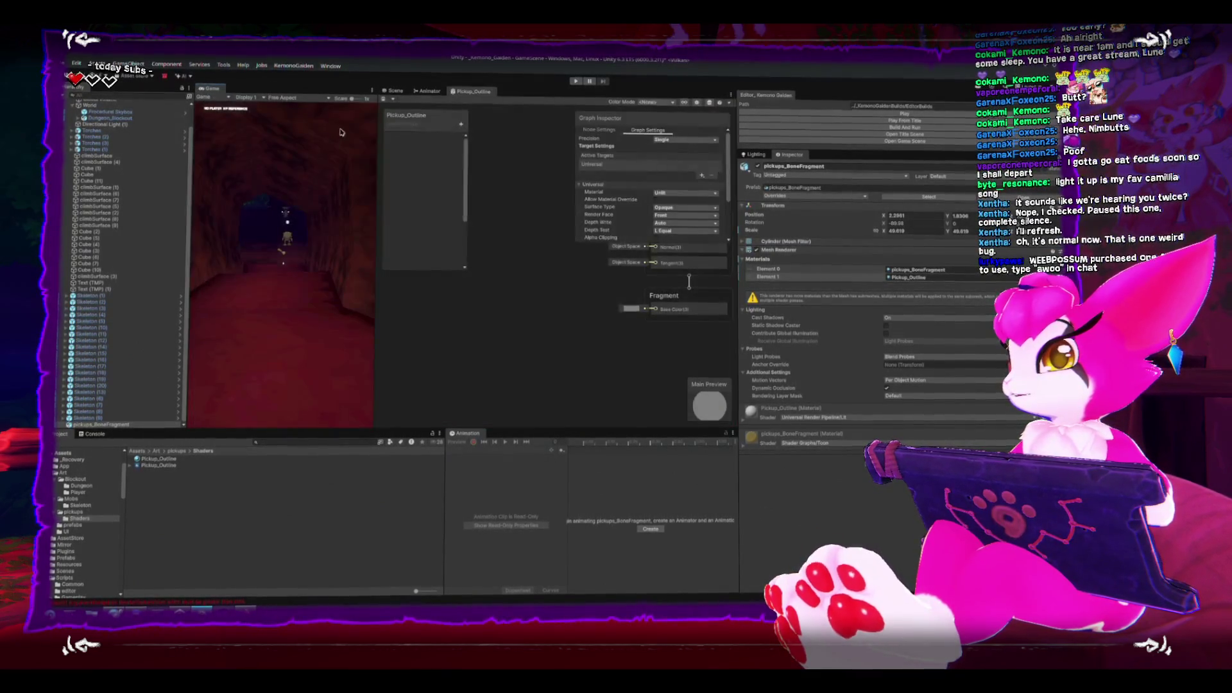
pyautogui.moveTo(377, 193); pyautogui.dragTo(448, 196)
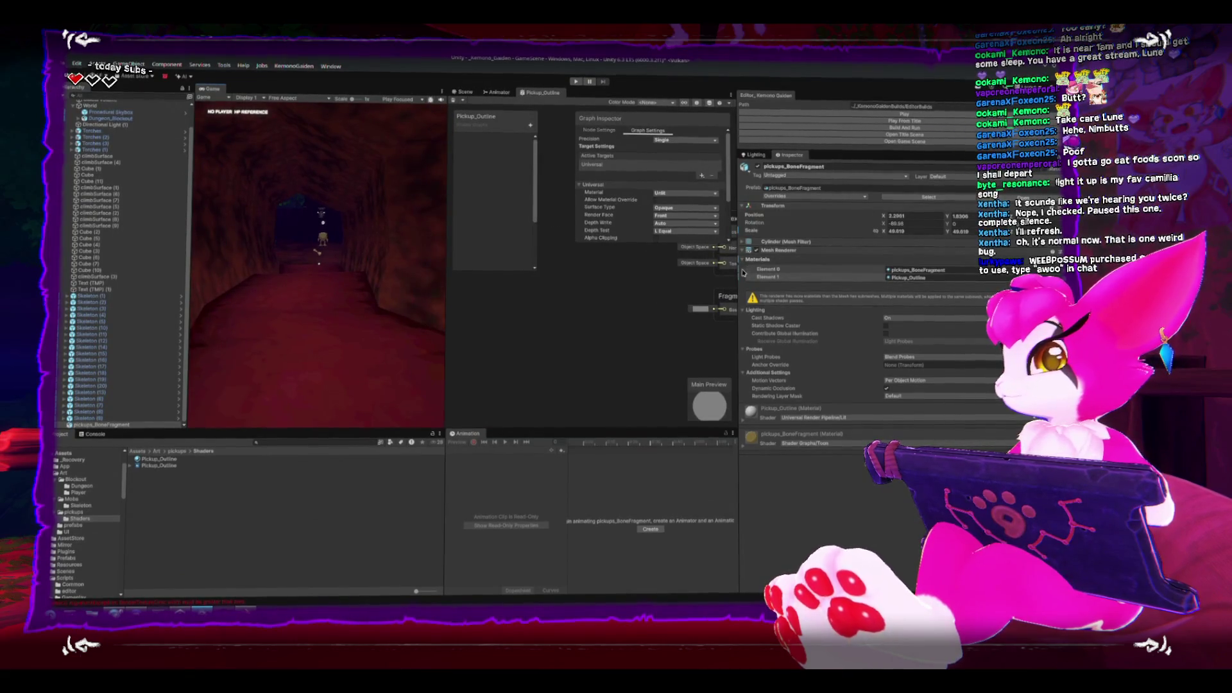
pyautogui.click(834, 279)
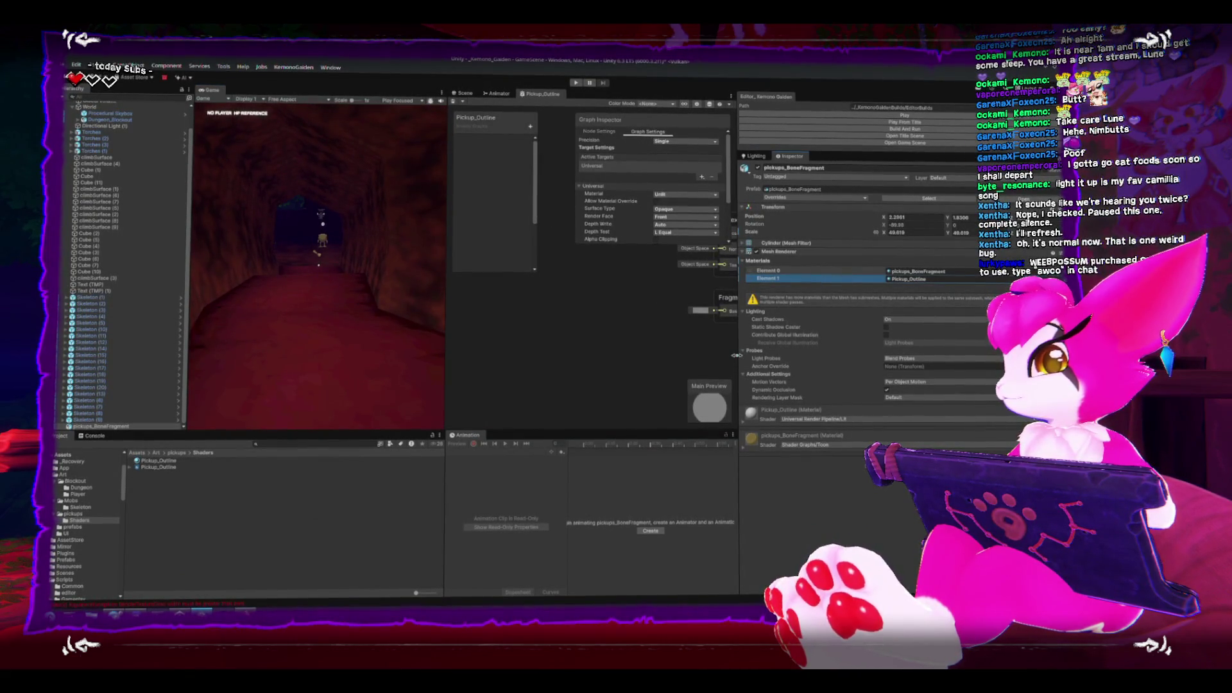
pyautogui.moveTo(736, 355); pyautogui.dragTo(847, 354)
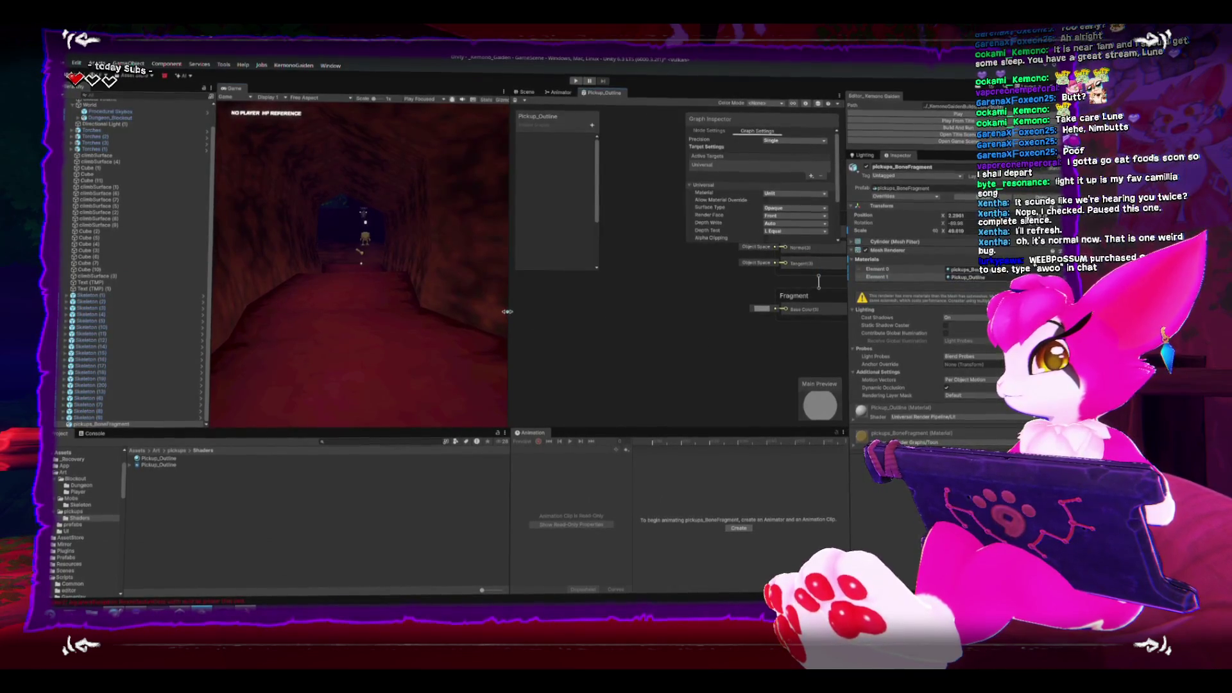
pyautogui.moveTo(507, 311); pyautogui.dragTo(463, 311)
pyautogui.scroll(-3, 604, 263)
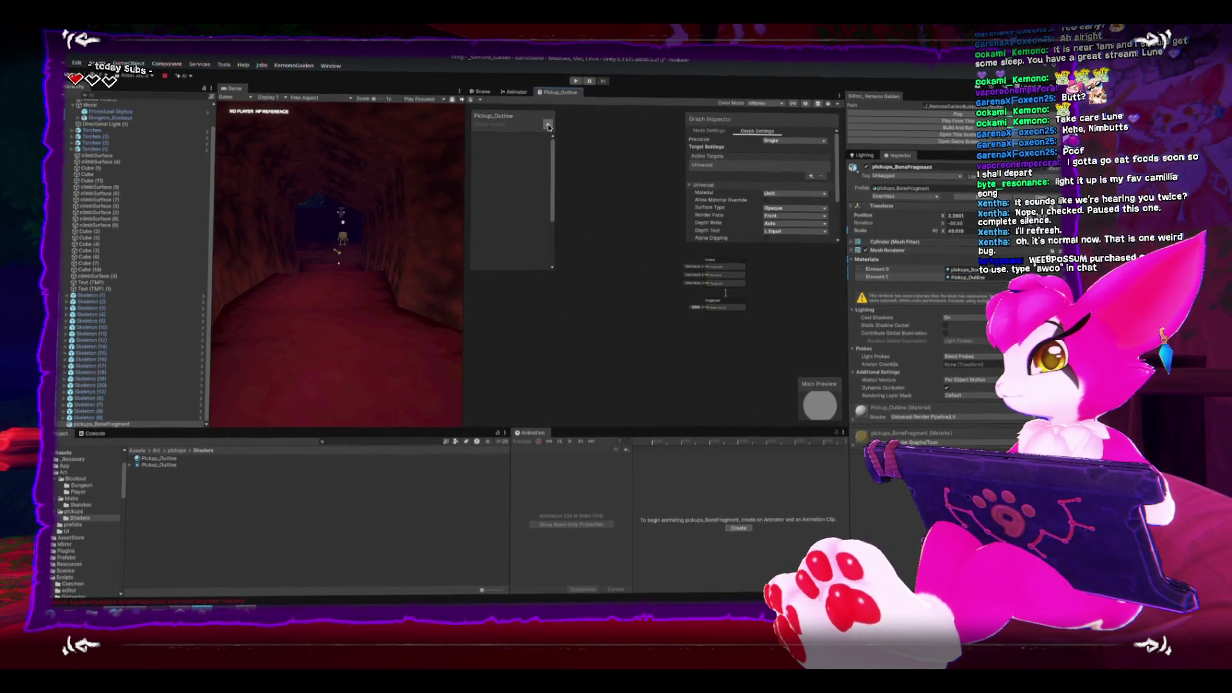
# Add a Float blackboard property named Thickness and drag it into the graph.
pyautogui.click(548, 126)
pyautogui.click(565, 142)
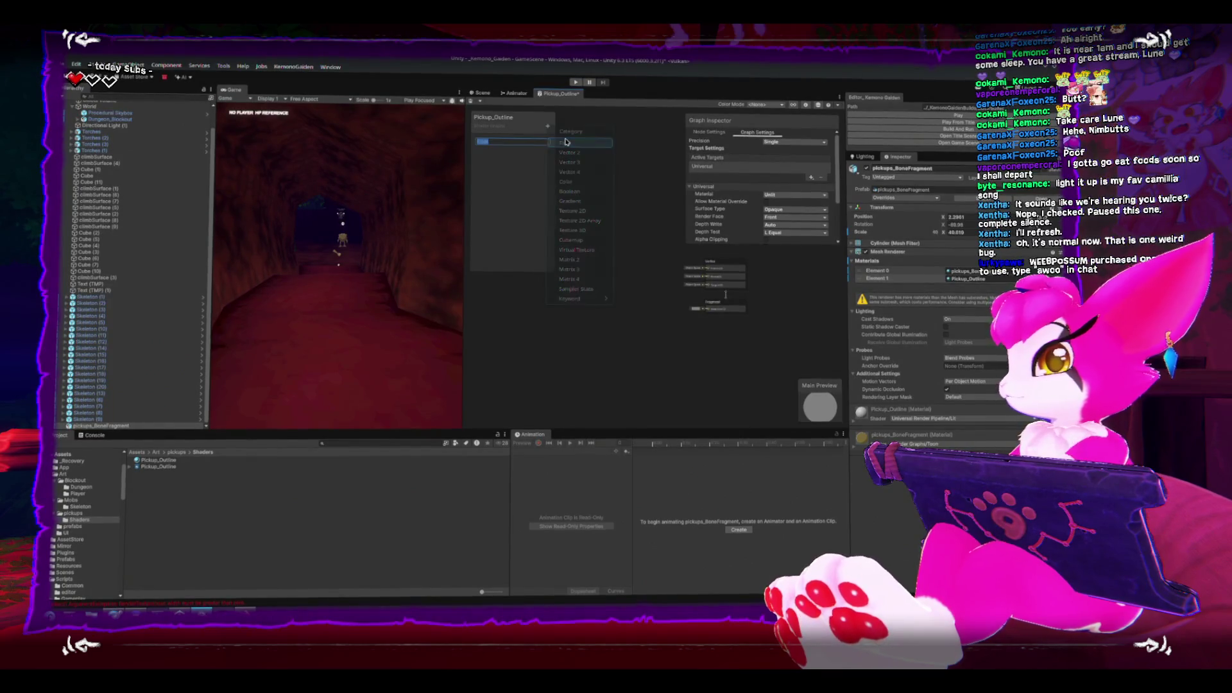
pyautogui.write('M')
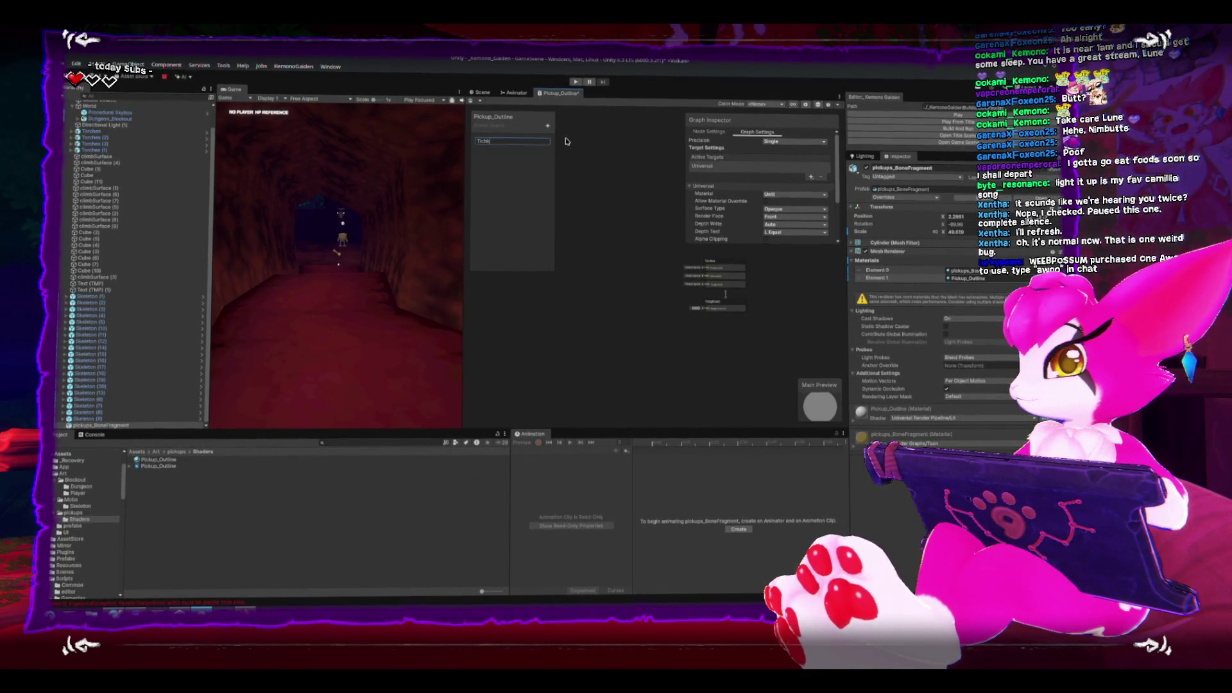
pyautogui.press('Return')
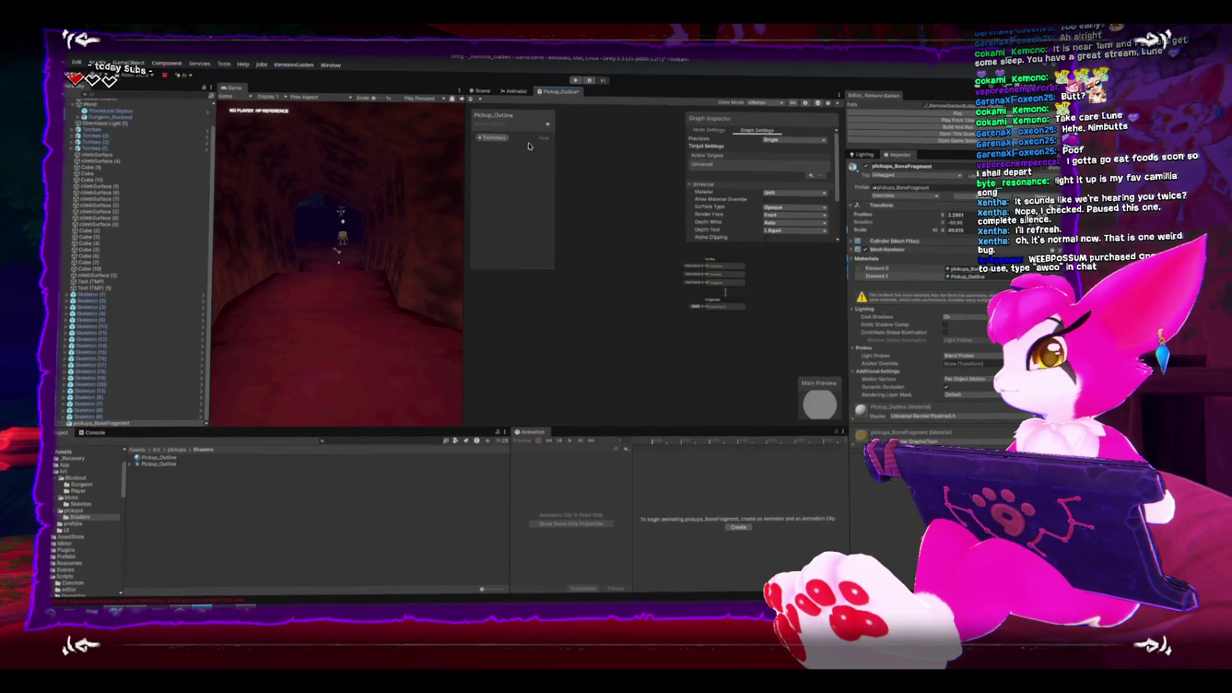
pyautogui.moveTo(493, 138)
pyautogui.mouseDown()
pyautogui.moveTo(514, 314)
pyautogui.moveTo(575, 314)
pyautogui.moveTo(526, 302)
pyautogui.mouseUp()
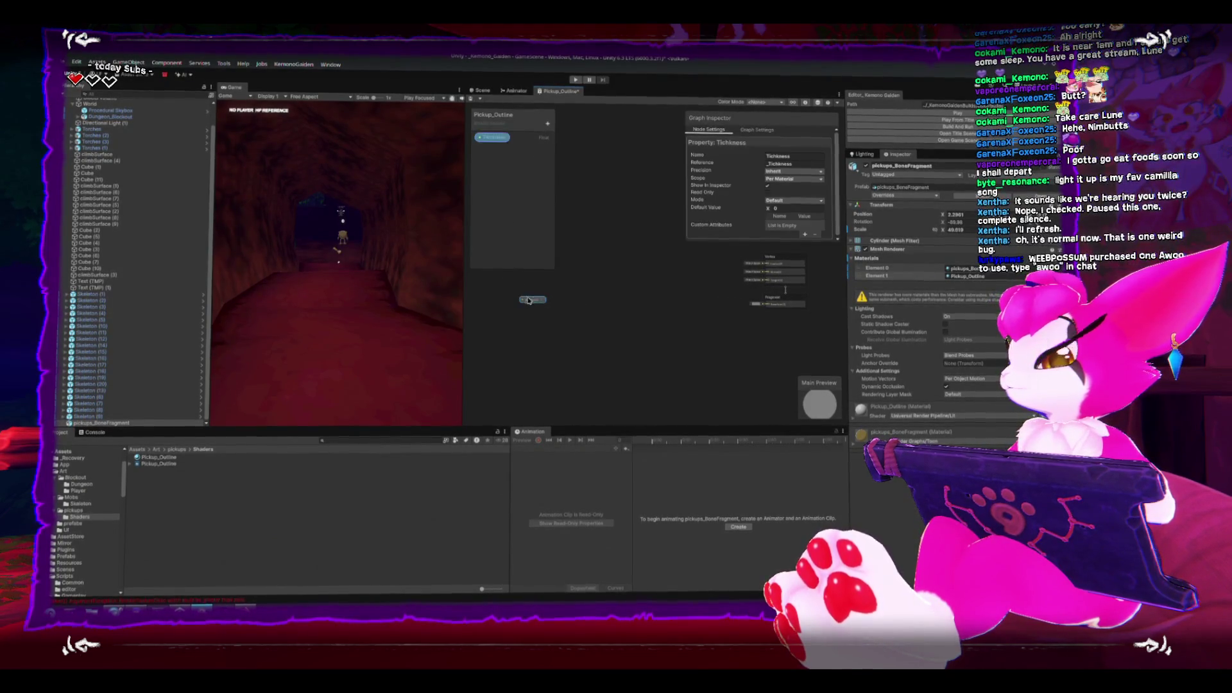
# Try the graph's context menu repeatedly, clear the console messages, and view the graph-wide settings.
pyautogui.rightClick(566, 292)
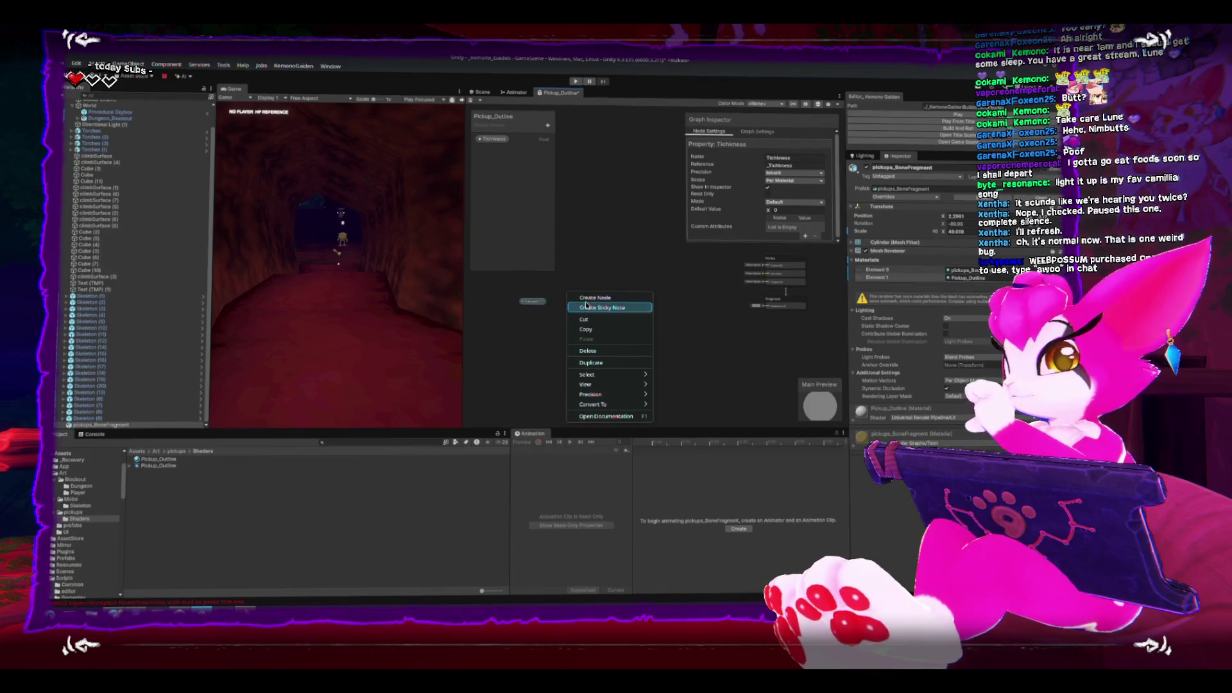
pyautogui.click(594, 298)
pyautogui.click(596, 298)
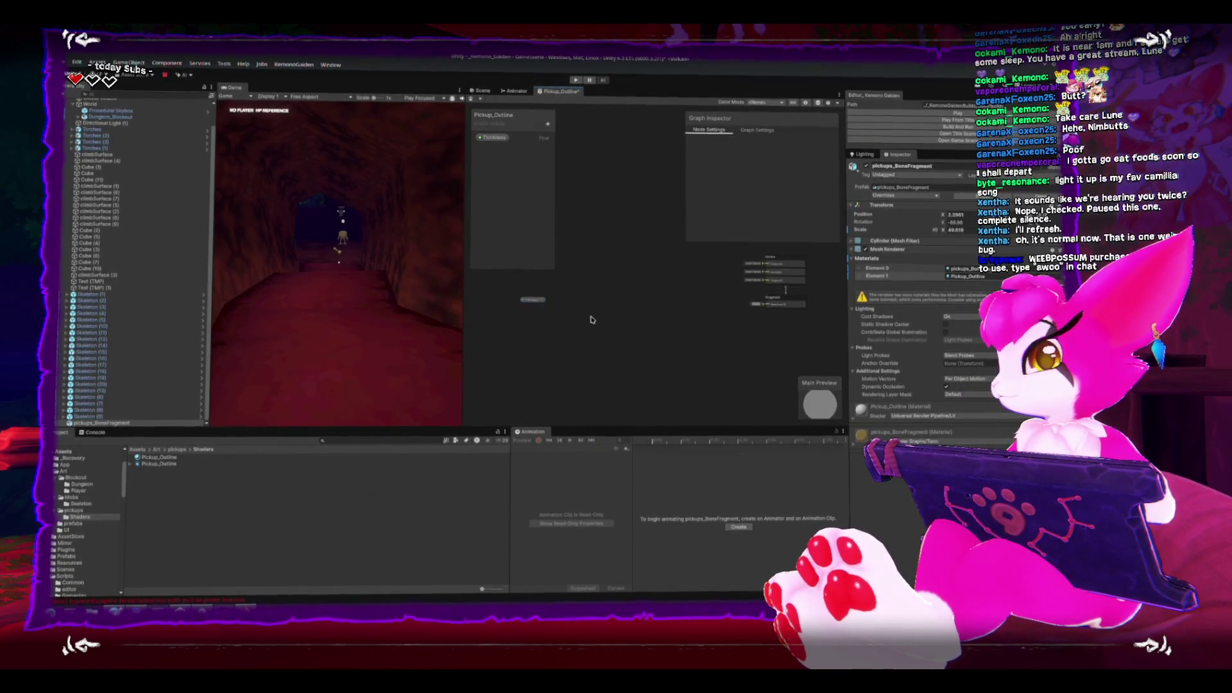
pyautogui.rightClick(576, 296)
pyautogui.click(550, 305)
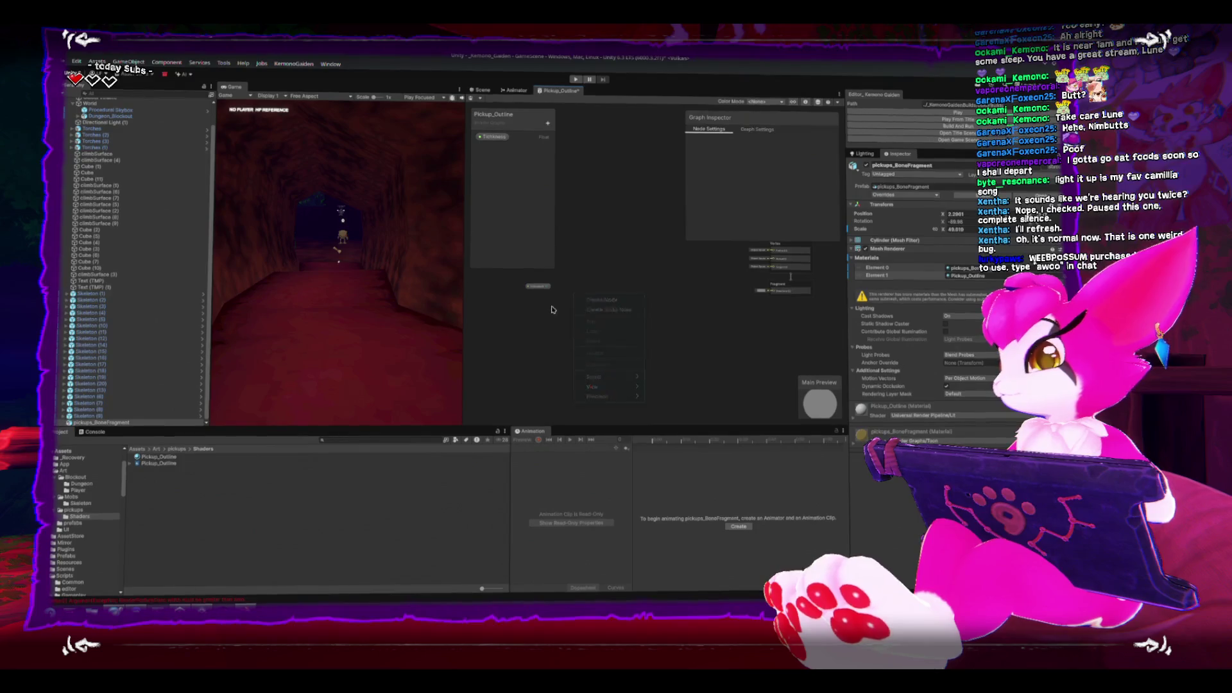
pyautogui.click(87, 437)
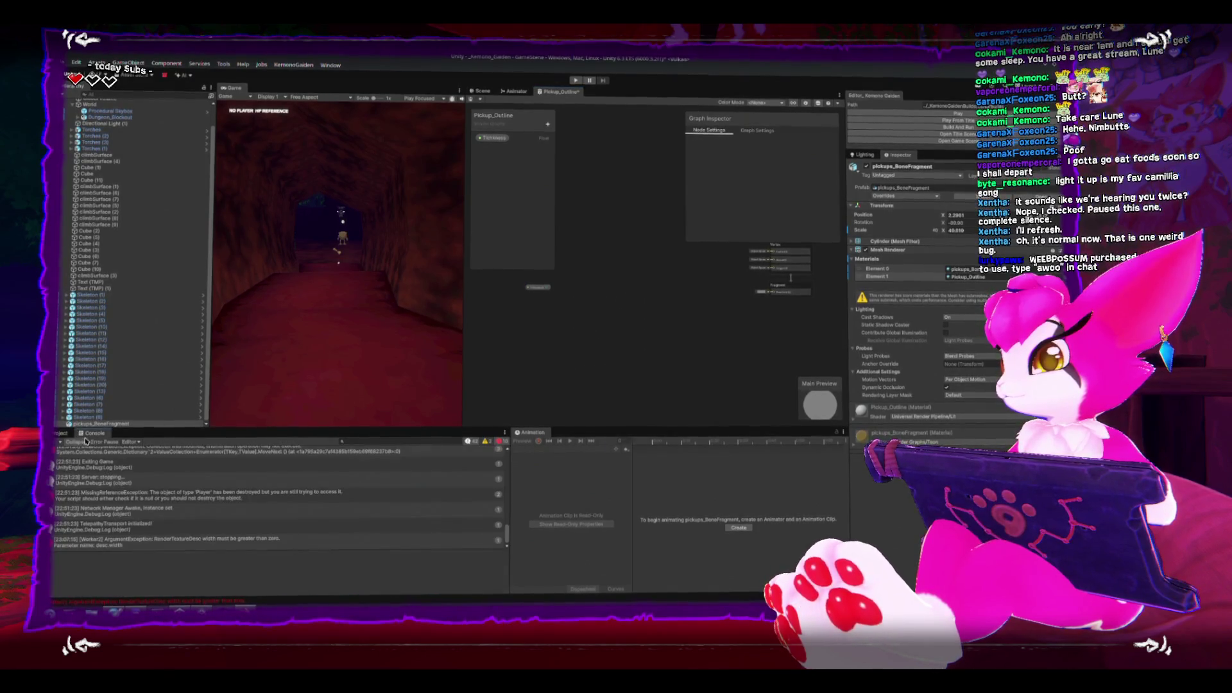
pyautogui.rightClick(599, 283)
pyautogui.click(608, 285)
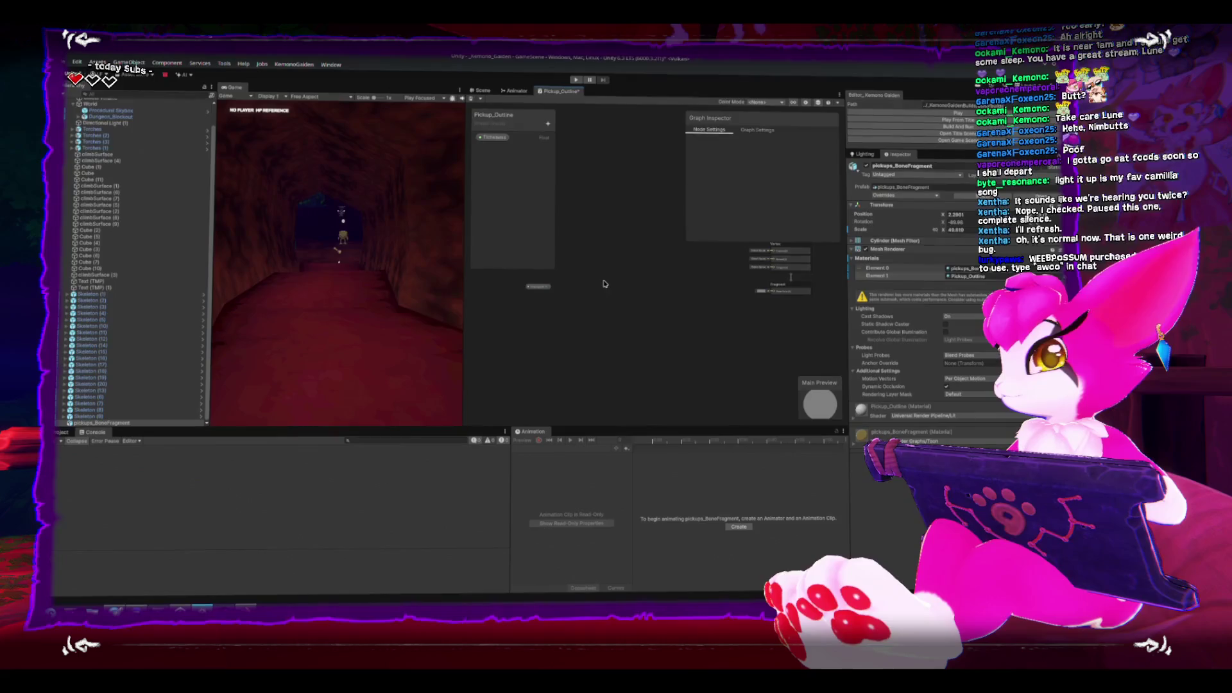
pyautogui.rightClick(604, 284)
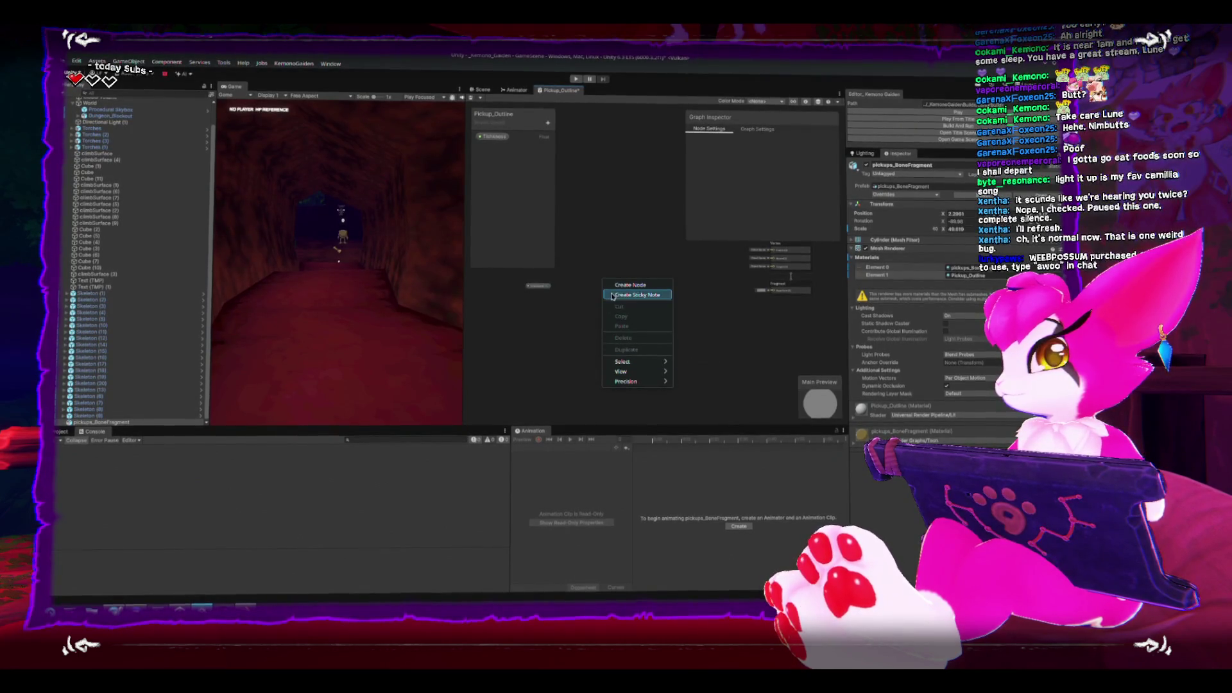
pyautogui.click(586, 298)
pyautogui.click(758, 129)
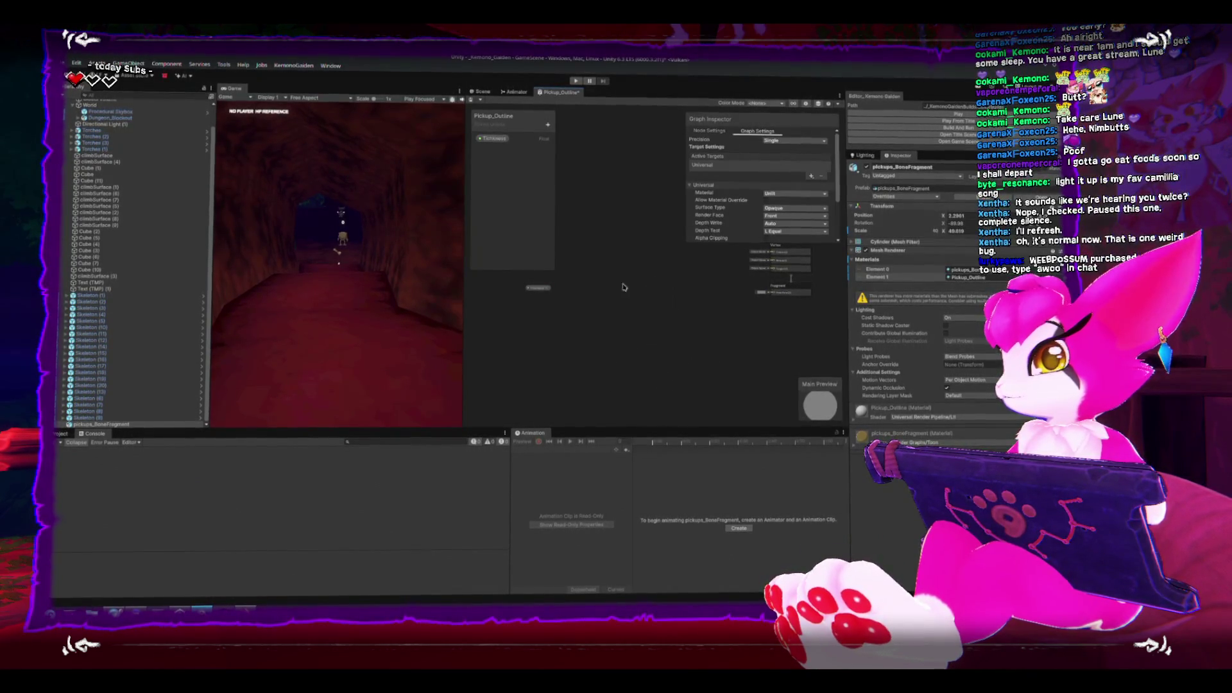
pyautogui.rightClick(590, 293)
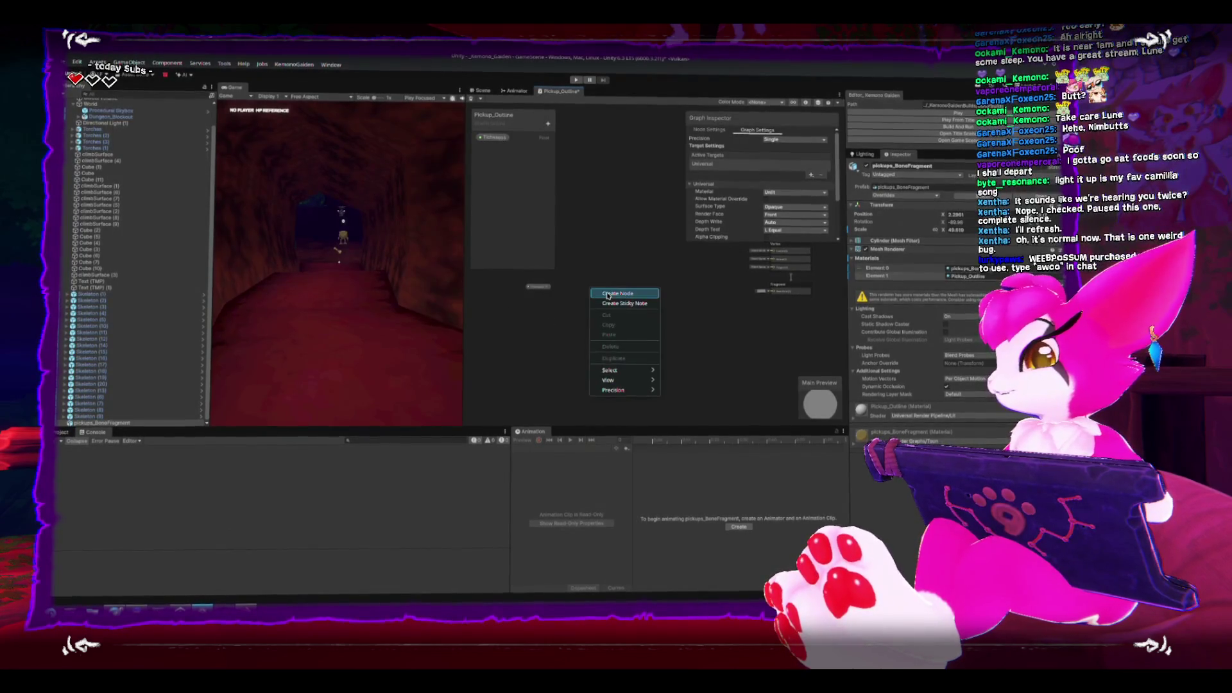
pyautogui.click(607, 296)
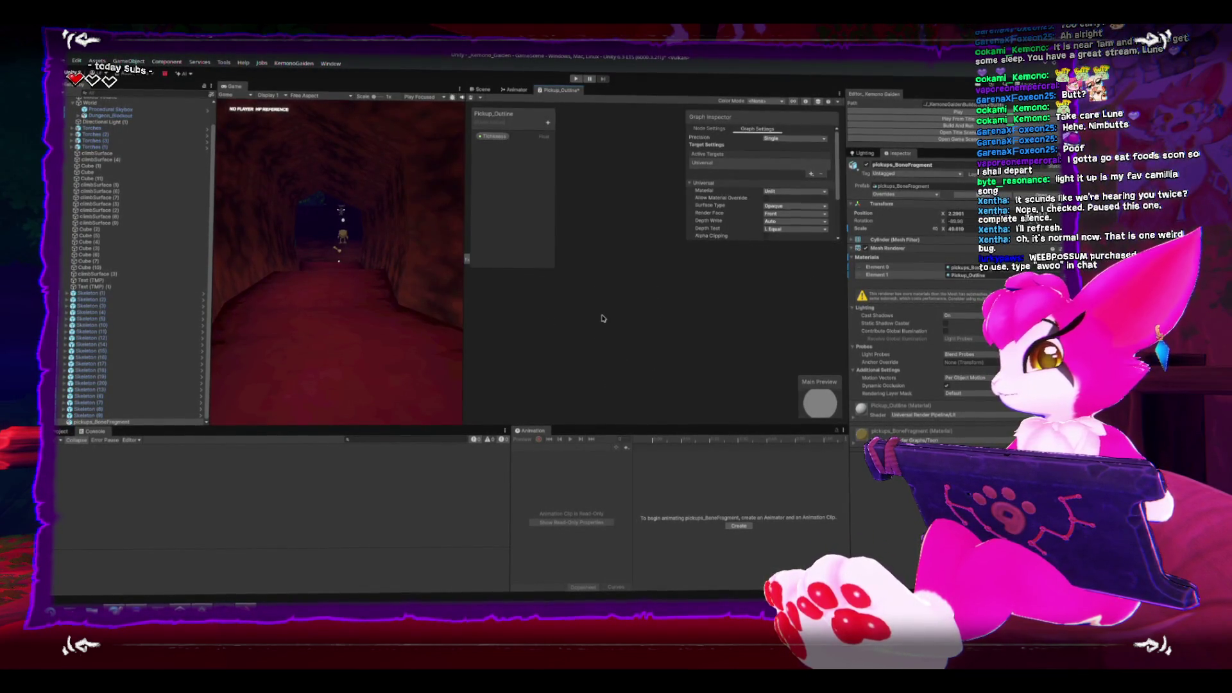
pyautogui.scroll(1, 601, 314)
# Browse the Input and Channel node categories in the node creation list without adding anything.
pyautogui.rightClick(582, 333)
pyautogui.click(546, 314)
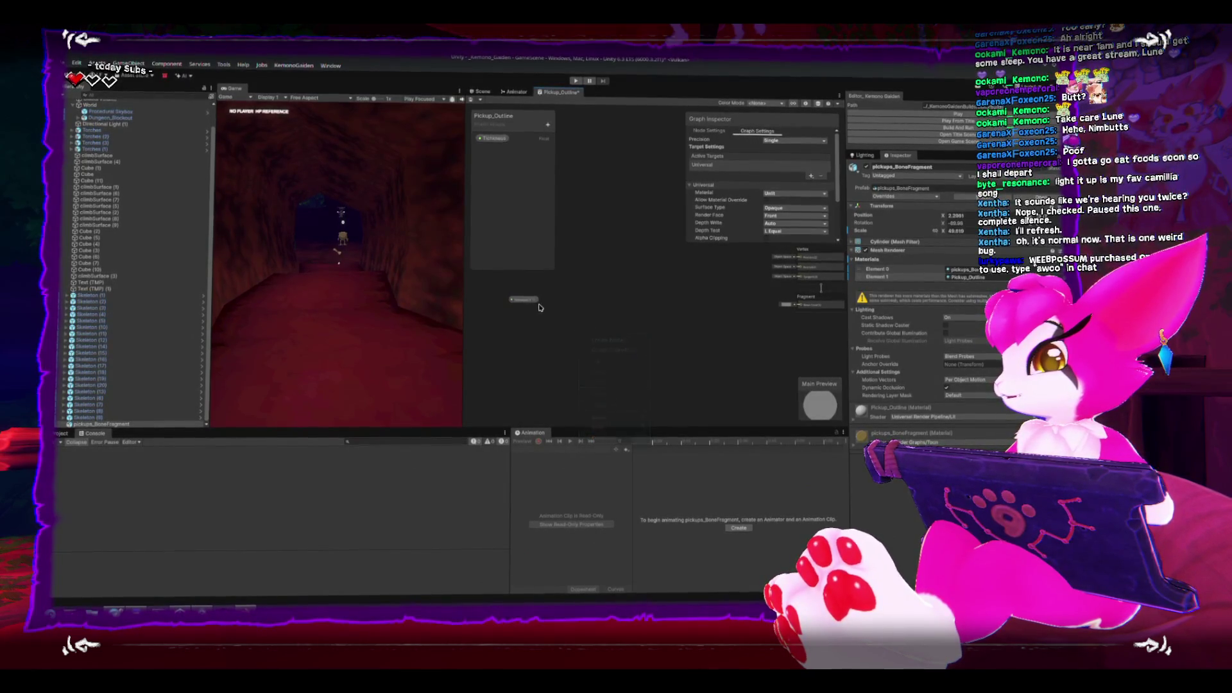
pyautogui.press('space')
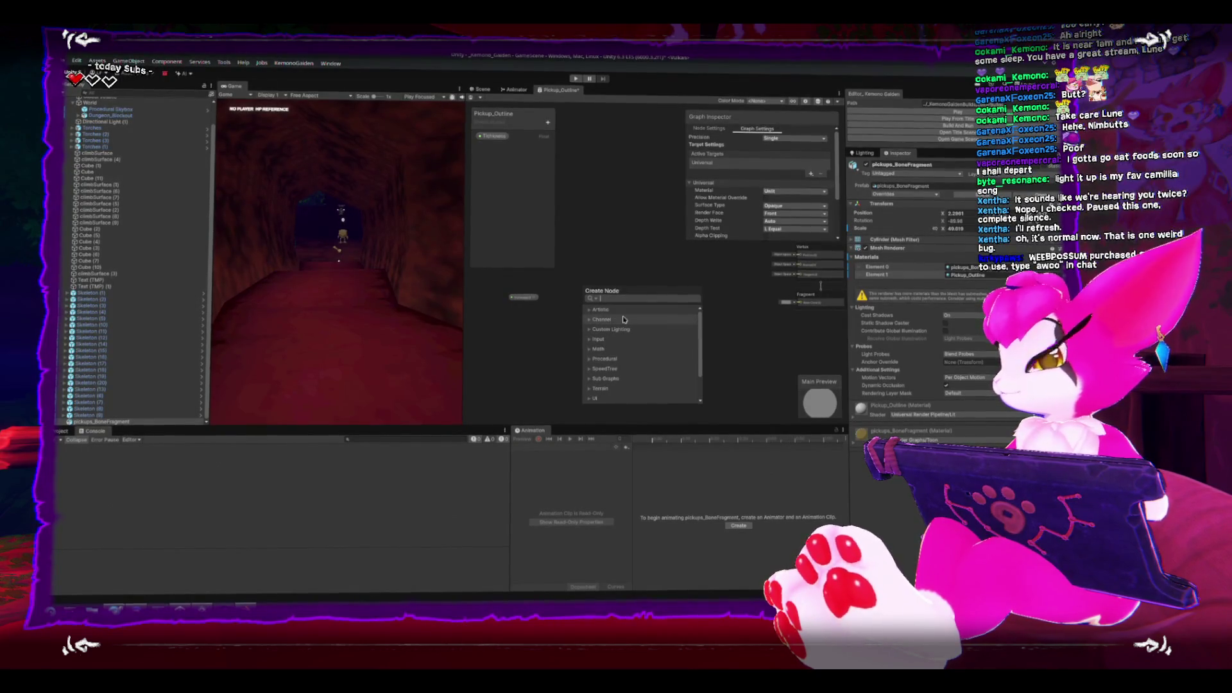
pyautogui.click(601, 342)
pyautogui.scroll(-1, 593, 350)
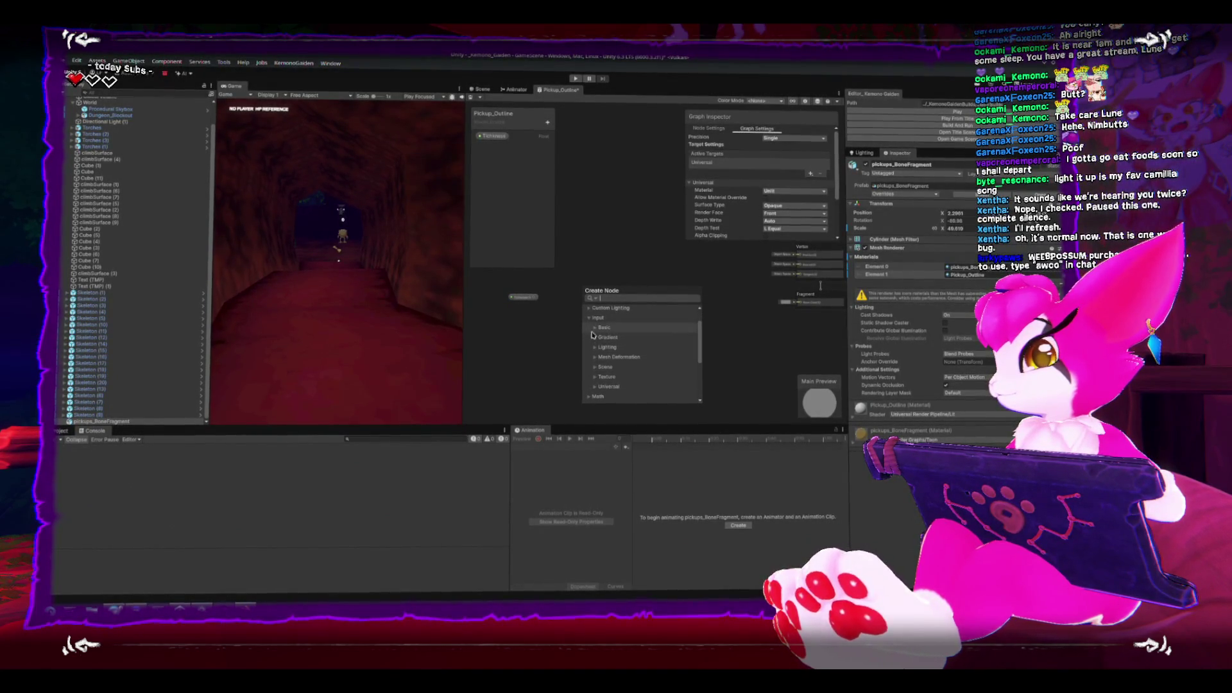
pyautogui.click(595, 330)
pyautogui.click(595, 330)
pyautogui.click(589, 319)
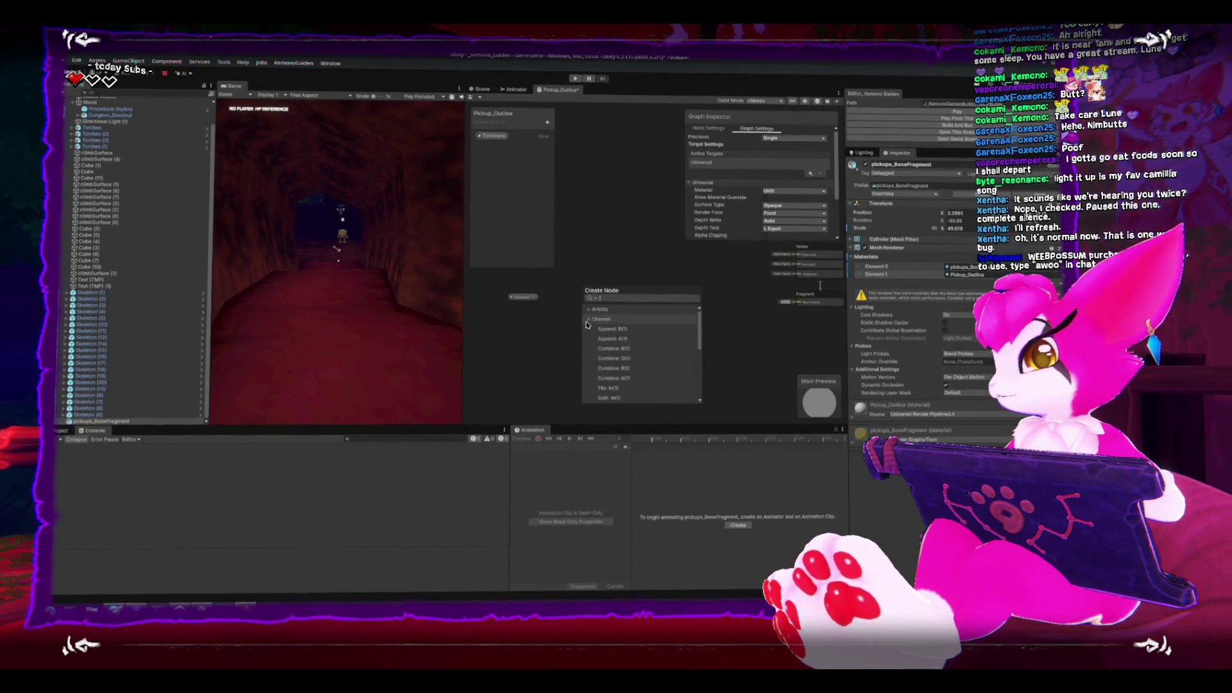
pyautogui.click(586, 321)
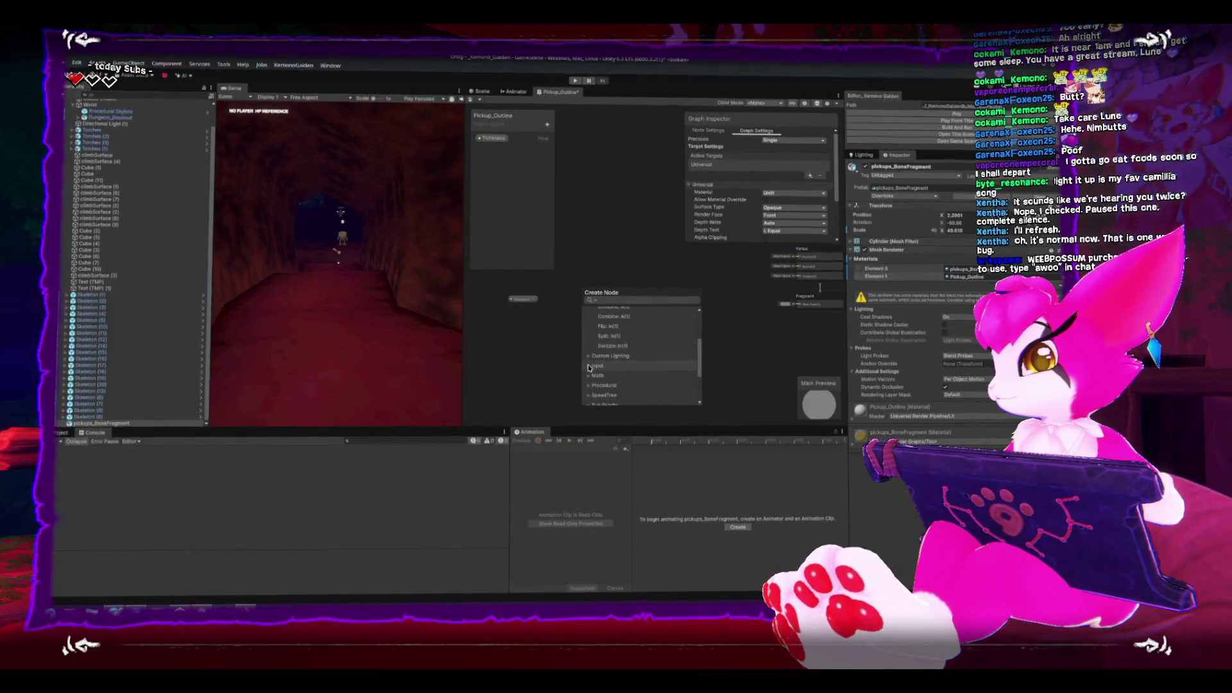
pyautogui.click(588, 367)
pyautogui.scroll(-5, 587, 365)
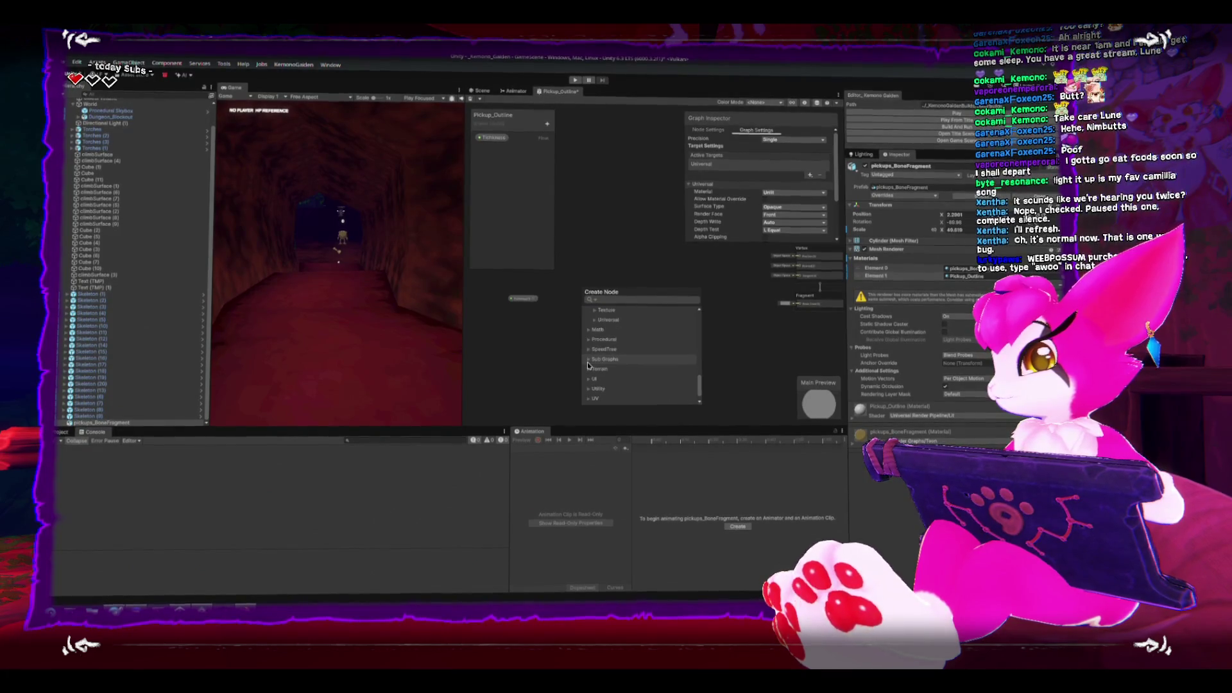
pyautogui.click(556, 362)
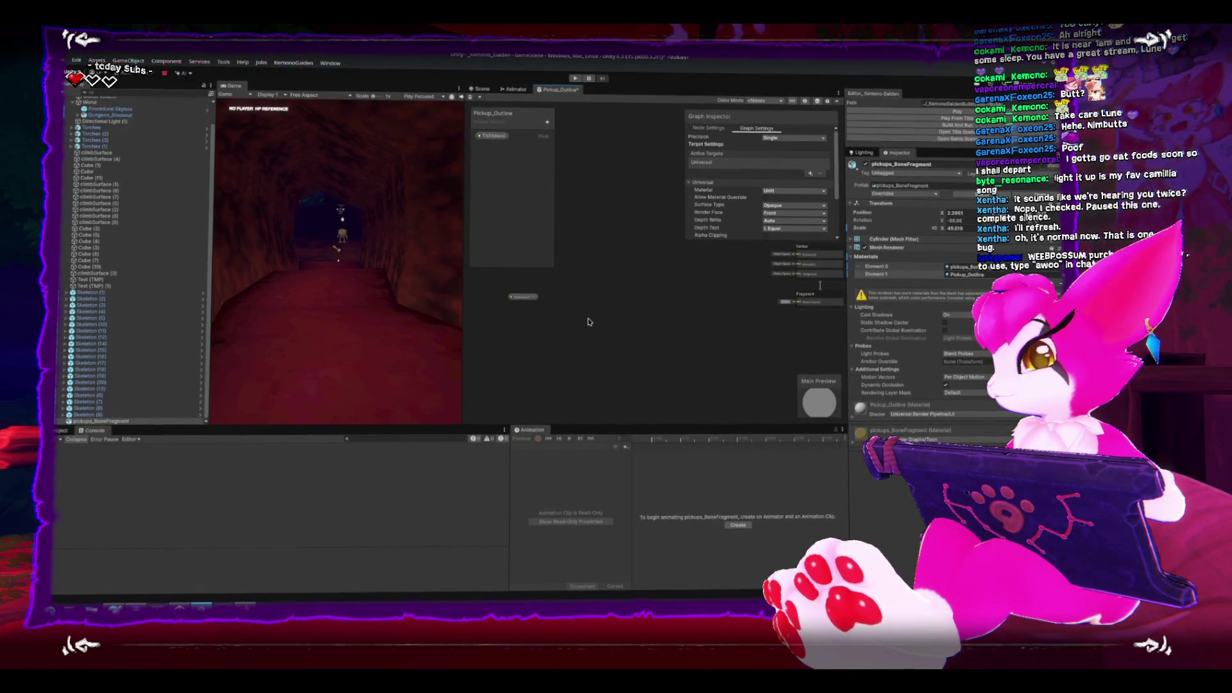
# Add a Geometry Position node, placing it above the Tichkness property node.
pyautogui.rightClick(588, 321)
pyautogui.click(593, 312)
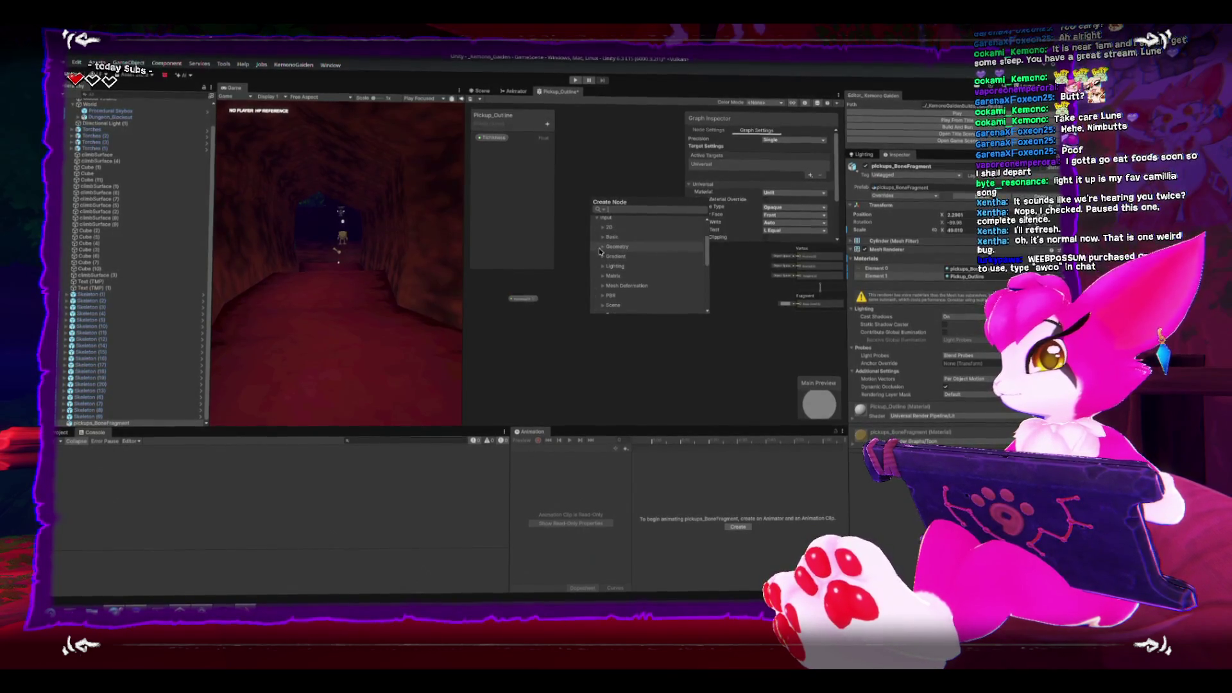
pyautogui.scroll(-1, 599, 248)
pyautogui.click(606, 248)
pyautogui.scroll(-1, 619, 270)
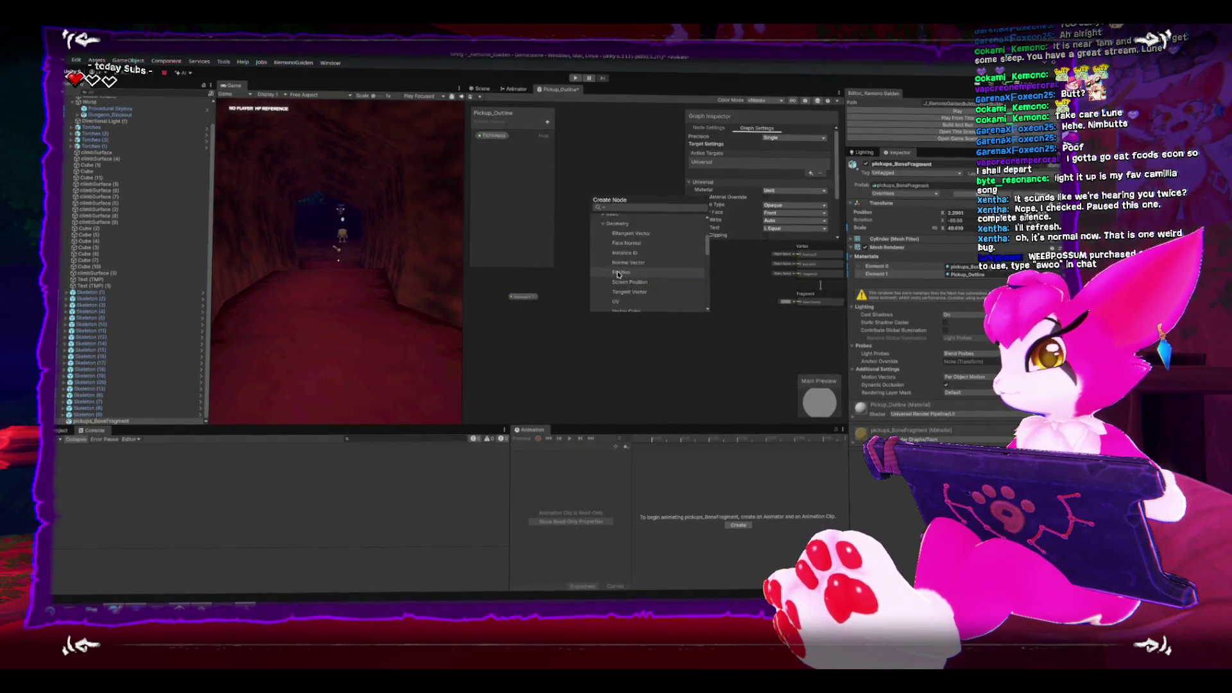
pyautogui.doubleClick(620, 274)
pyautogui.moveTo(608, 251); pyautogui.dragTo(600, 210)
pyautogui.moveTo(523, 297); pyautogui.dragTo(510, 324)
# Dock the Scene view beside the Game view and select the Position node.
pyautogui.click(482, 91)
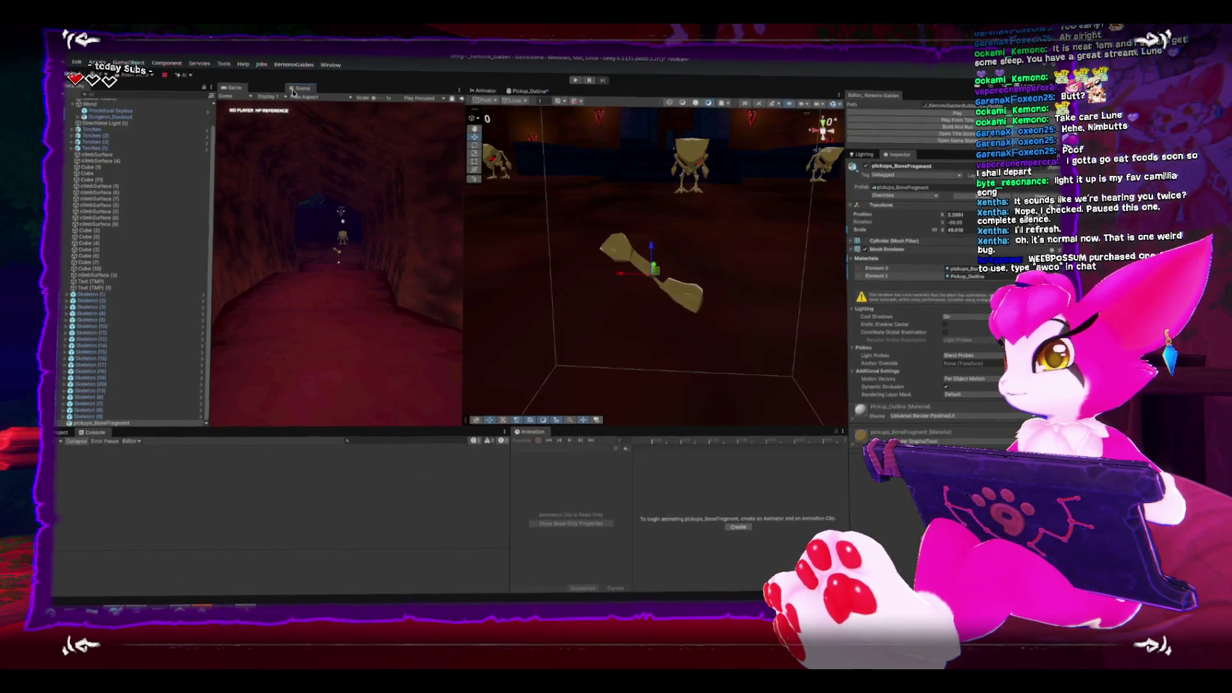
pyautogui.moveTo(482, 91); pyautogui.dragTo(260, 86)
pyautogui.scroll(3, 578, 231)
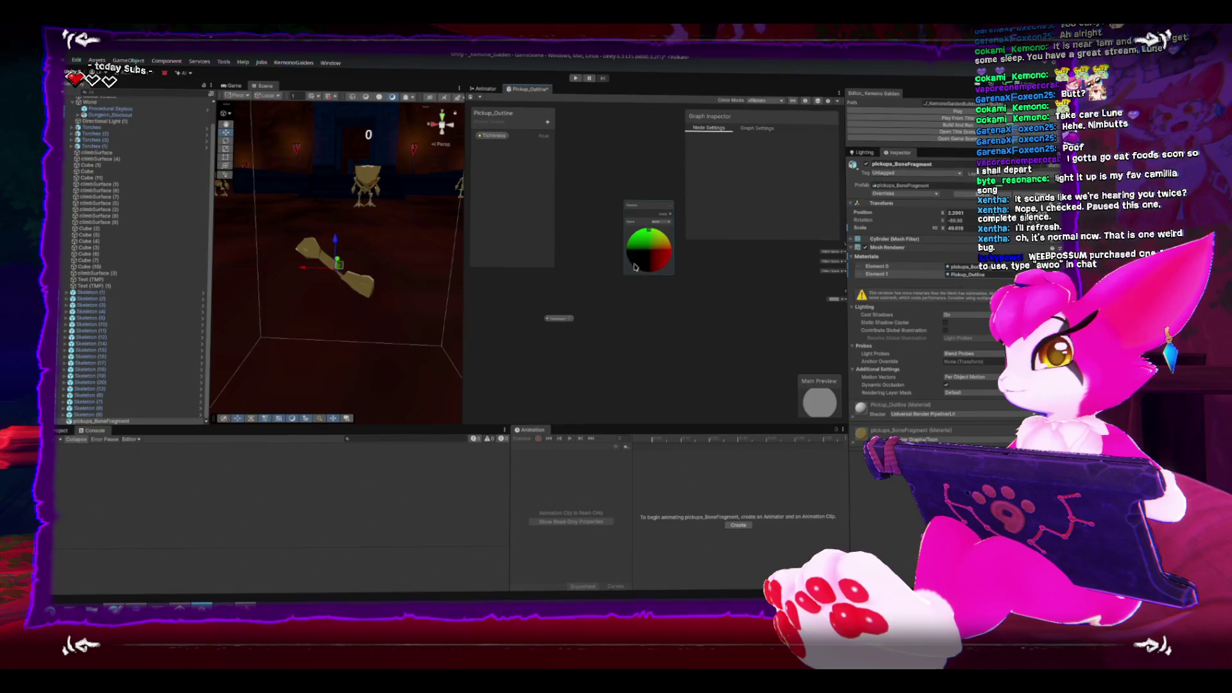
pyautogui.click(645, 226)
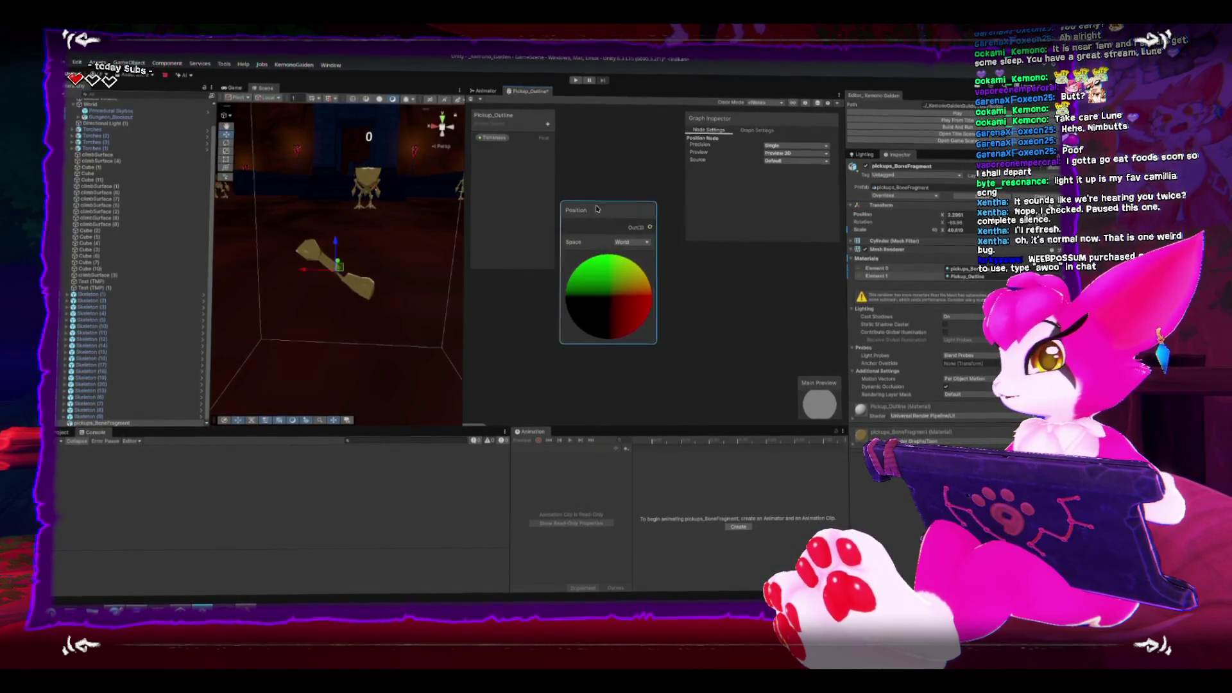
pyautogui.scroll(-4, 636, 235)
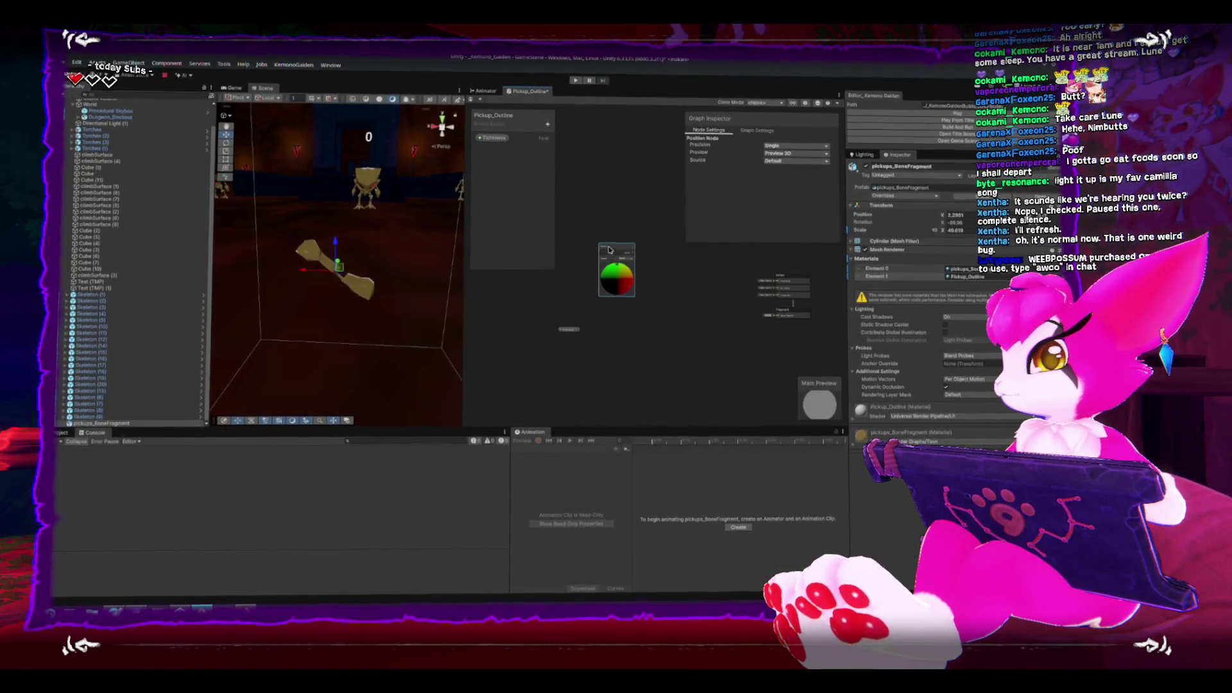
# Add a Geometry Normal Vector node and arrange it above the Position node.
pyautogui.press('space')
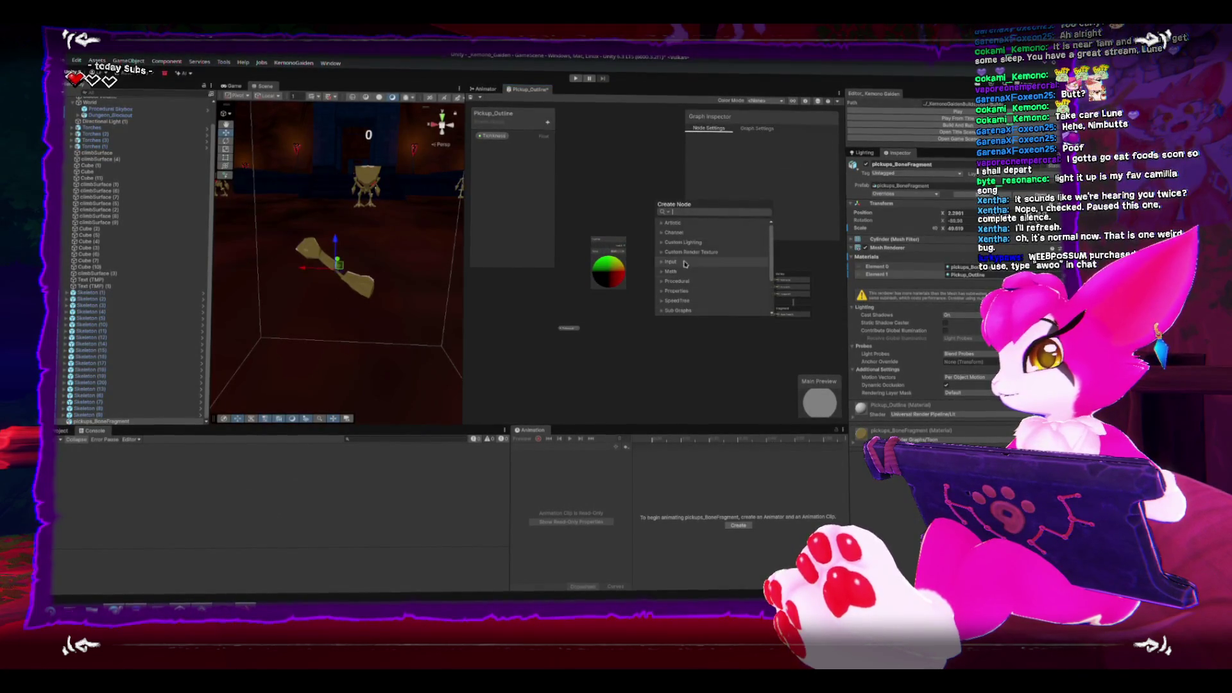
pyautogui.click(661, 263)
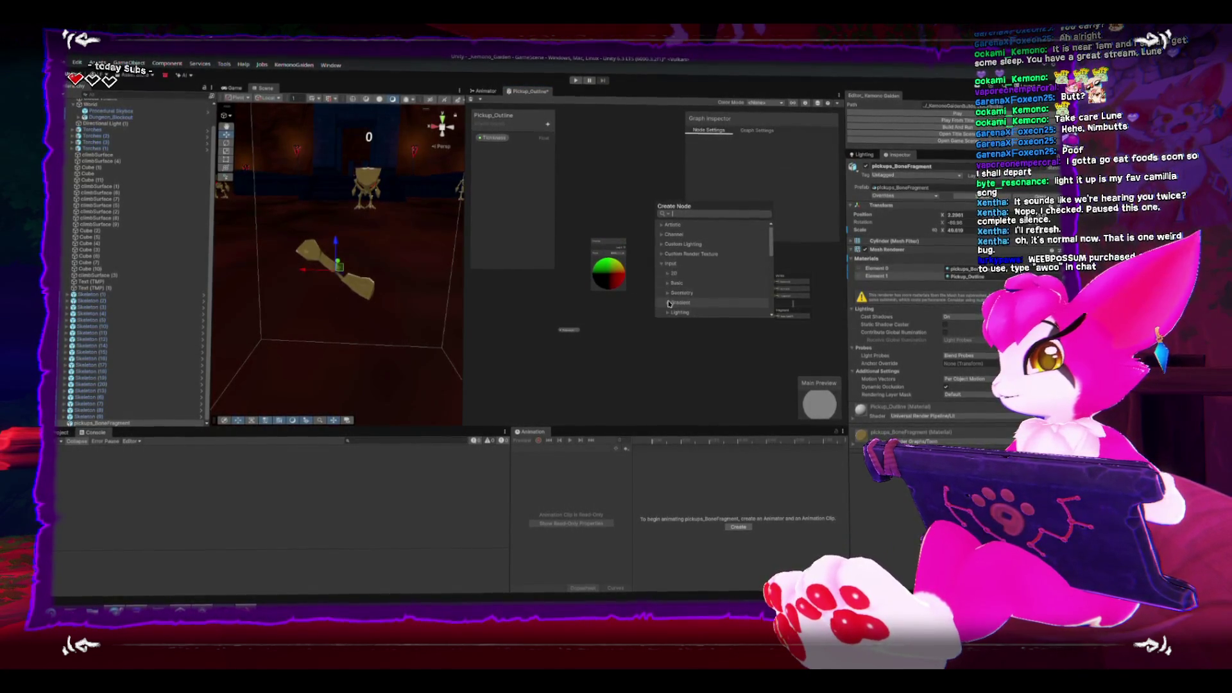
pyautogui.scroll(-2, 669, 302)
pyautogui.click(668, 251)
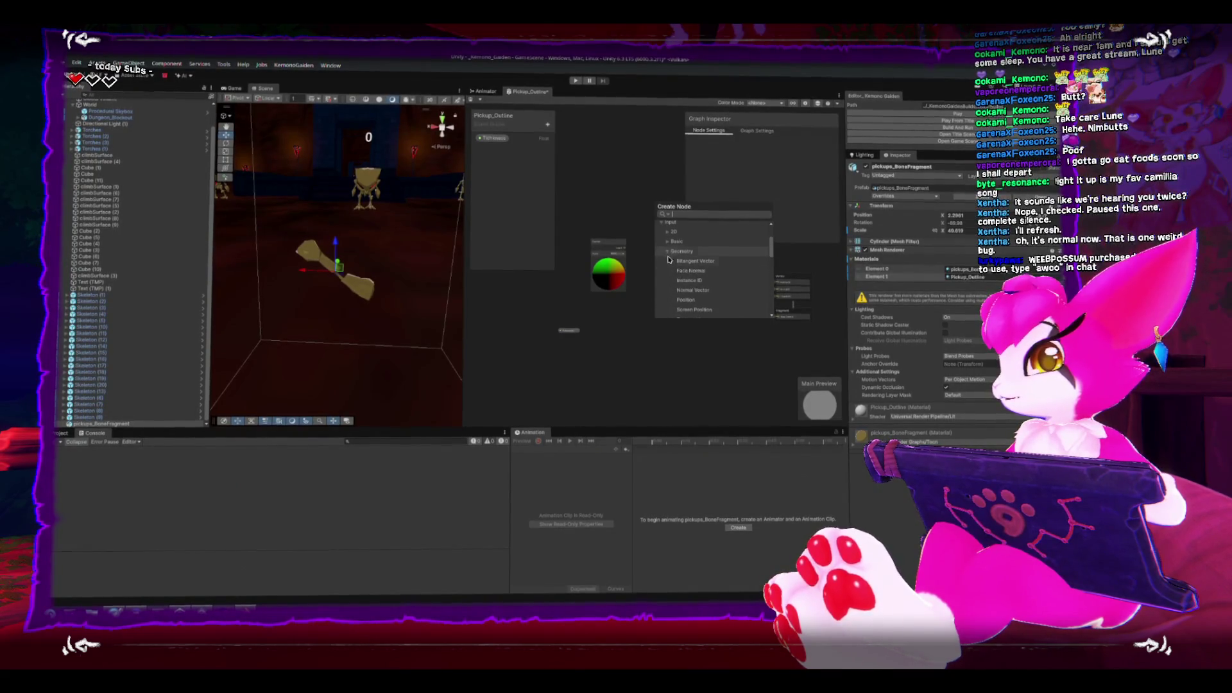
pyautogui.click(681, 288)
pyautogui.moveTo(667, 341)
pyautogui.mouseDown()
pyautogui.moveTo(633, 209)
pyautogui.moveTo(620, 213)
pyautogui.mouseUp()
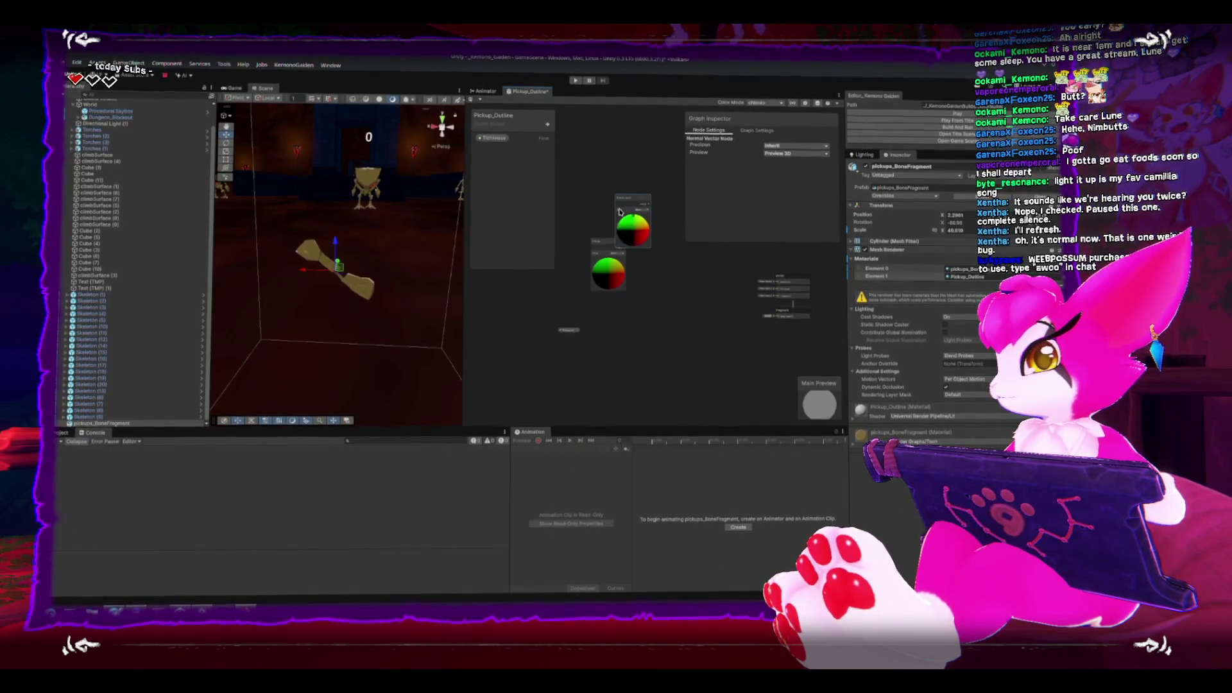
pyautogui.scroll(2, 620, 213)
pyautogui.scroll(-2, 637, 188)
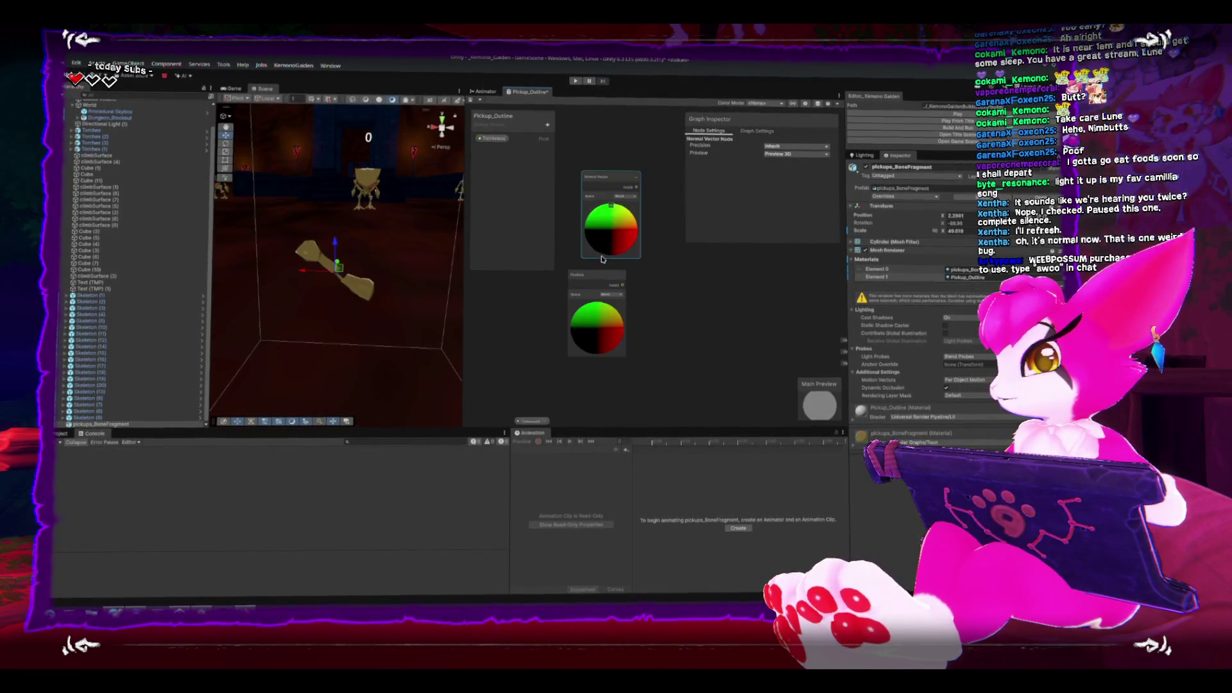
pyautogui.moveTo(637, 270); pyautogui.dragTo(580, 283)
# Add a Multiply node and wire Position and Normal Vector into it.
pyautogui.scroll(-3, 620, 285)
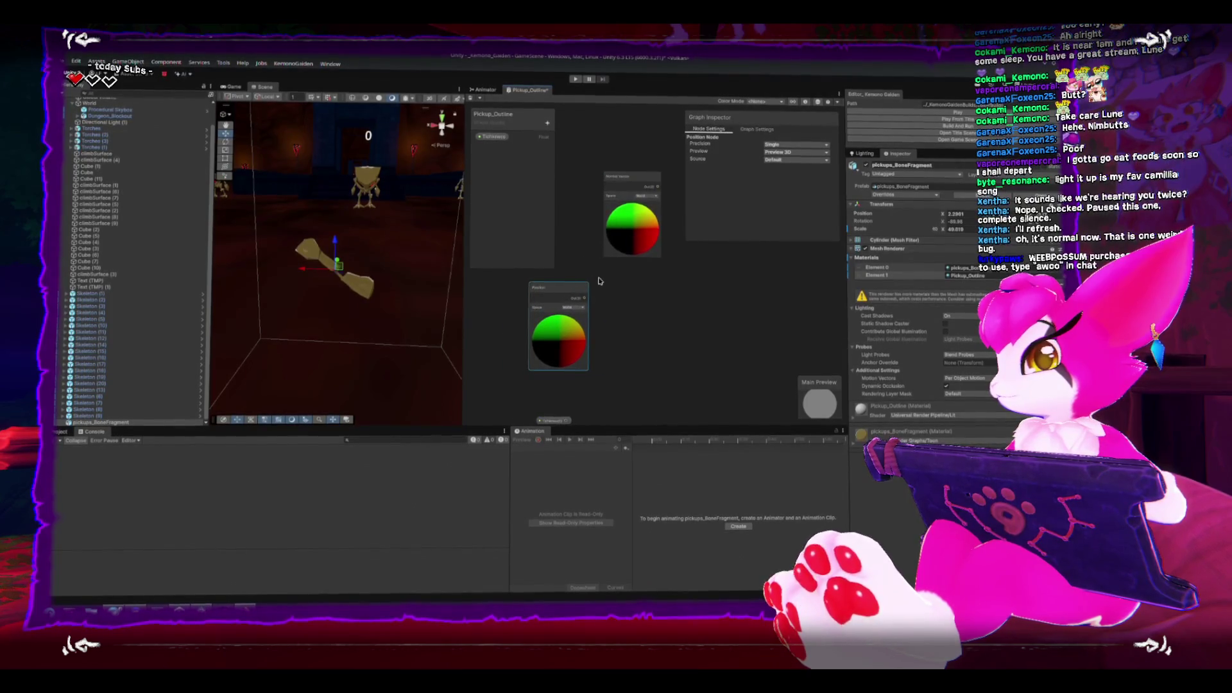
pyautogui.rightClick(658, 295)
pyautogui.click(659, 297)
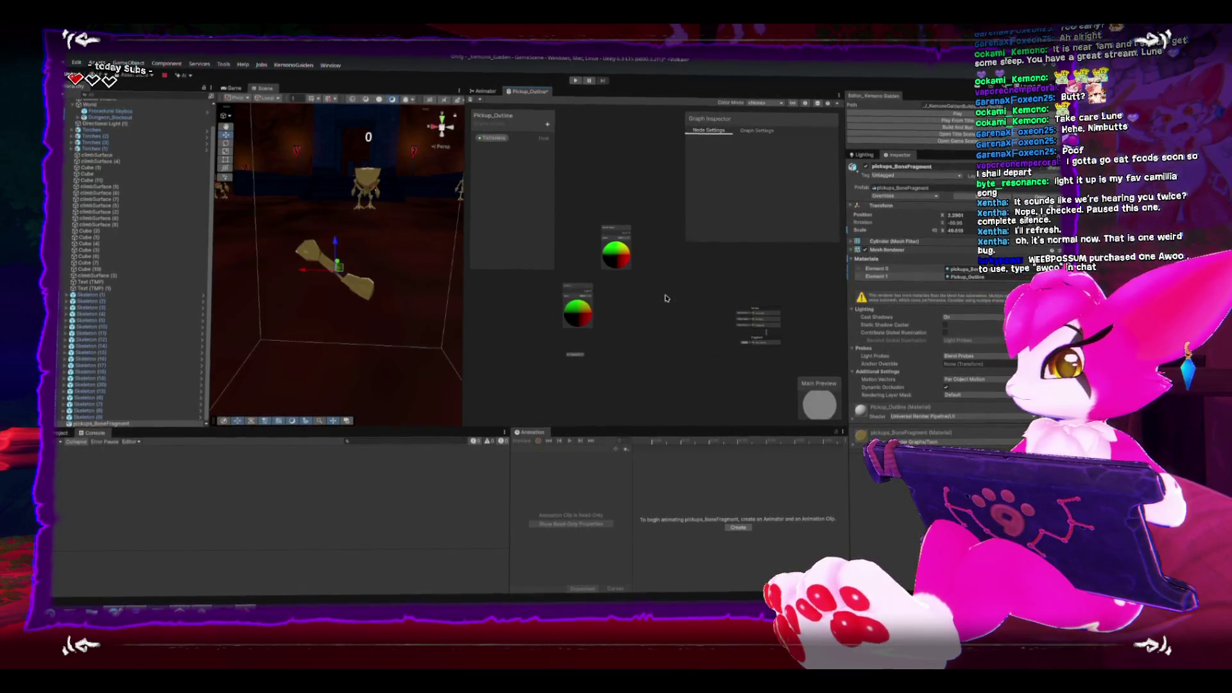
pyautogui.write('fresnel')
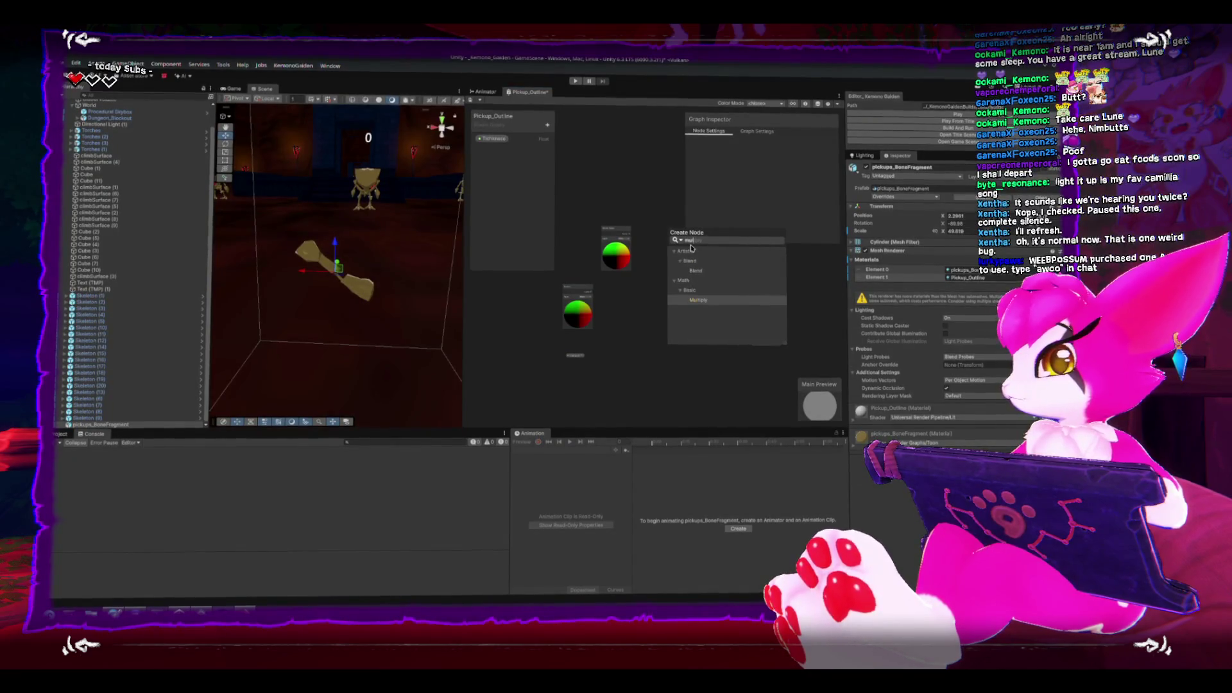
pyautogui.press('Return')
pyautogui.scroll(3, 689, 283)
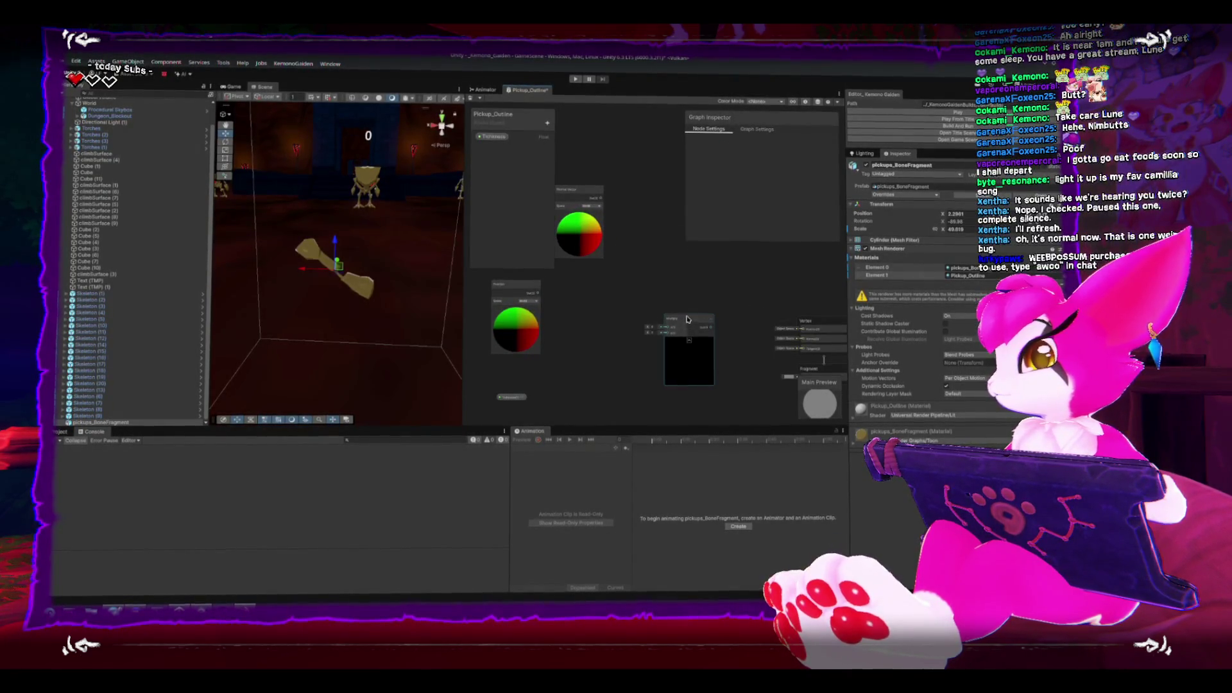
pyautogui.moveTo(687, 319); pyautogui.dragTo(683, 287)
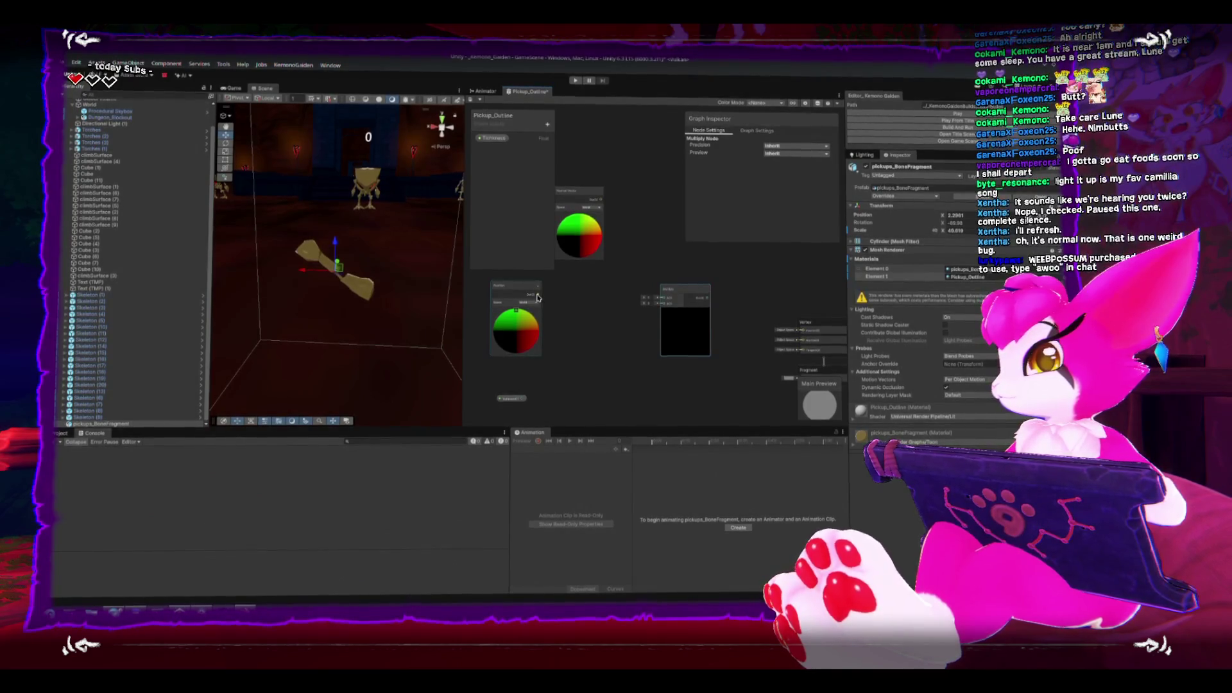
pyautogui.moveTo(537, 297); pyautogui.dragTo(666, 304)
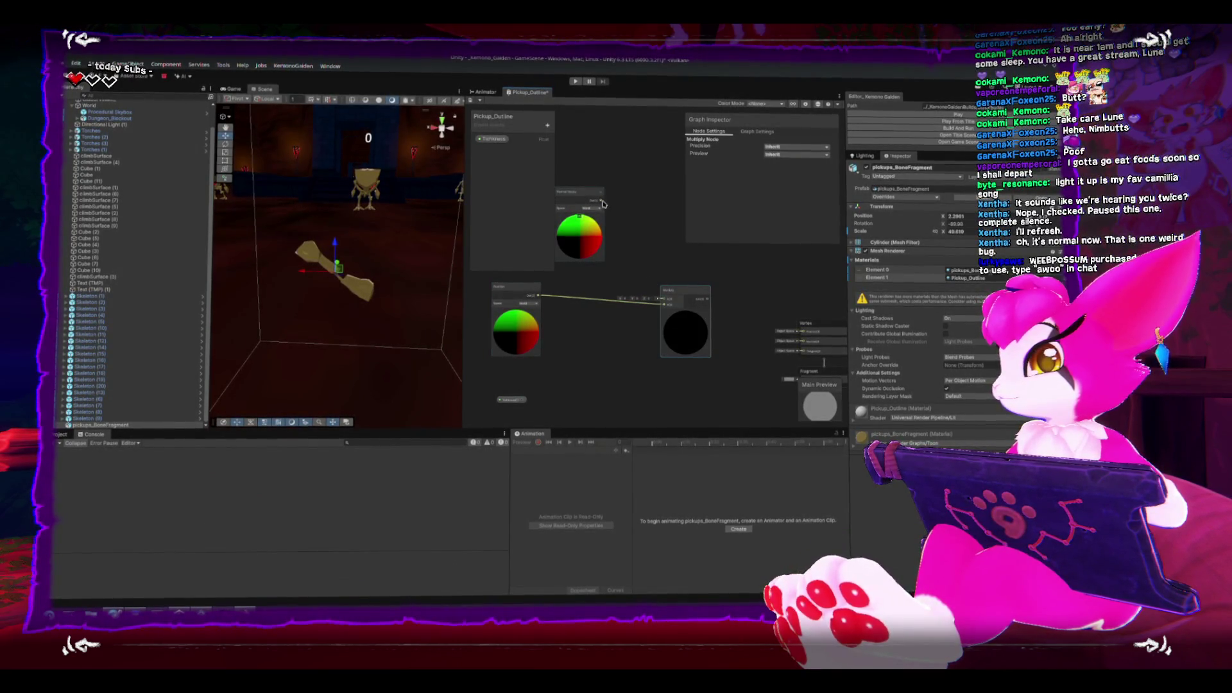
pyautogui.moveTo(602, 202); pyautogui.dragTo(665, 300)
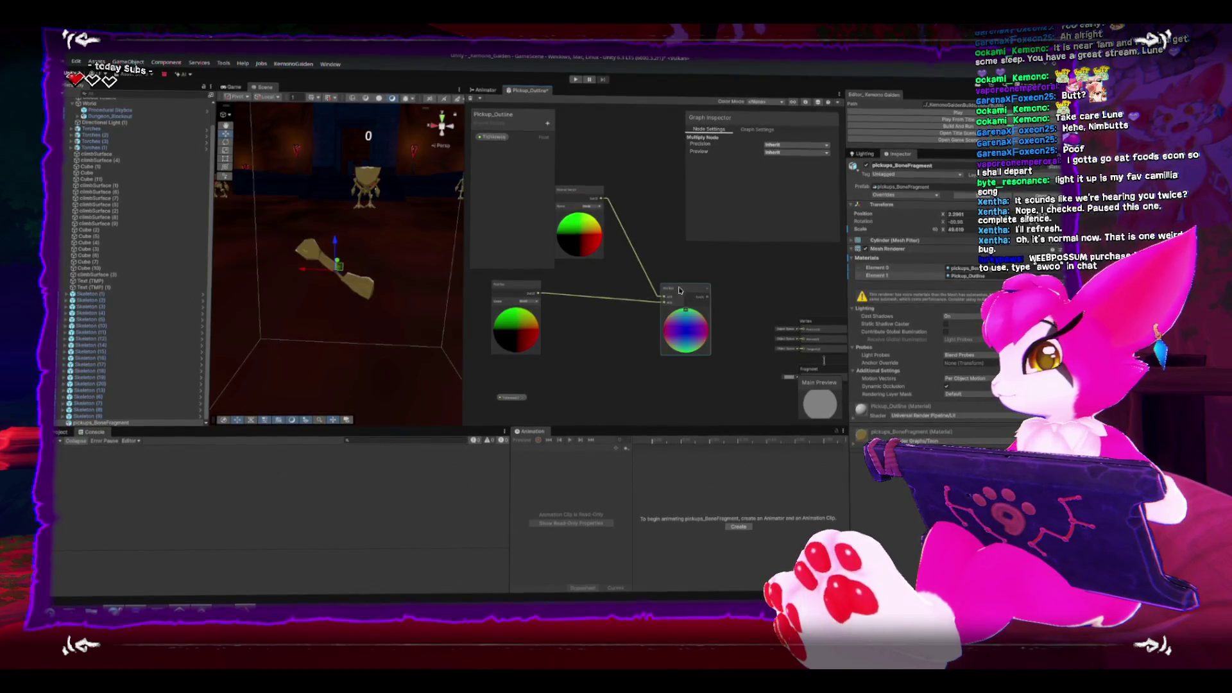
# Reframe the graph and delete the Multiply node.
pyautogui.click(680, 290)
pyautogui.press('f')
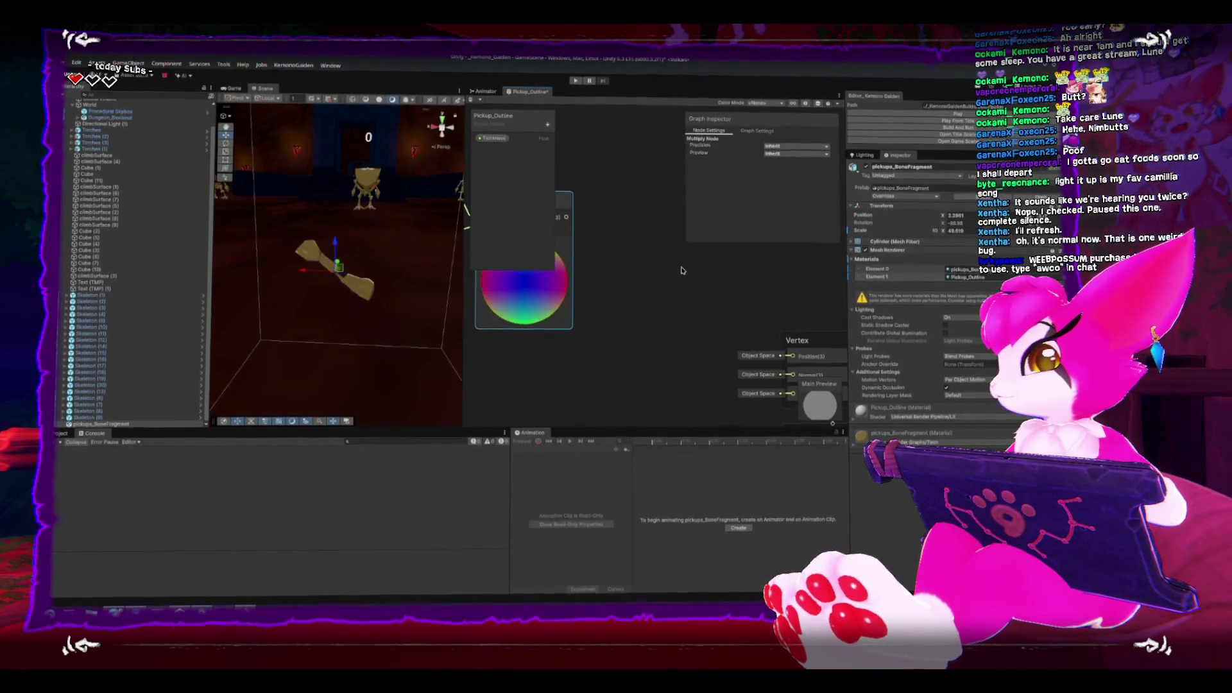
pyautogui.scroll(-2, 683, 270)
pyautogui.press('a')
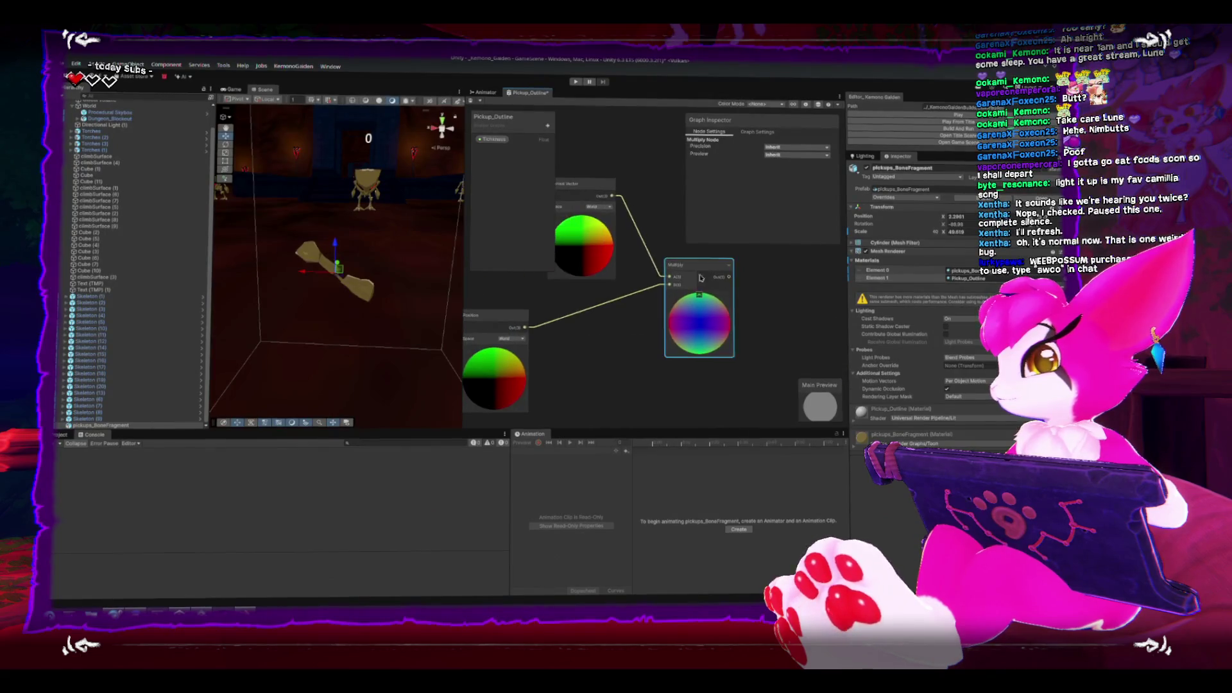
pyautogui.scroll(2, 675, 264)
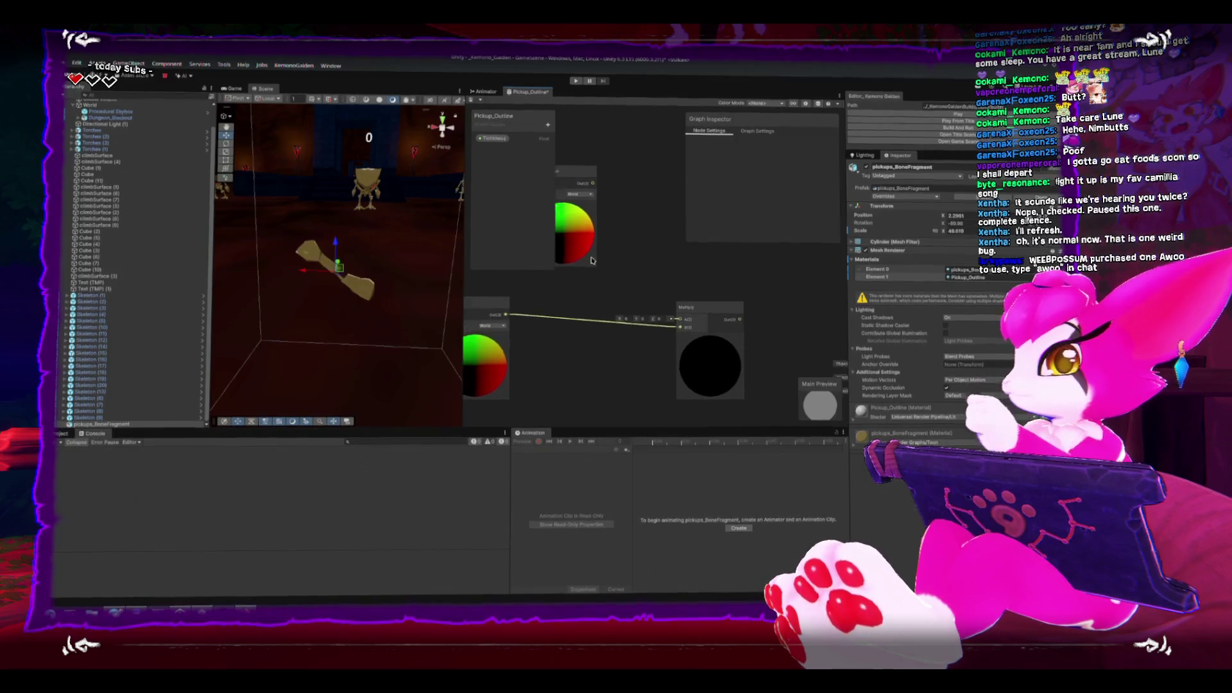
pyautogui.click(695, 308)
pyautogui.press('Delete')
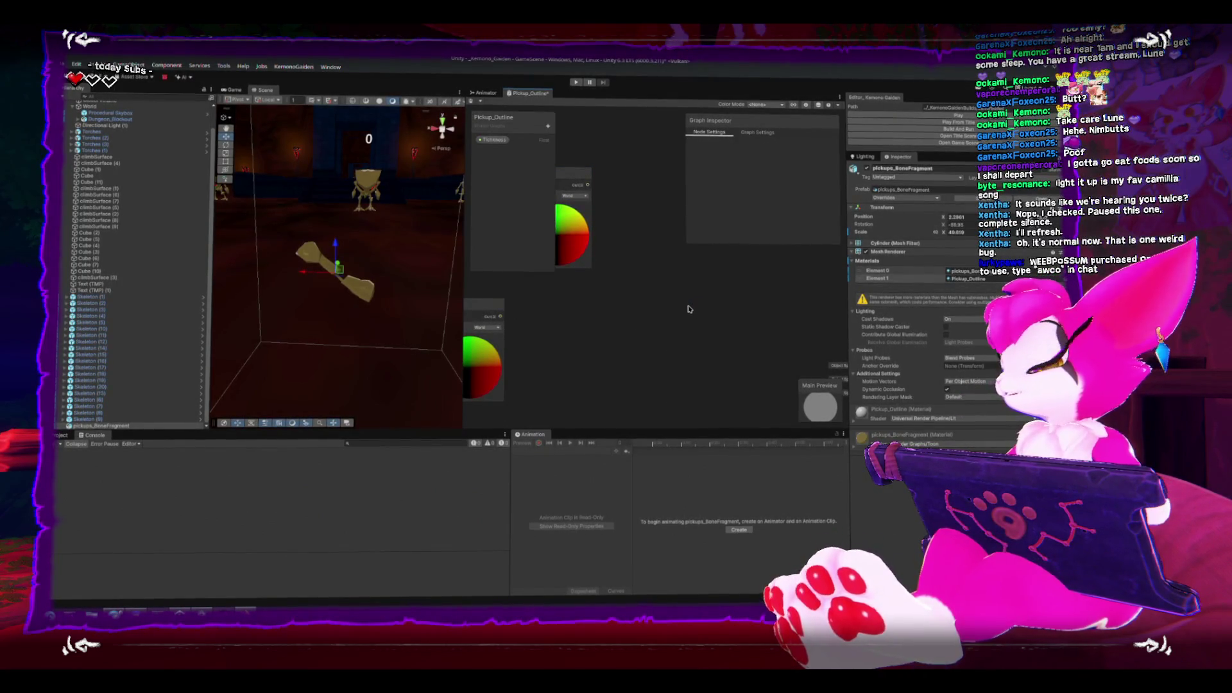
# Add an Add node with Position into A and Normal Vector into B.
pyautogui.rightClick(689, 309)
pyautogui.click(713, 246)
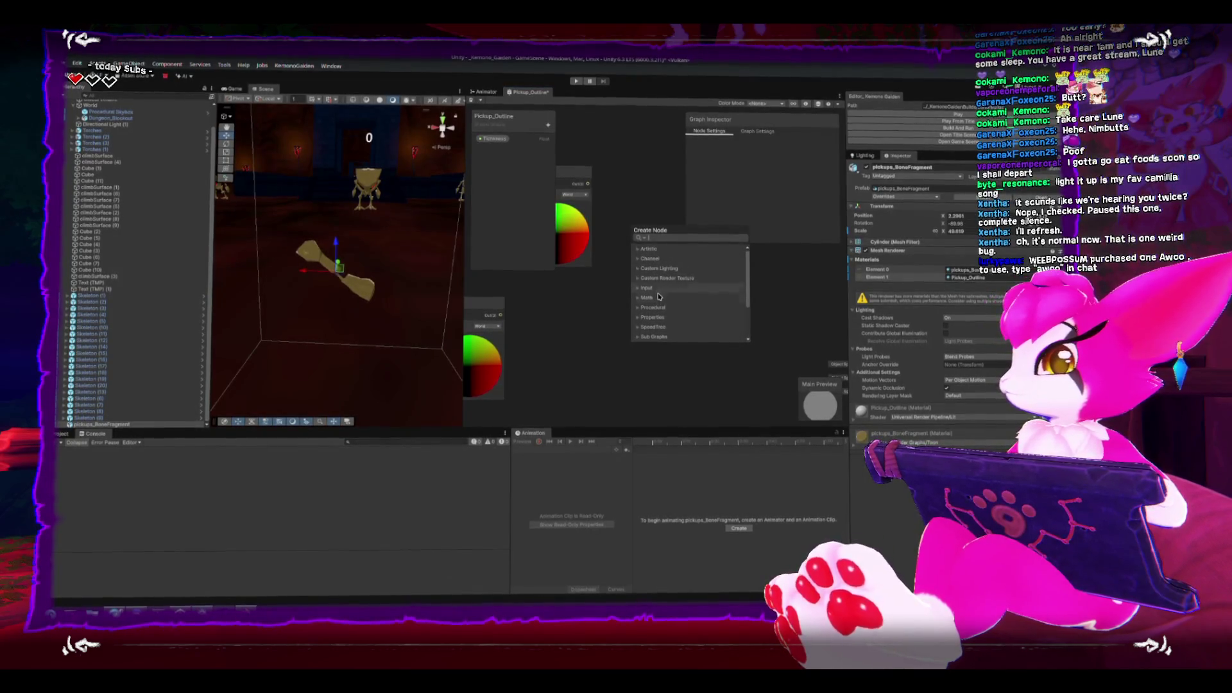
pyautogui.write('add')
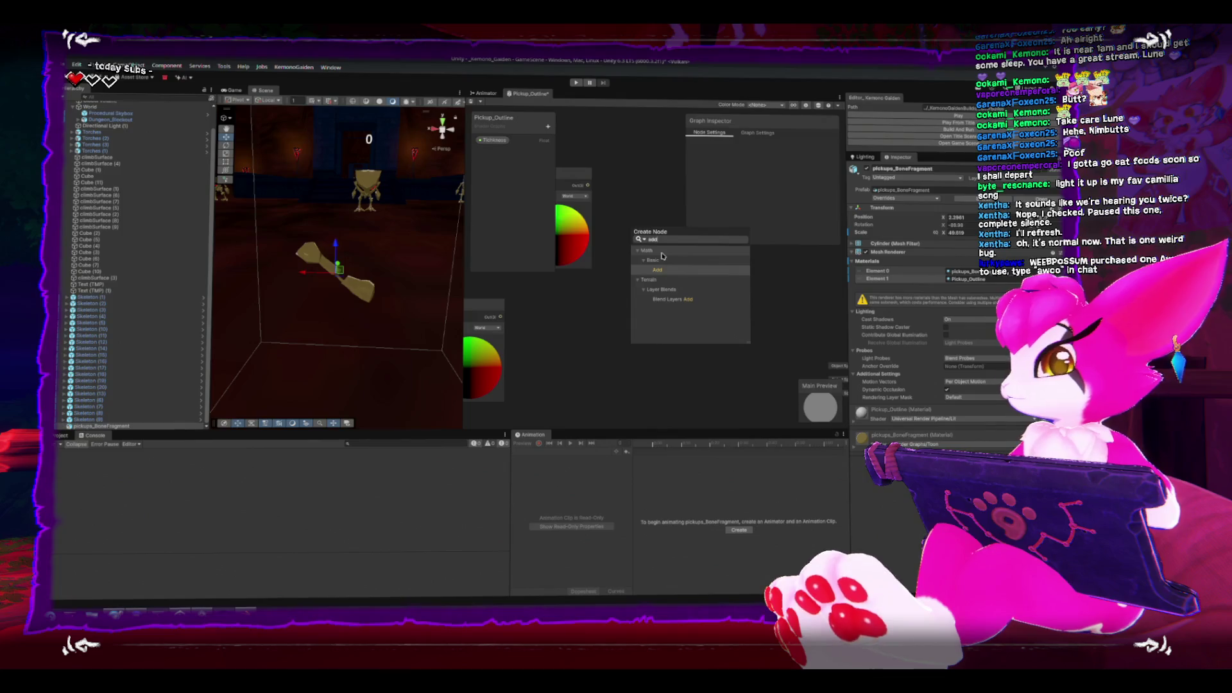
pyautogui.doubleClick(666, 272)
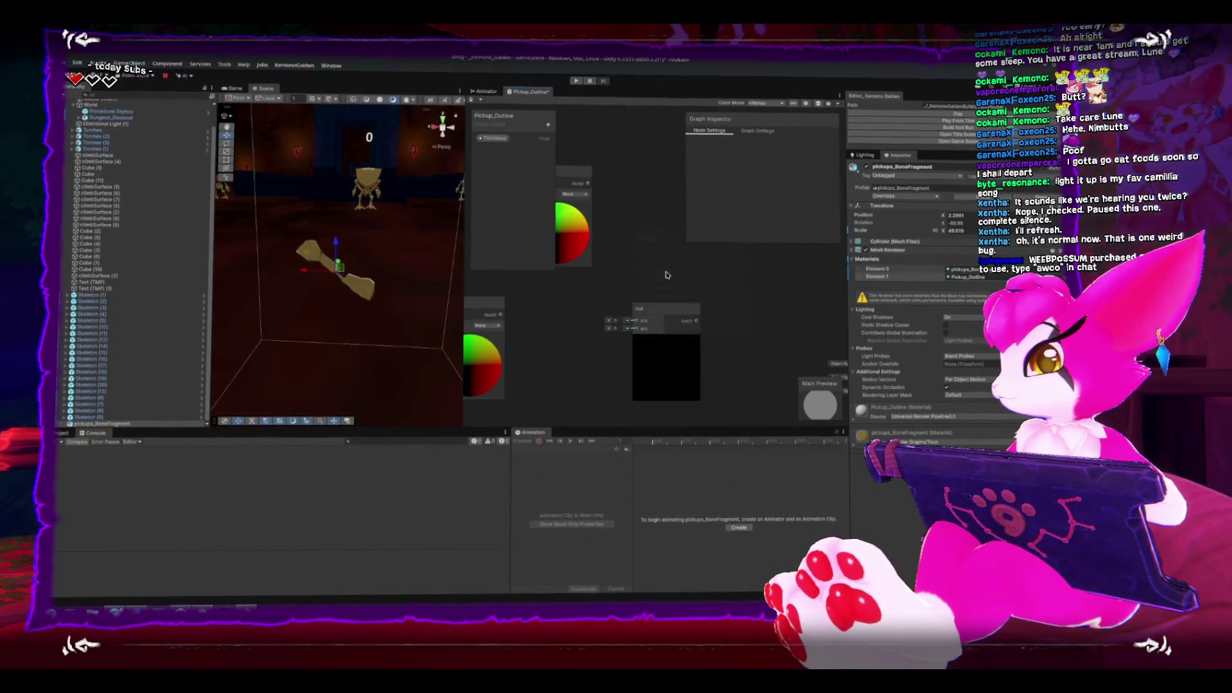
pyautogui.moveTo(505, 315); pyautogui.dragTo(636, 326)
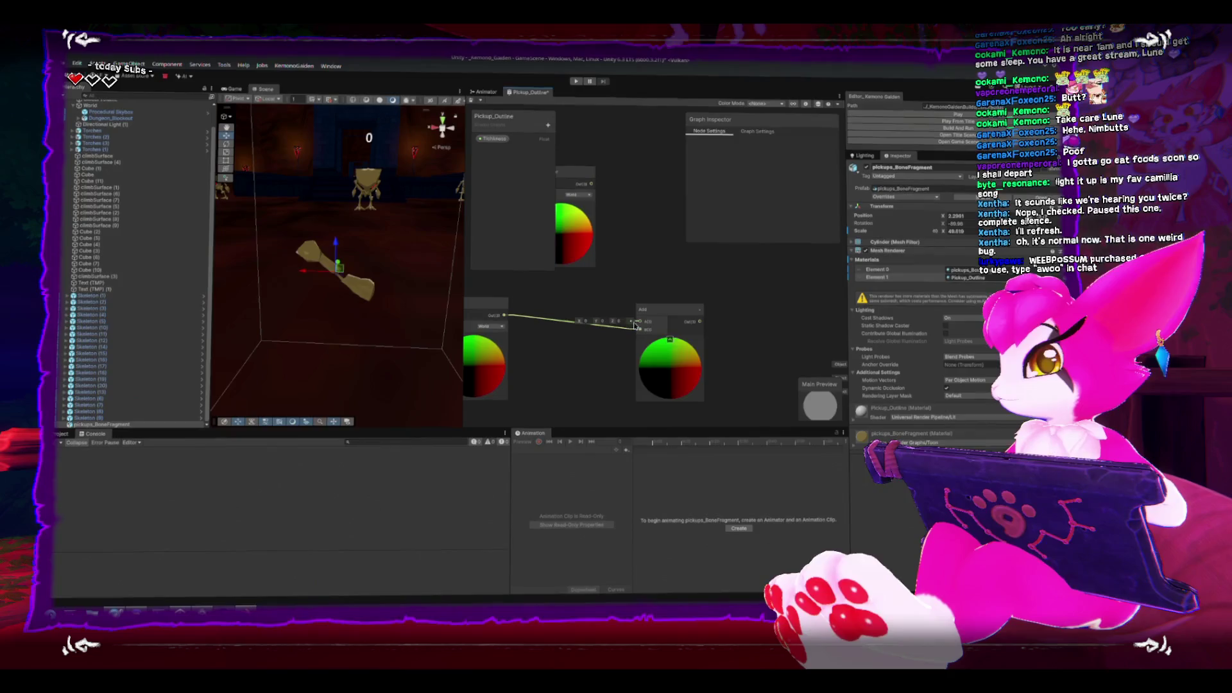
pyautogui.moveTo(591, 184); pyautogui.dragTo(639, 321)
pyautogui.moveTo(734, 328)
pyautogui.mouseDown()
pyautogui.moveTo(669, 287)
pyautogui.moveTo(797, 327)
pyautogui.mouseUp()
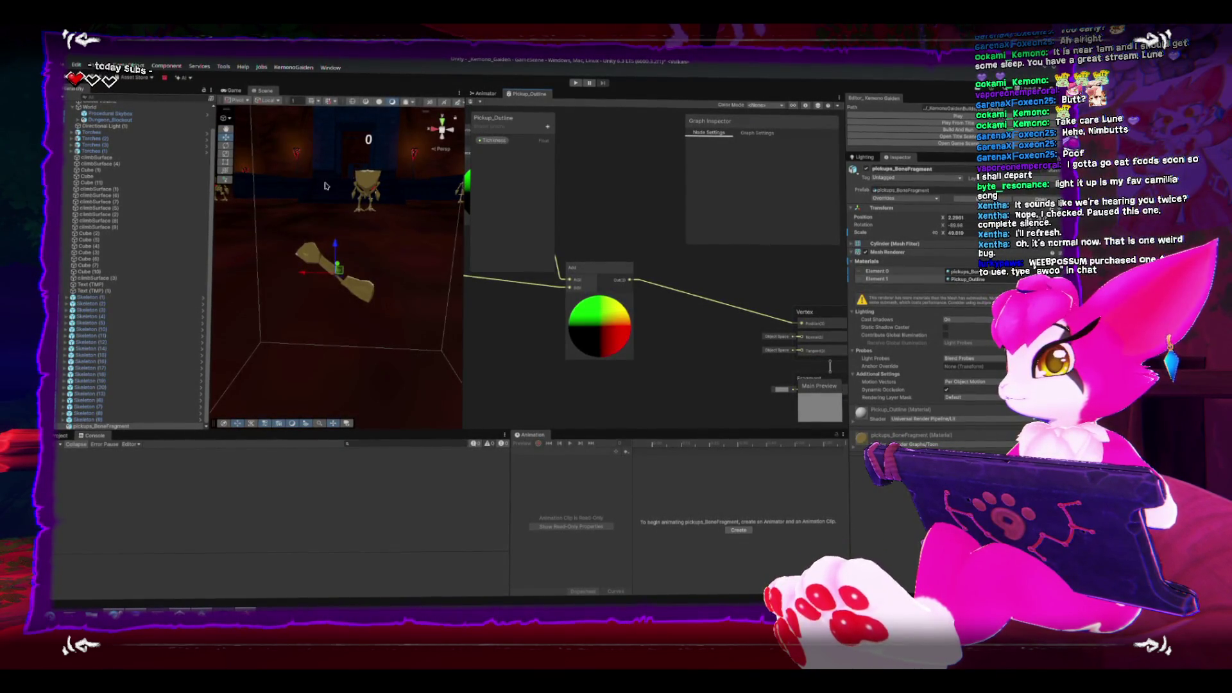
pyautogui.moveTo(324, 186)
pyautogui.mouseDown()
pyautogui.moveTo(362, 257)
pyautogui.moveTo(334, 301)
pyautogui.mouseUp()
pyautogui.scroll(-4, 694, 317)
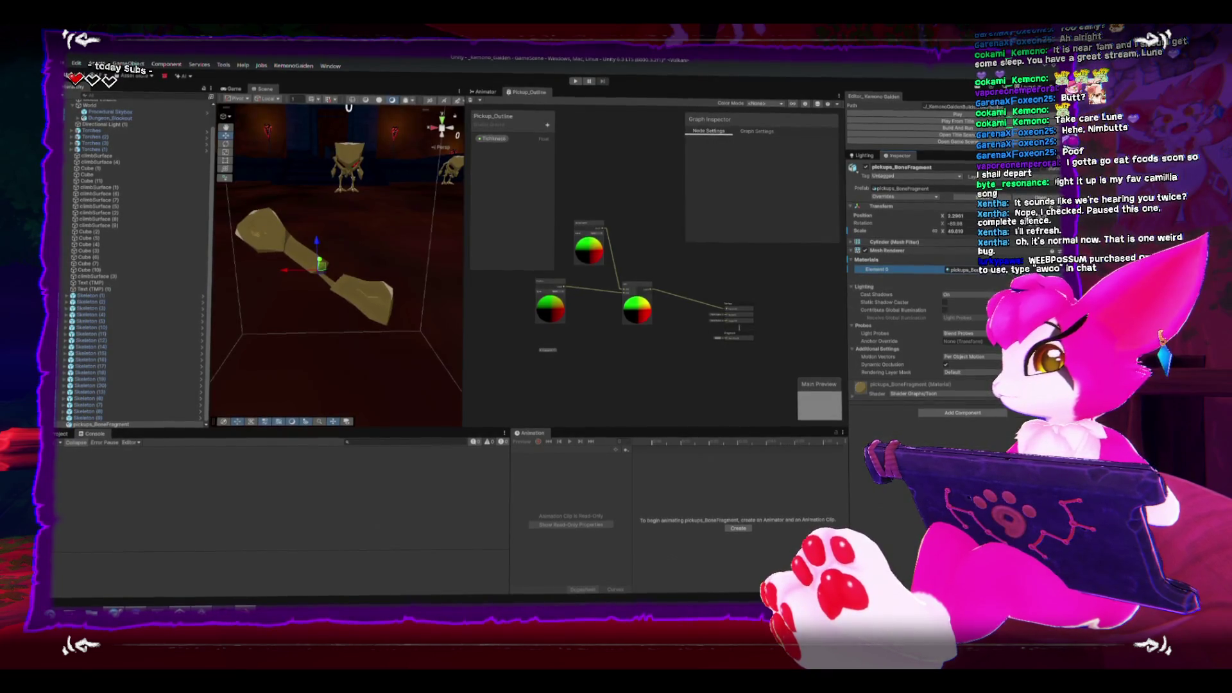
# Assign the Pickup_Outline material as the bone's Element 0 material.
pyautogui.click(61, 436)
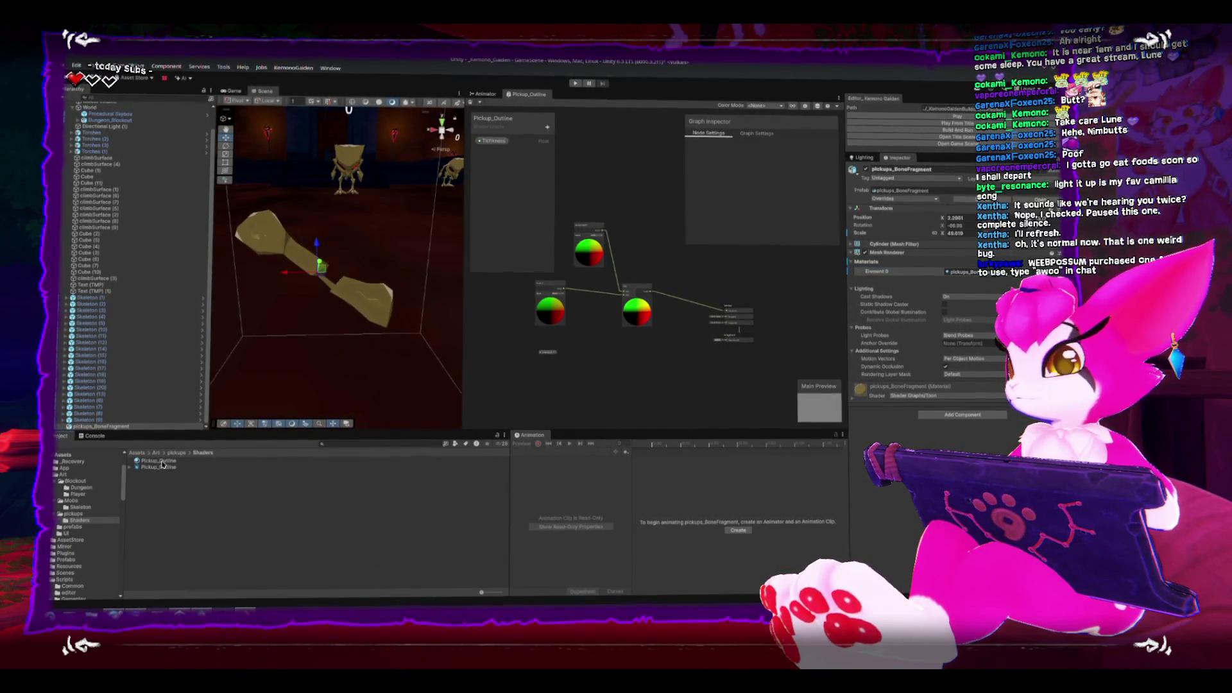
pyautogui.moveTo(162, 464); pyautogui.dragTo(974, 273)
pyautogui.moveTo(308, 276)
pyautogui.mouseDown()
pyautogui.moveTo(321, 302)
pyautogui.moveTo(350, 244)
pyautogui.moveTo(394, 276)
pyautogui.moveTo(405, 255)
pyautogui.moveTo(417, 263)
pyautogui.mouseUp()
# Make room beside the Normal Vector, Position and Add nodes, then add a Multiply node.
pyautogui.scroll(5, 676, 335)
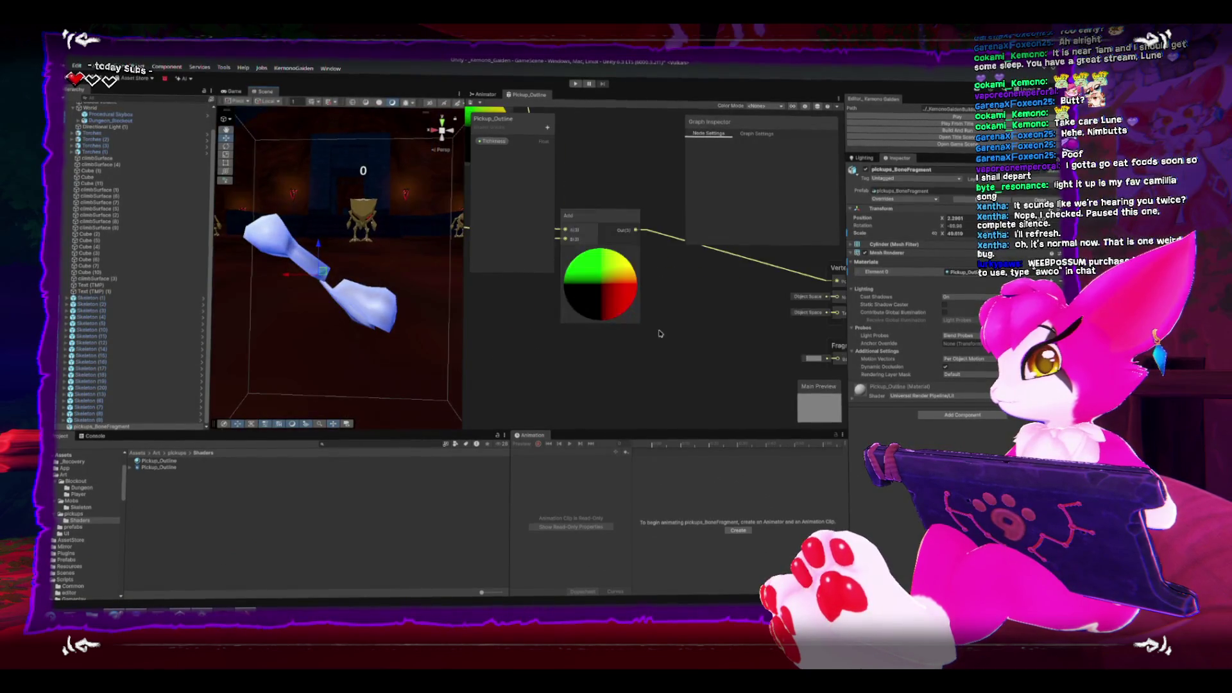
pyautogui.moveTo(675, 335); pyautogui.dragTo(773, 372)
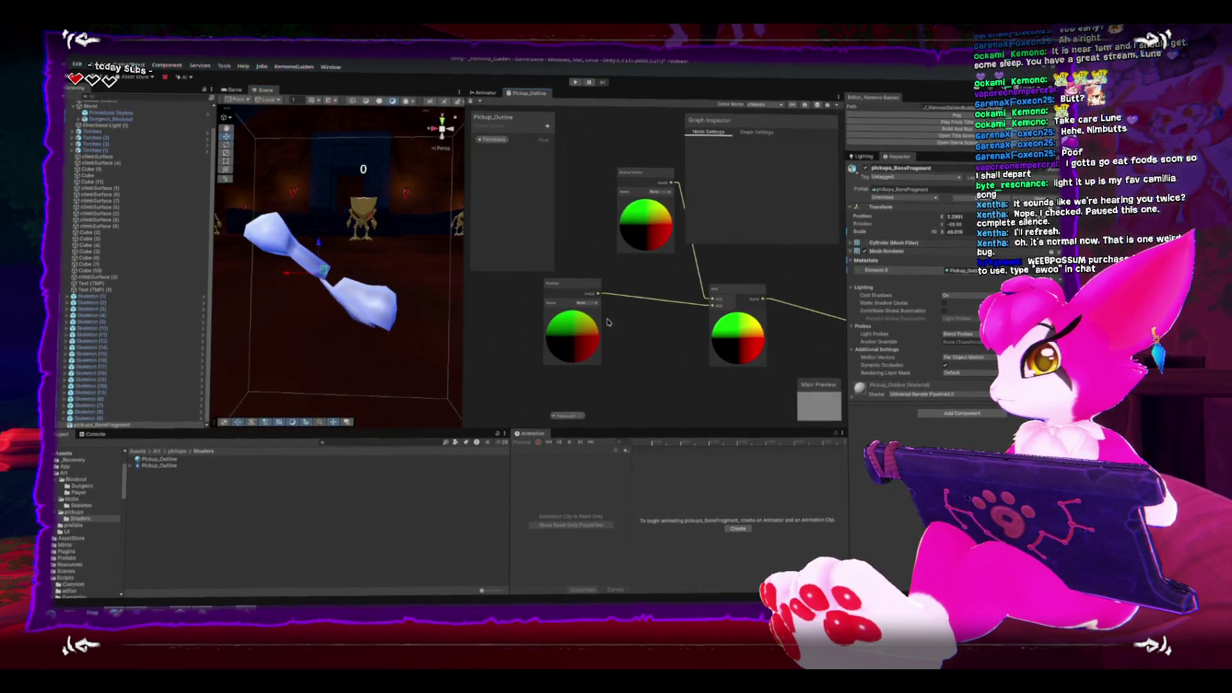
pyautogui.click(593, 288)
pyautogui.scroll(3, 615, 289)
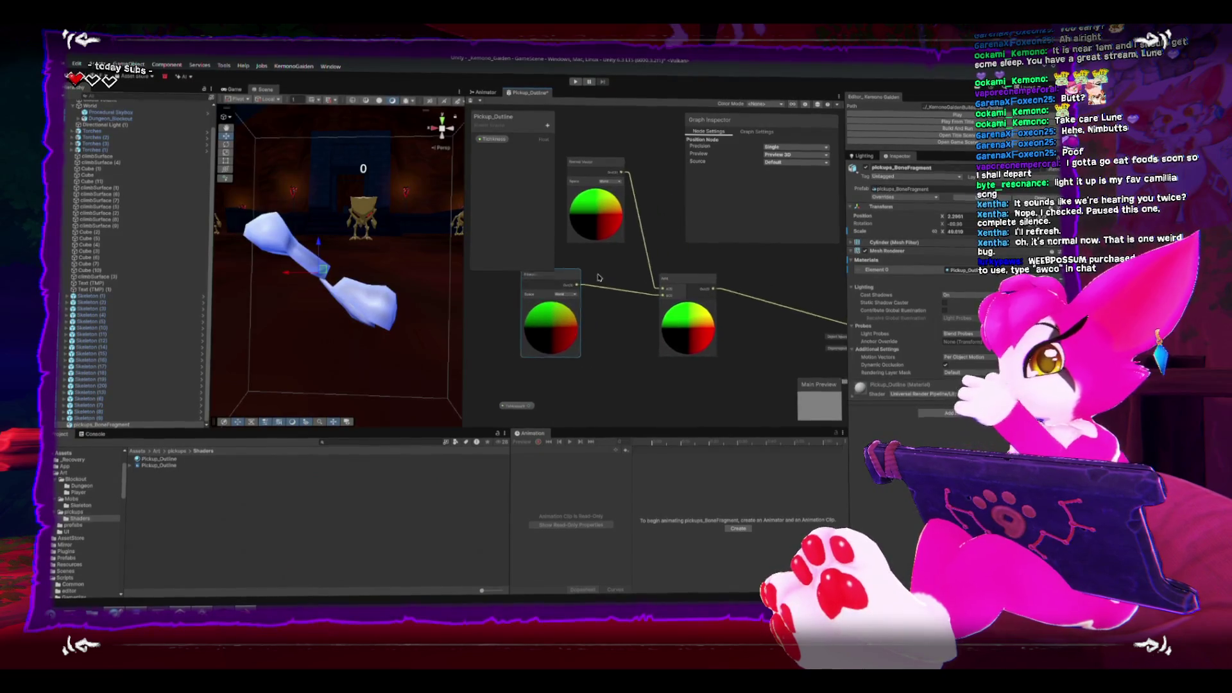
pyautogui.scroll(-1, 614, 313)
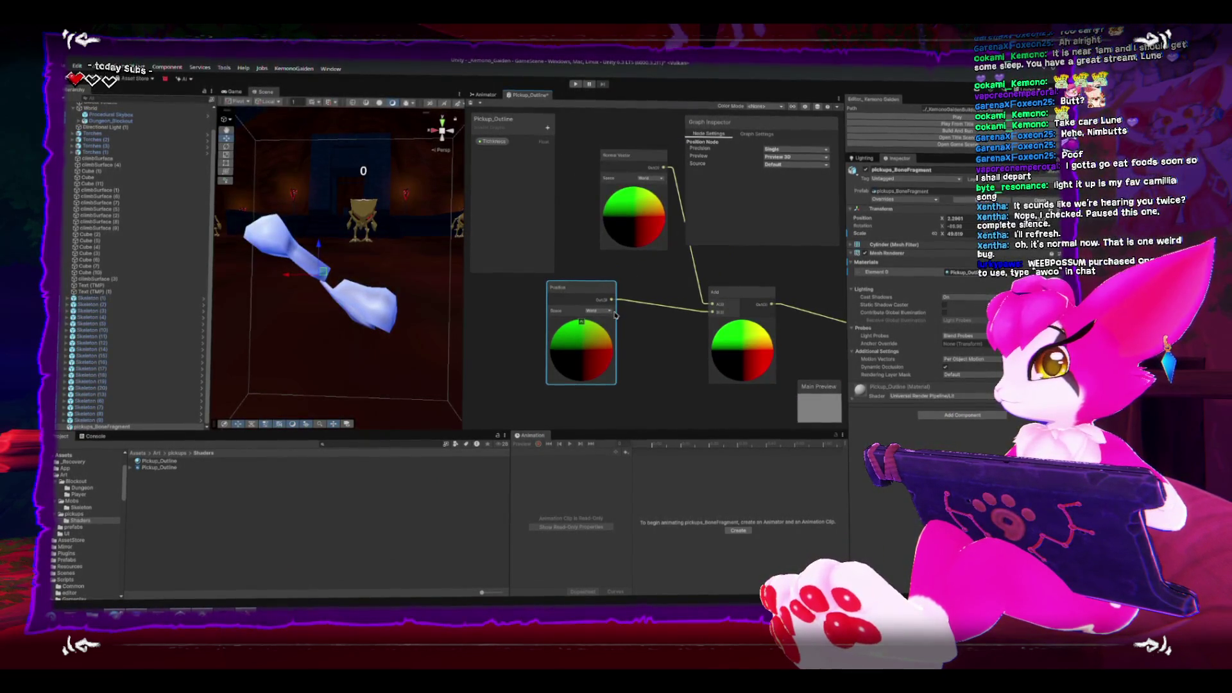
pyautogui.moveTo(627, 321); pyautogui.dragTo(613, 352)
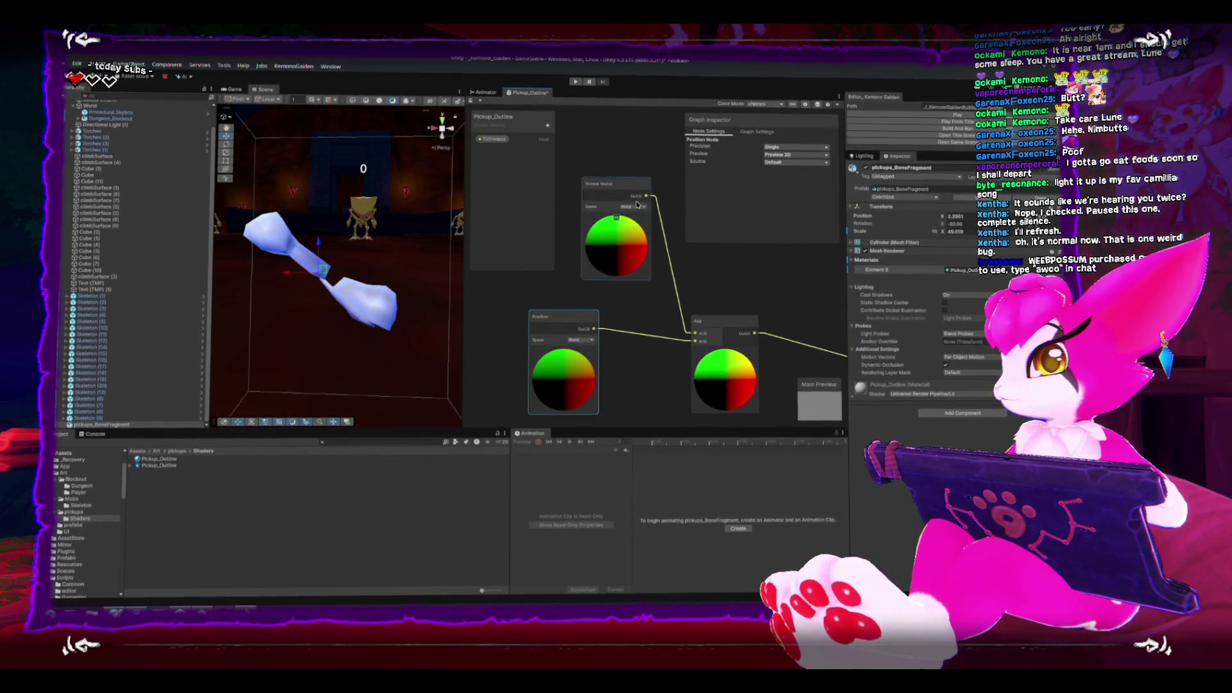
pyautogui.click(533, 177)
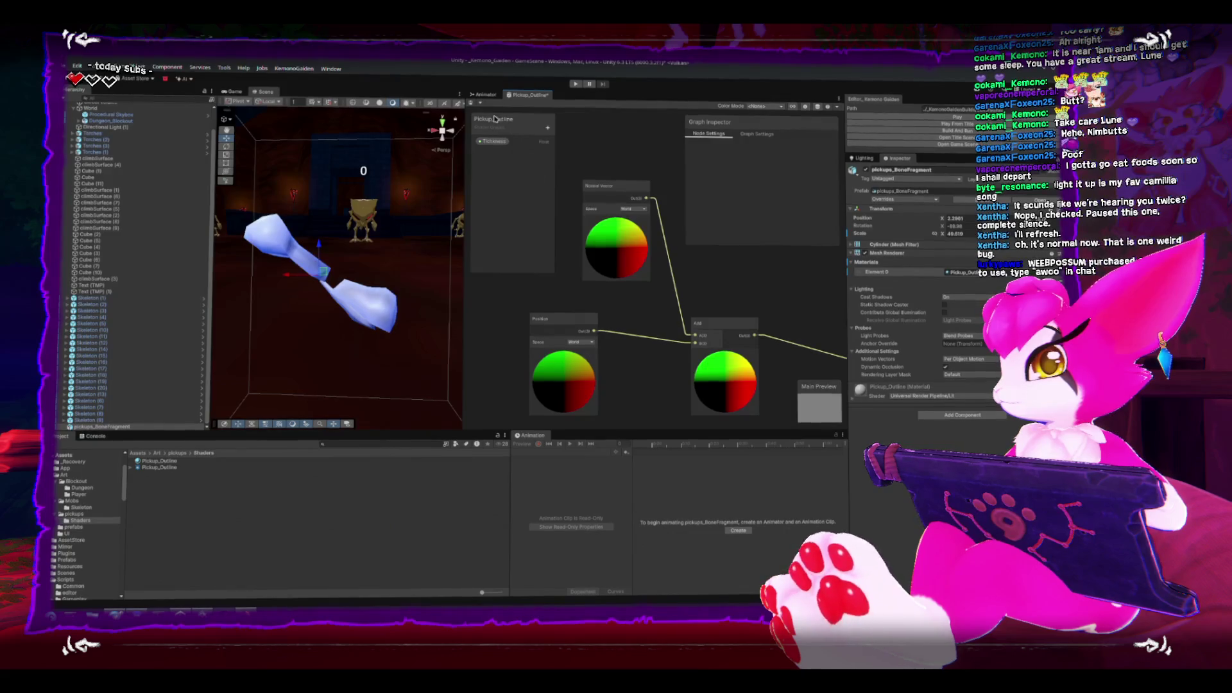
pyautogui.moveTo(709, 294)
pyautogui.mouseDown()
pyautogui.moveTo(592, 229)
pyautogui.moveTo(555, 319)
pyautogui.mouseUp()
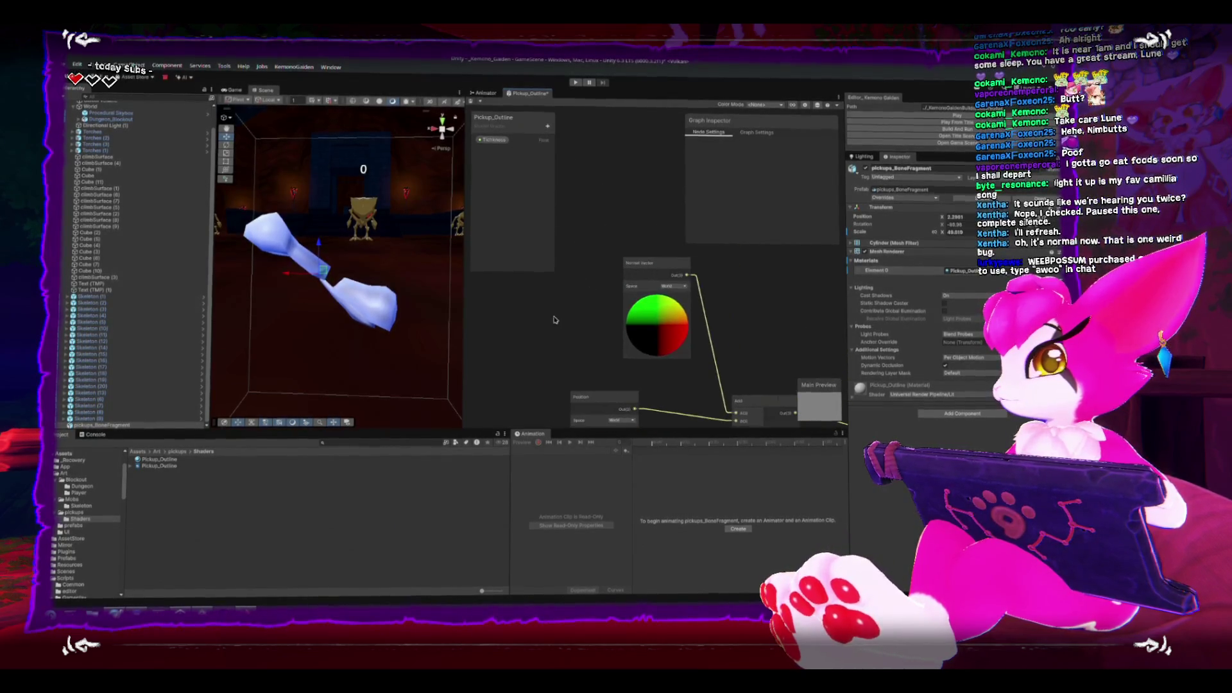
pyautogui.press('space')
pyautogui.write('mult')
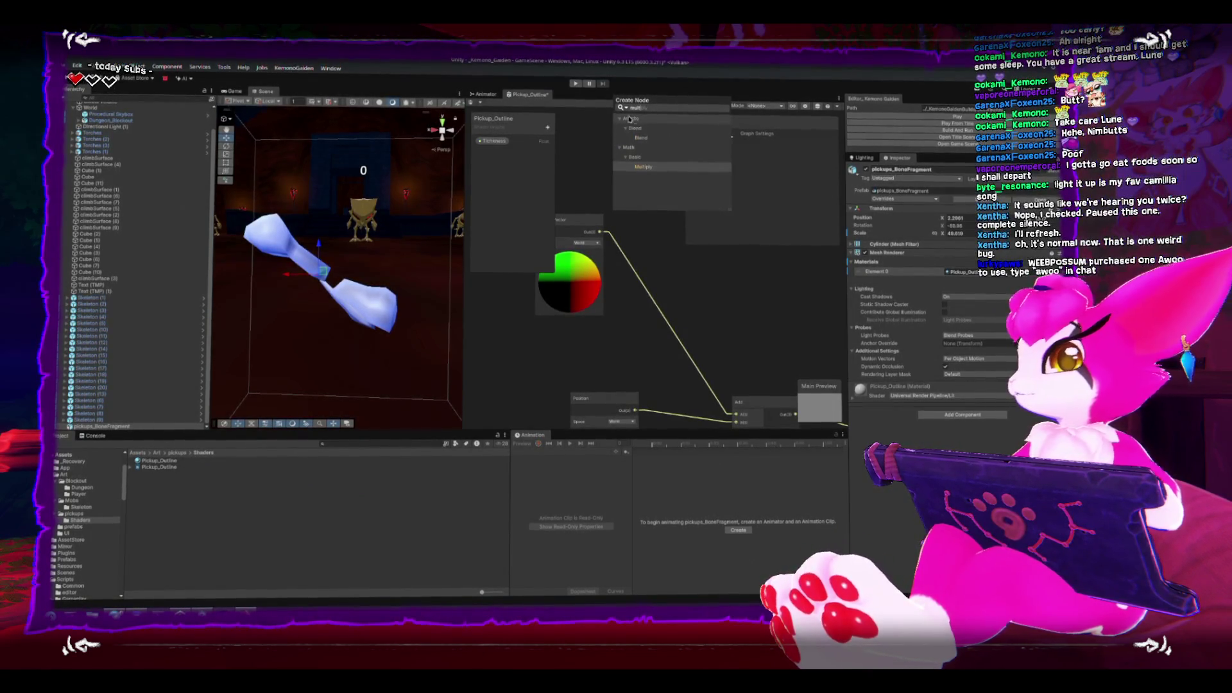
pyautogui.click(644, 167)
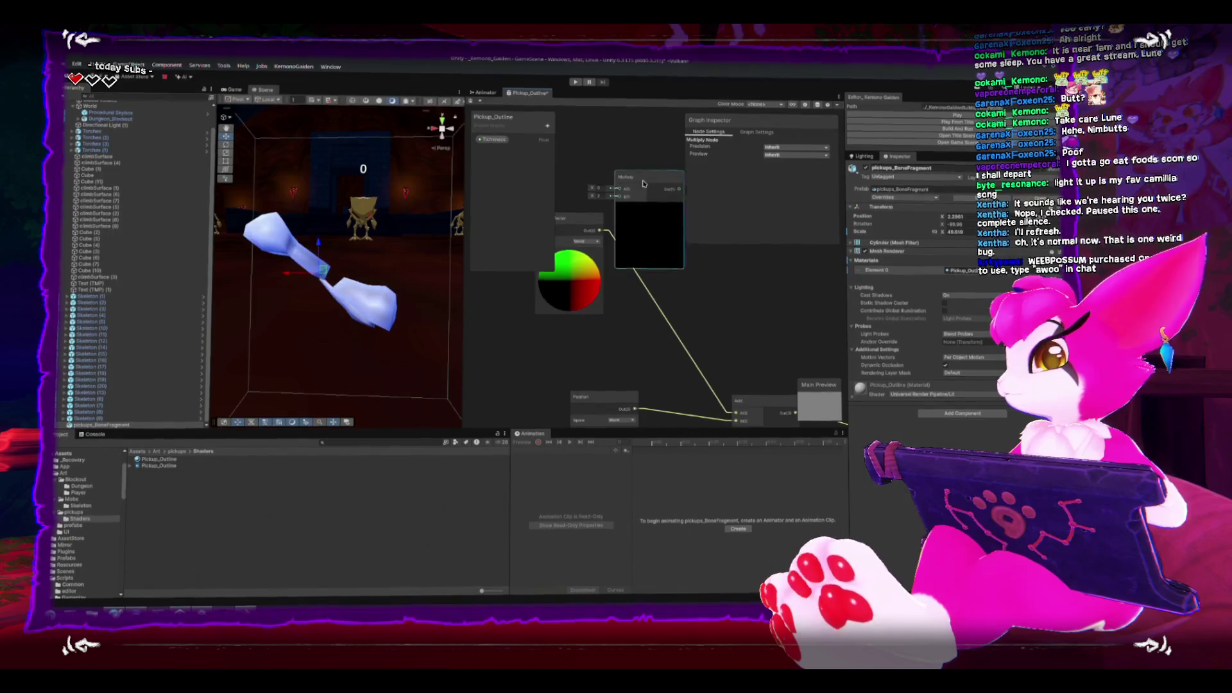
# Wire Normal Vector into Multiply A, Thickness into B, and Multiply's output into Add.
pyautogui.moveTo(649, 251); pyautogui.dragTo(676, 263)
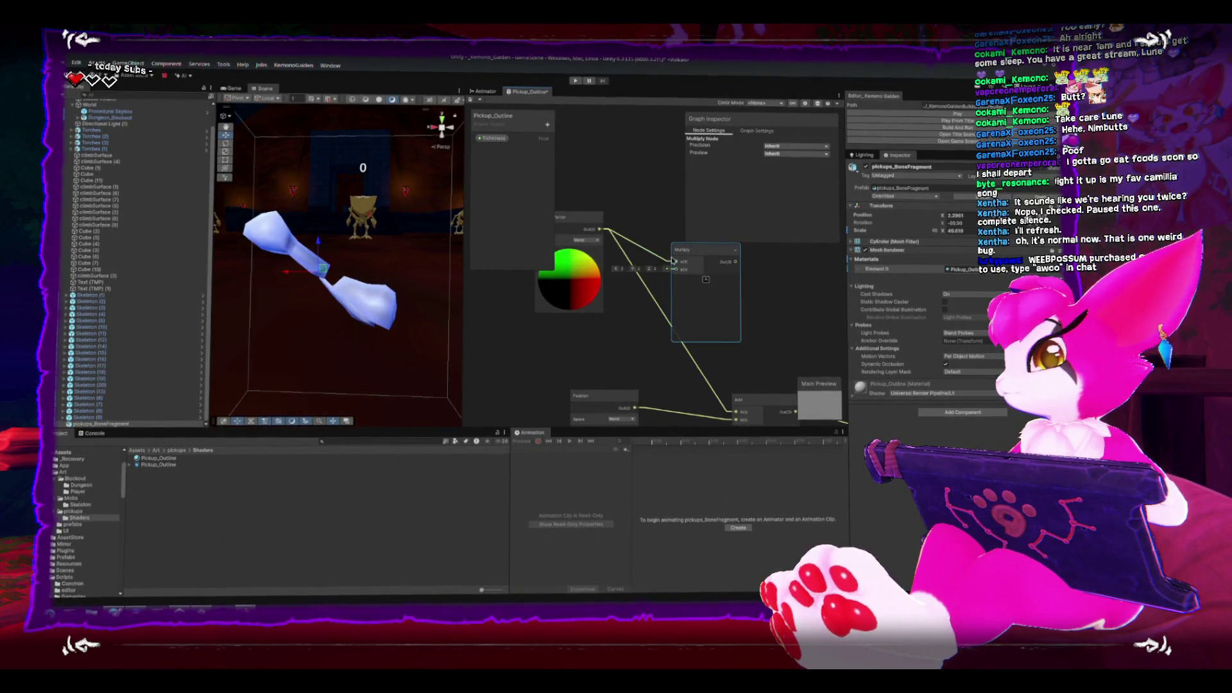
pyautogui.moveTo(494, 138)
pyautogui.mouseDown()
pyautogui.moveTo(520, 161)
pyautogui.moveTo(594, 352)
pyautogui.moveTo(674, 271)
pyautogui.mouseUp()
pyautogui.press('a')
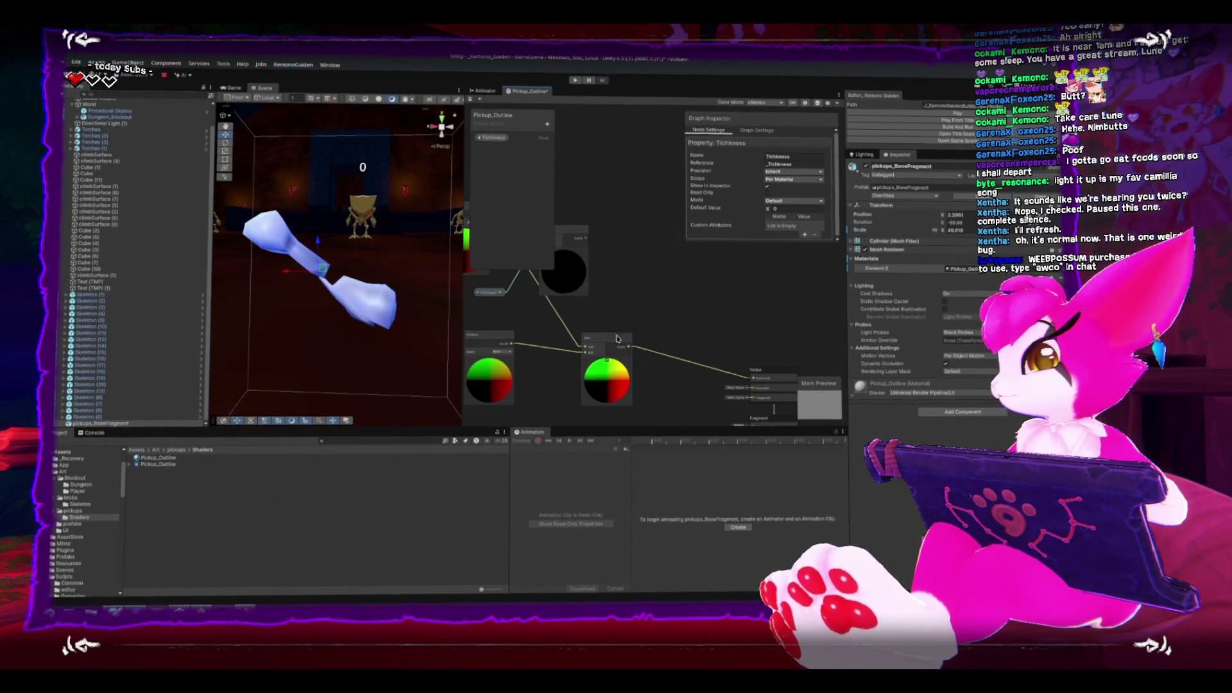
pyautogui.moveTo(616, 338); pyautogui.dragTo(665, 323)
pyautogui.moveTo(586, 238); pyautogui.dragTo(631, 335)
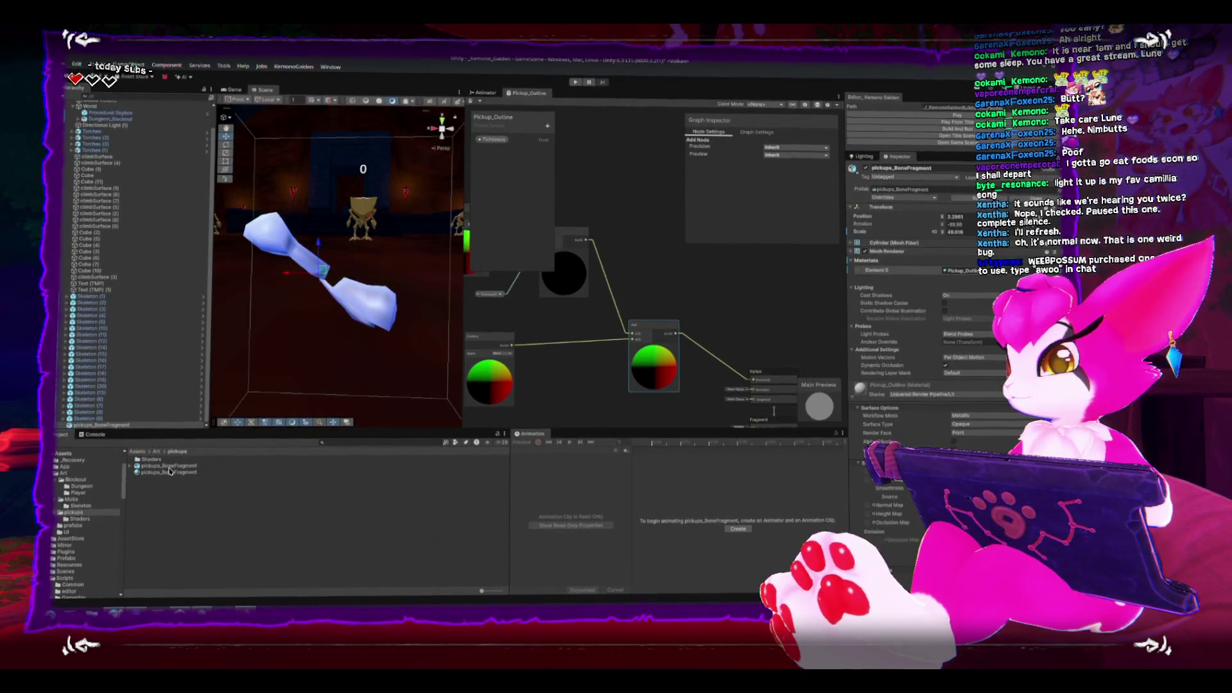
# Put the pickups_BoneFragment material on the bone, open the Shaders folder, and select the bone.
pyautogui.moveTo(170, 472)
pyautogui.mouseDown()
pyautogui.moveTo(417, 480)
pyautogui.moveTo(977, 282)
pyautogui.mouseUp()
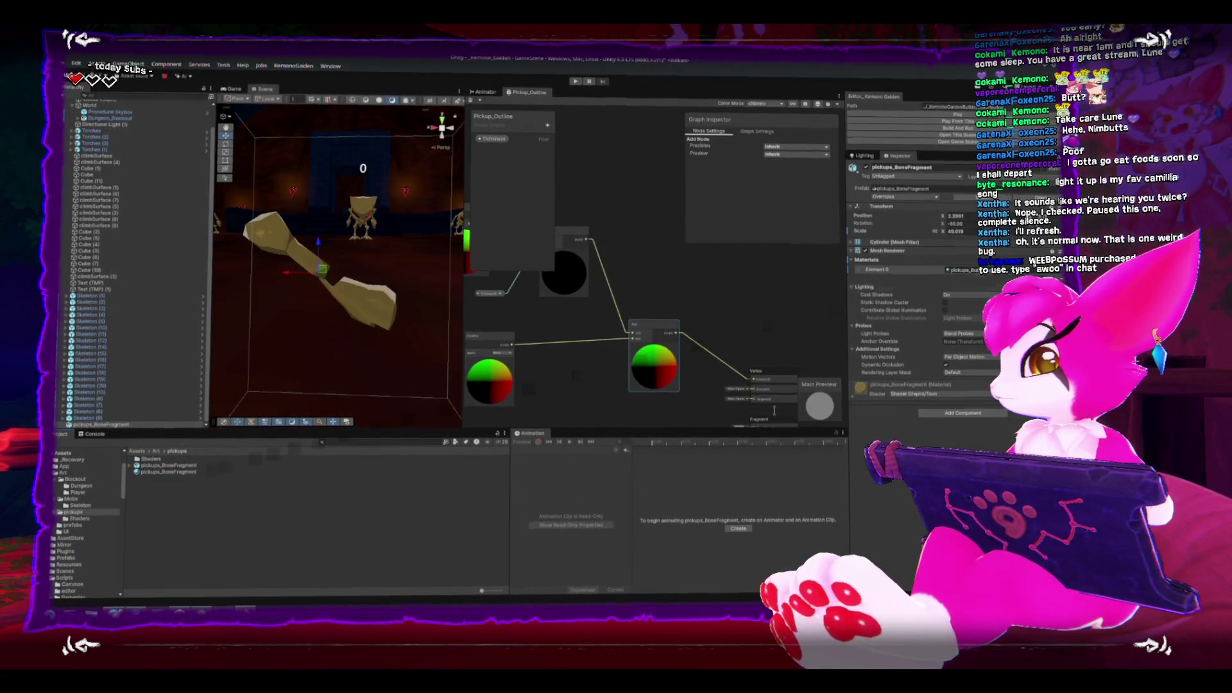
pyautogui.doubleClick(151, 457)
pyautogui.click(377, 294)
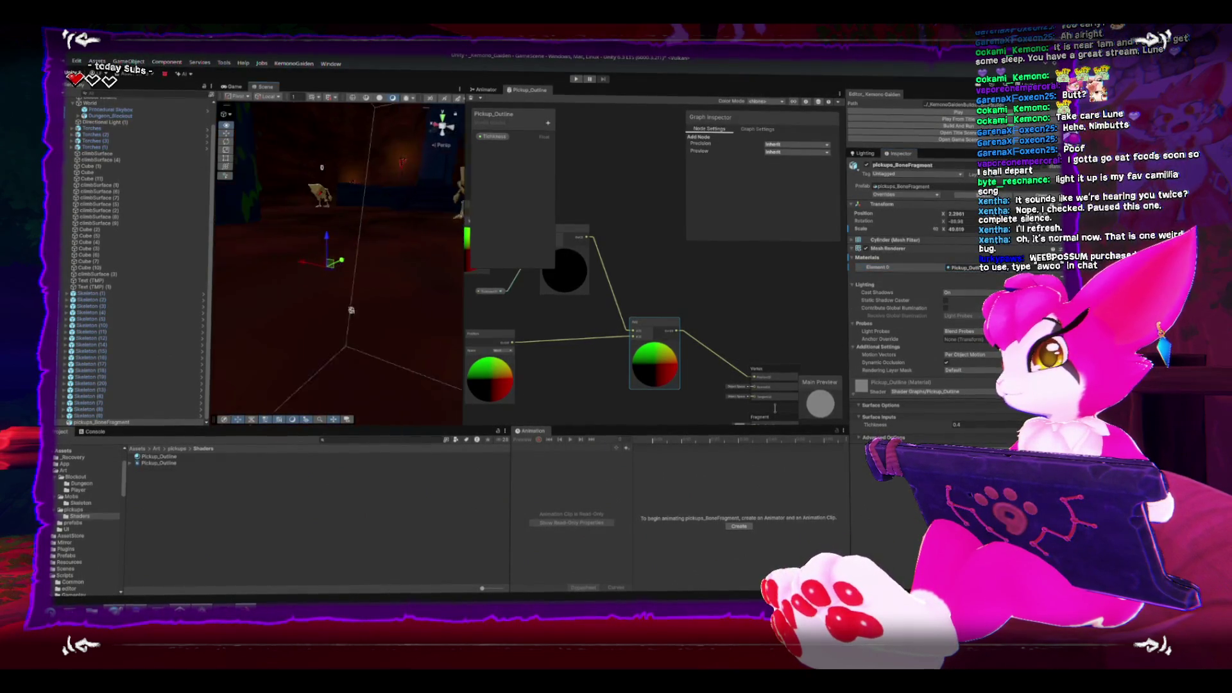
pyautogui.moveTo(351, 310)
pyautogui.mouseDown()
pyautogui.moveTo(257, 305)
pyautogui.moveTo(411, 273)
pyautogui.mouseUp()
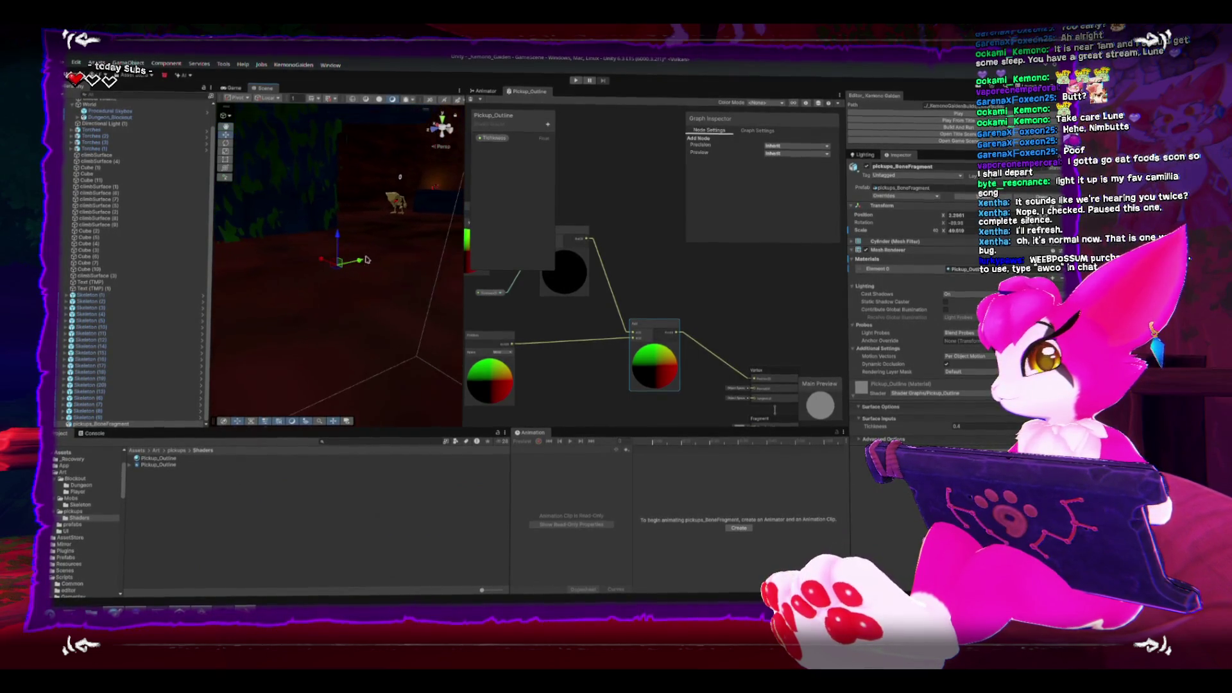
pyautogui.scroll(5, 640, 341)
pyautogui.scroll(-10, 640, 341)
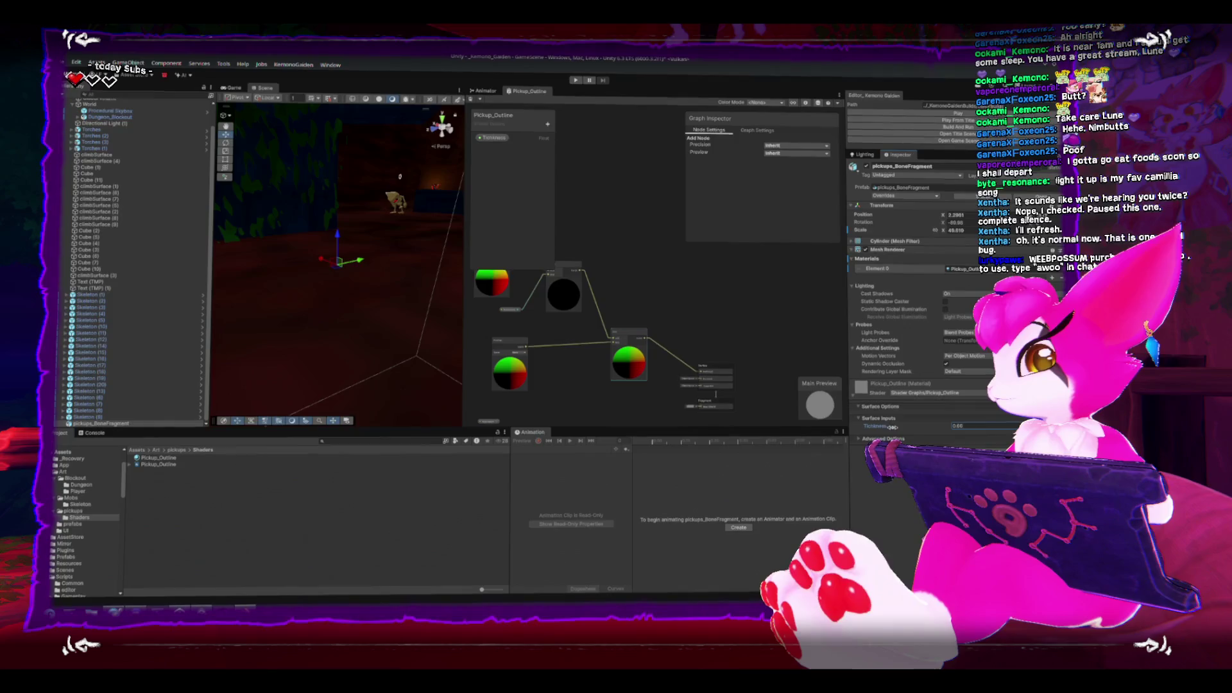
# Lower the outline Thickness from 1.73 to about 0.16 and inspect the bone in wireframe.
pyautogui.moveTo(906, 426); pyautogui.dragTo(900, 424)
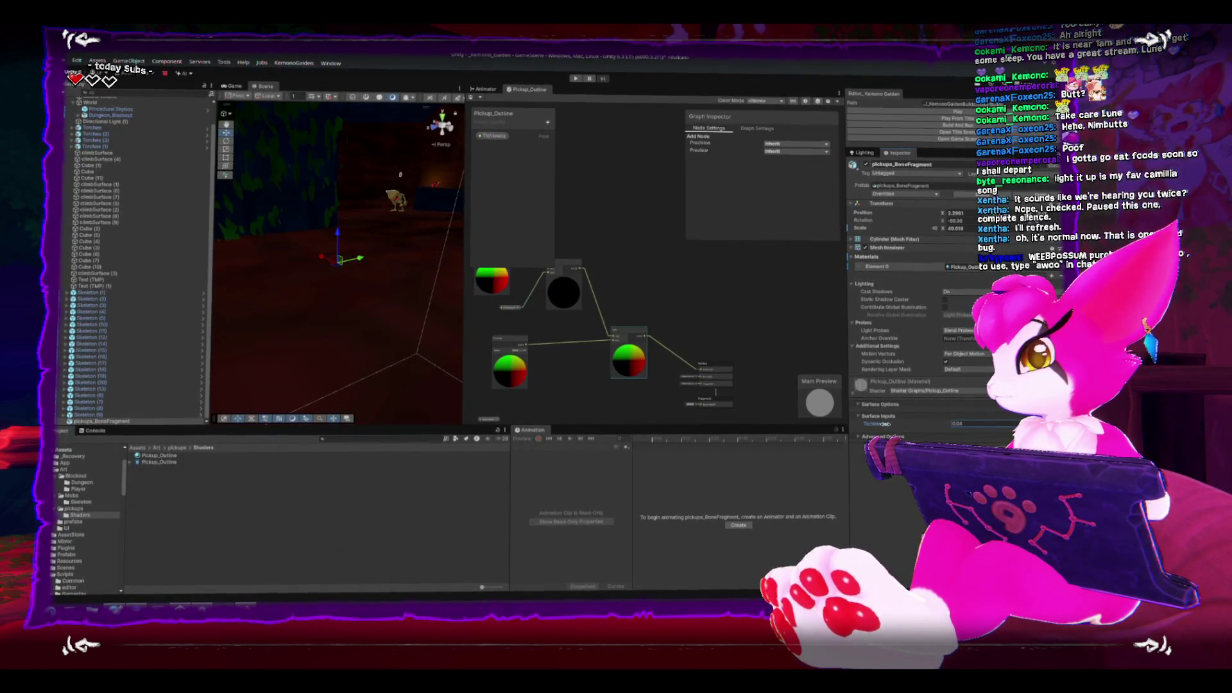
pyautogui.moveTo(385, 292); pyautogui.dragTo(375, 135)
pyautogui.press('f')
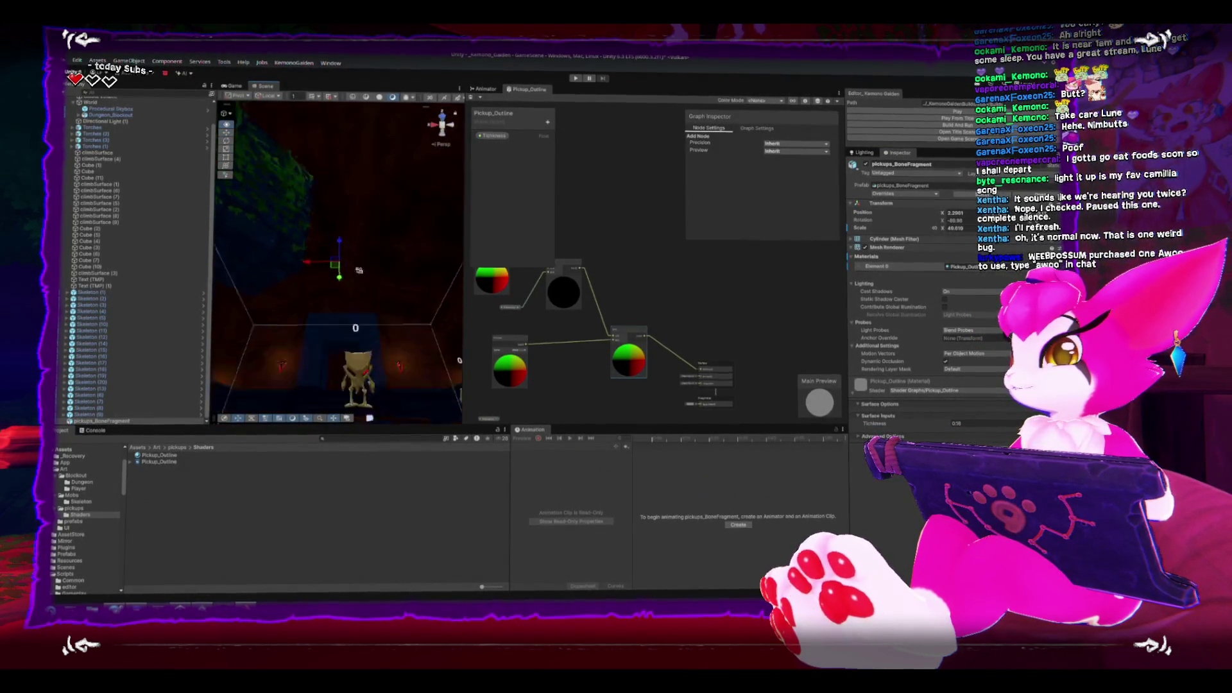
pyautogui.click(352, 98)
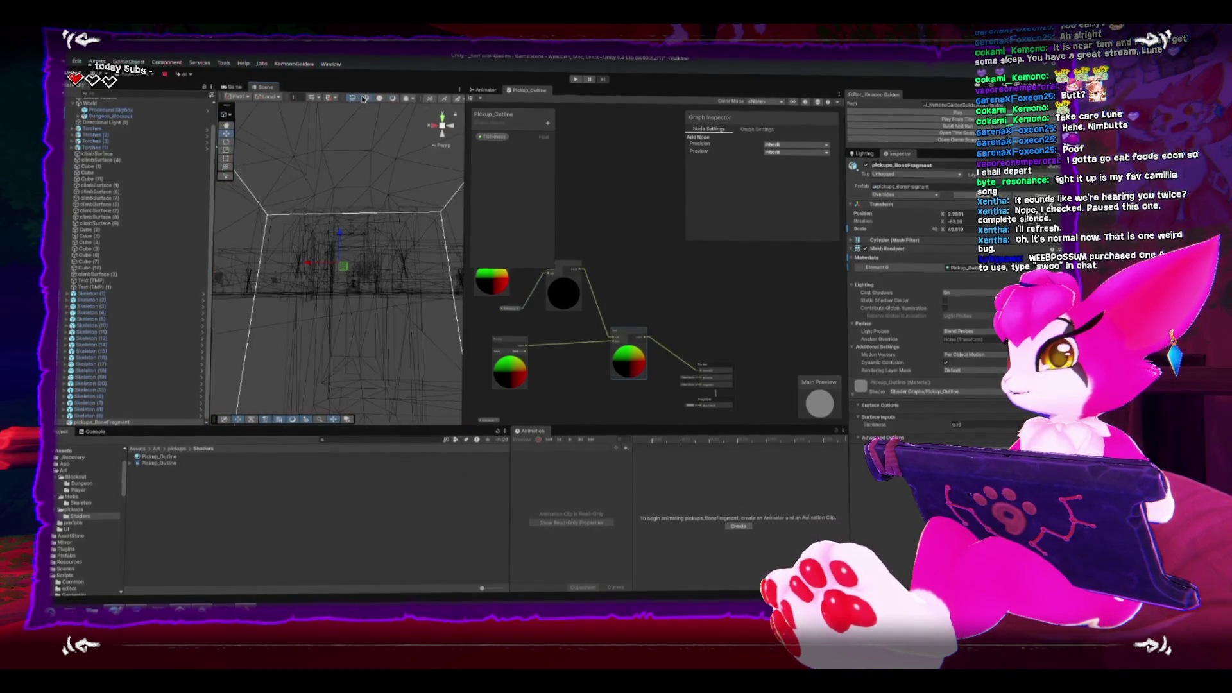
pyautogui.click(364, 99)
pyautogui.moveTo(347, 253)
pyautogui.mouseDown()
pyautogui.moveTo(362, 253)
pyautogui.moveTo(342, 244)
pyautogui.moveTo(385, 385)
pyautogui.mouseUp()
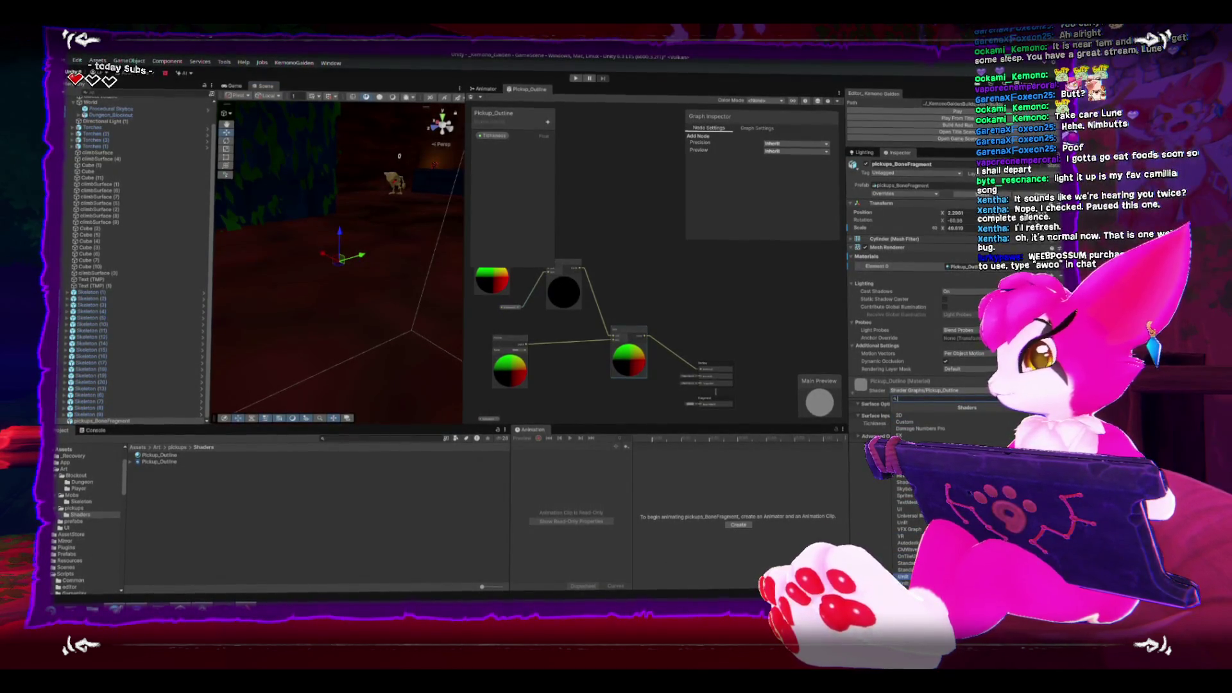
# Switch the material's shader to Unlit, then back to Shader Graphs/Pickup_Outline.
pyautogui.click(903, 577)
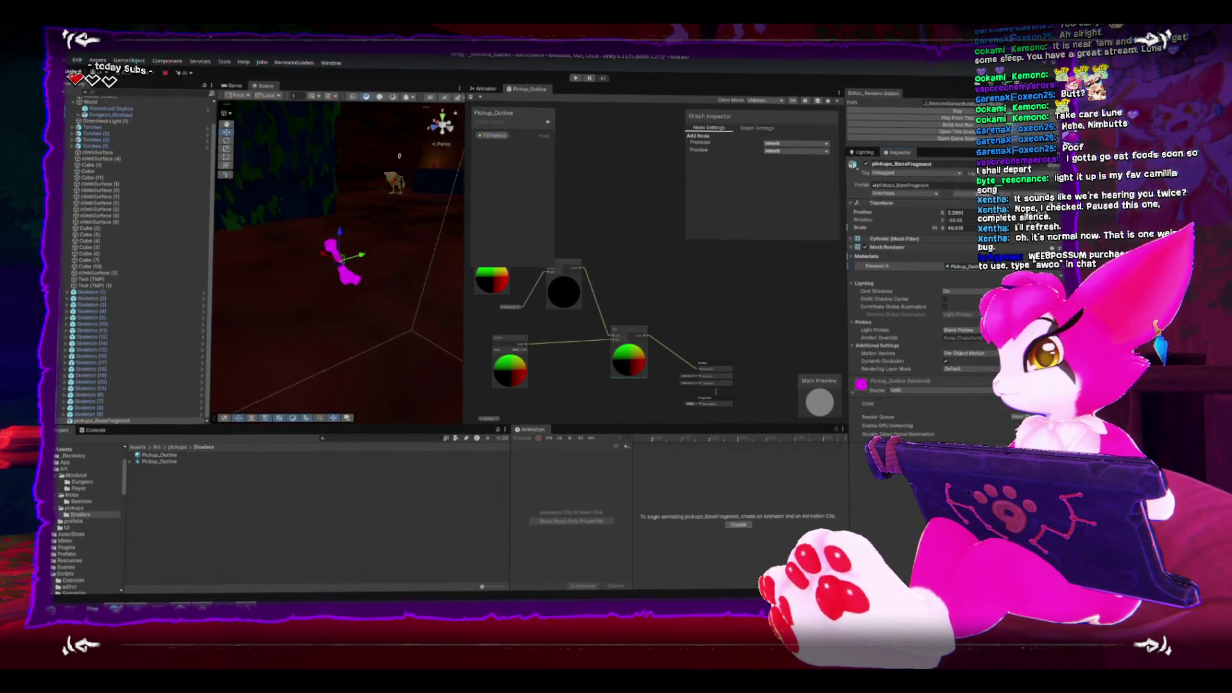
pyautogui.click(926, 396)
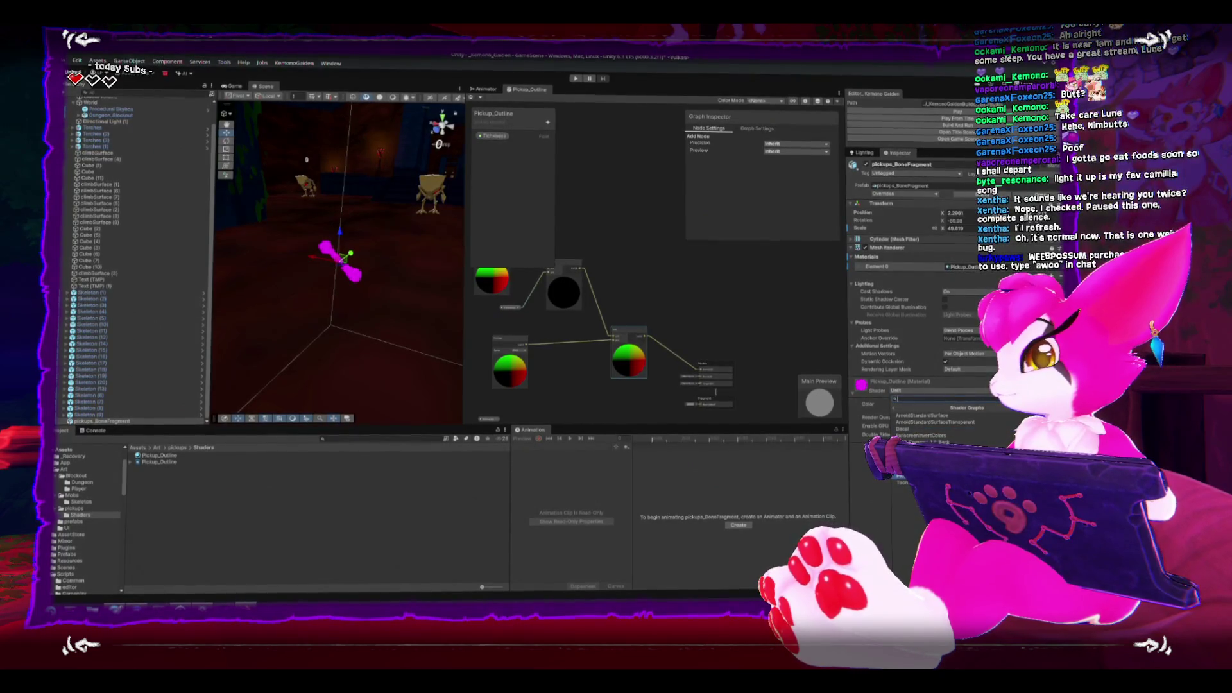
pyautogui.click(918, 450)
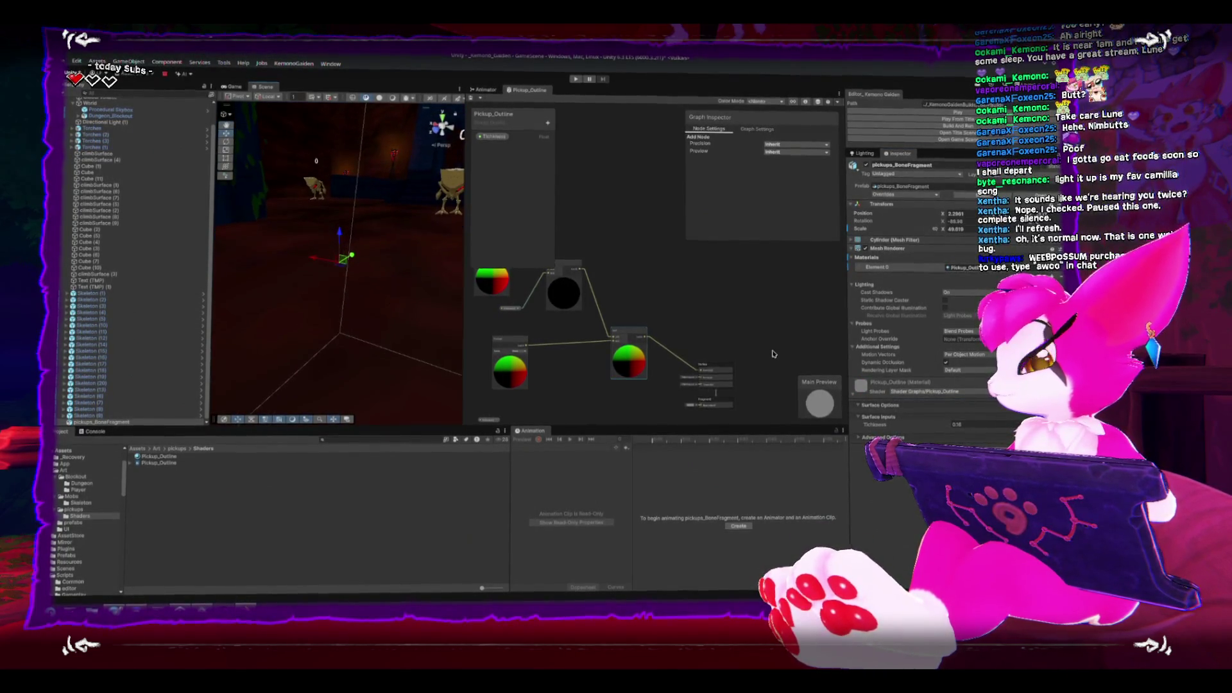
# Pull a new connection from the node output and move the Add node higher.
pyautogui.scroll(6, 738, 359)
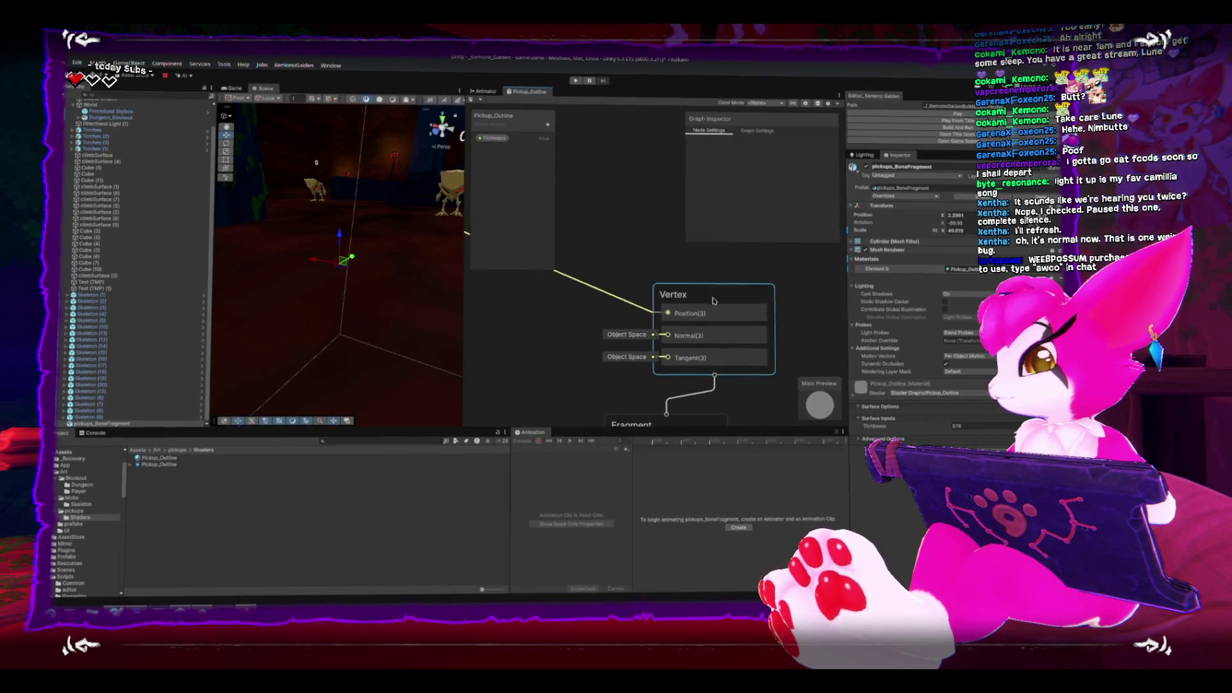
pyautogui.scroll(-5, 603, 324)
pyautogui.scroll(3, 647, 328)
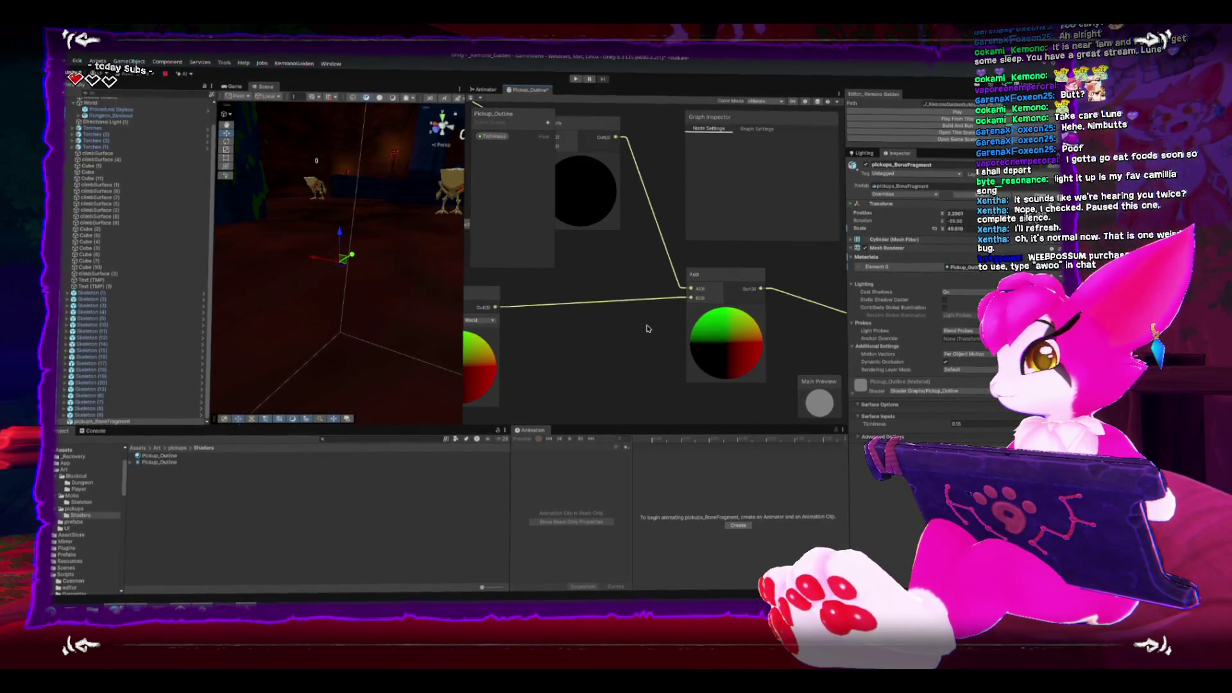
pyautogui.scroll(-4, 642, 328)
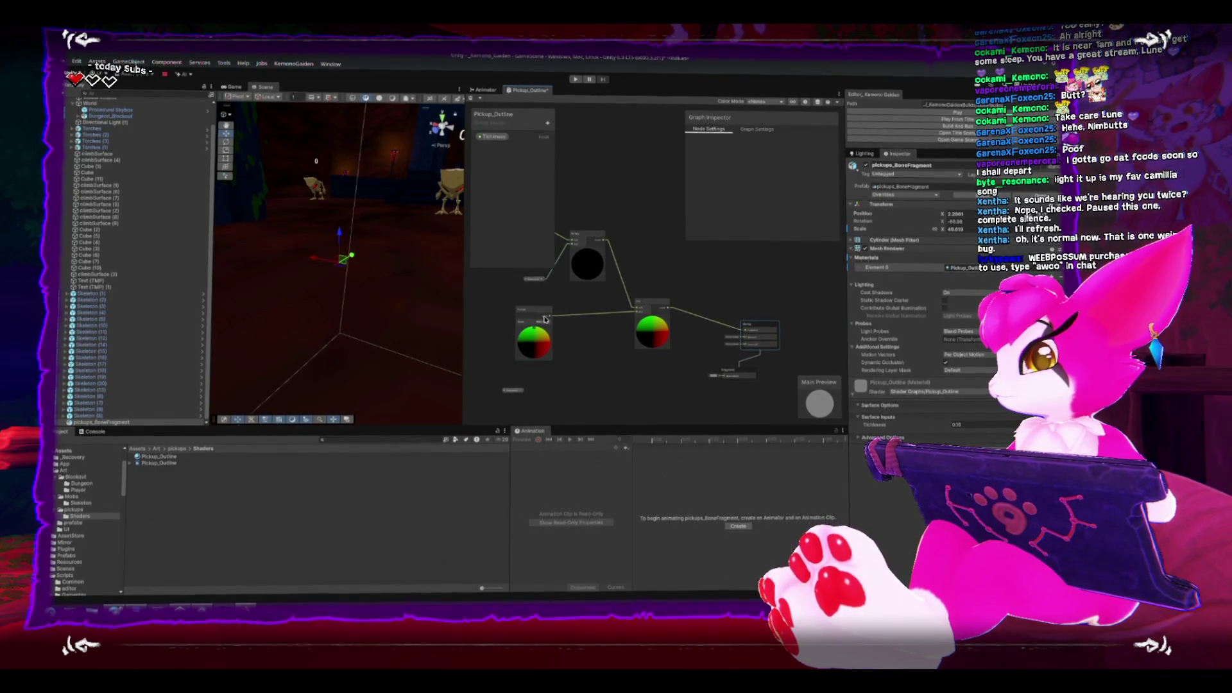
pyautogui.moveTo(545, 319); pyautogui.dragTo(754, 333)
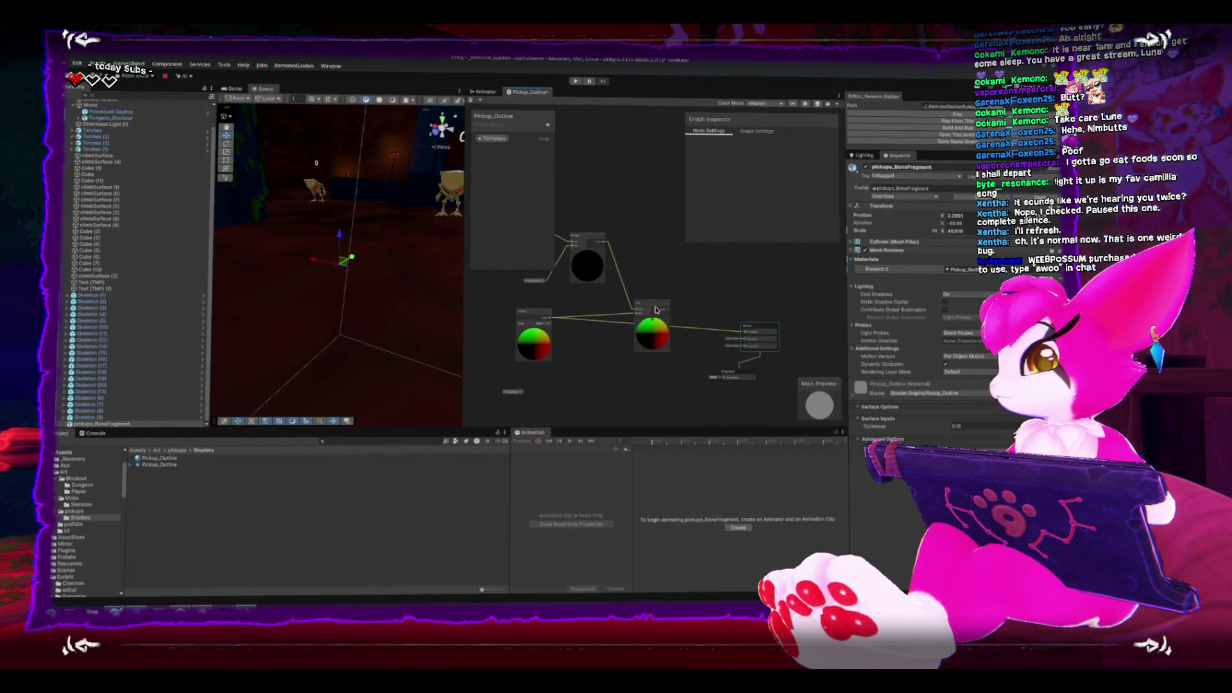
pyautogui.moveTo(656, 310); pyautogui.dragTo(651, 248)
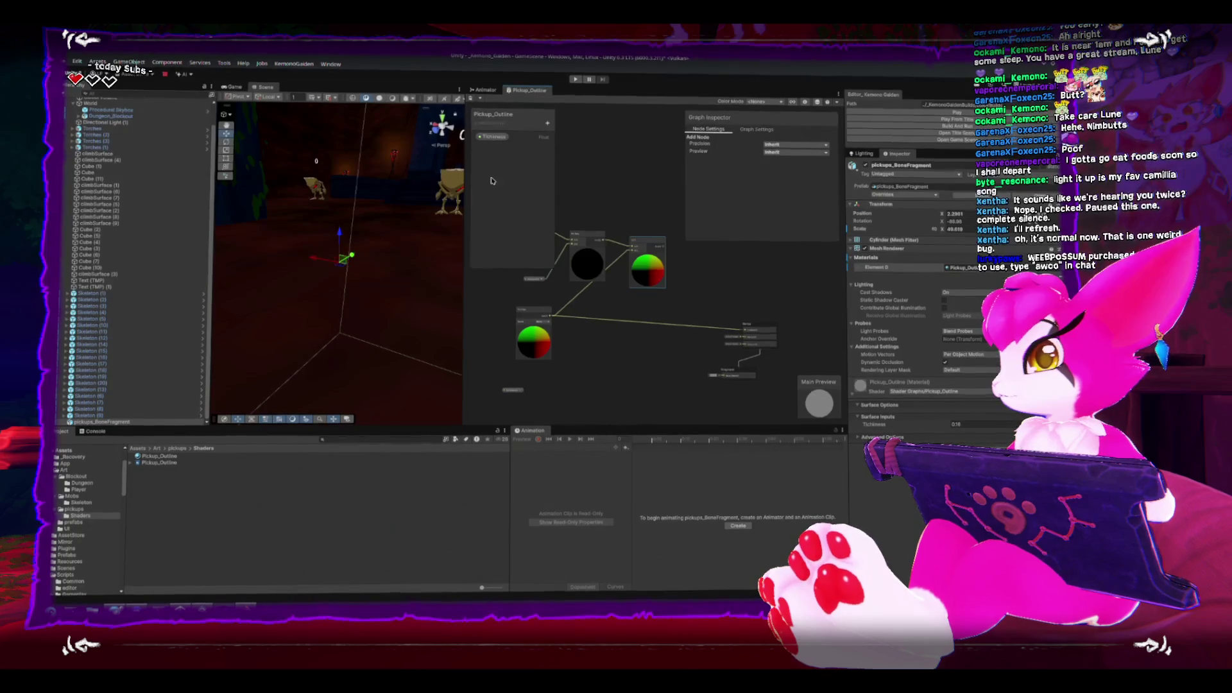
pyautogui.scroll(4, 678, 348)
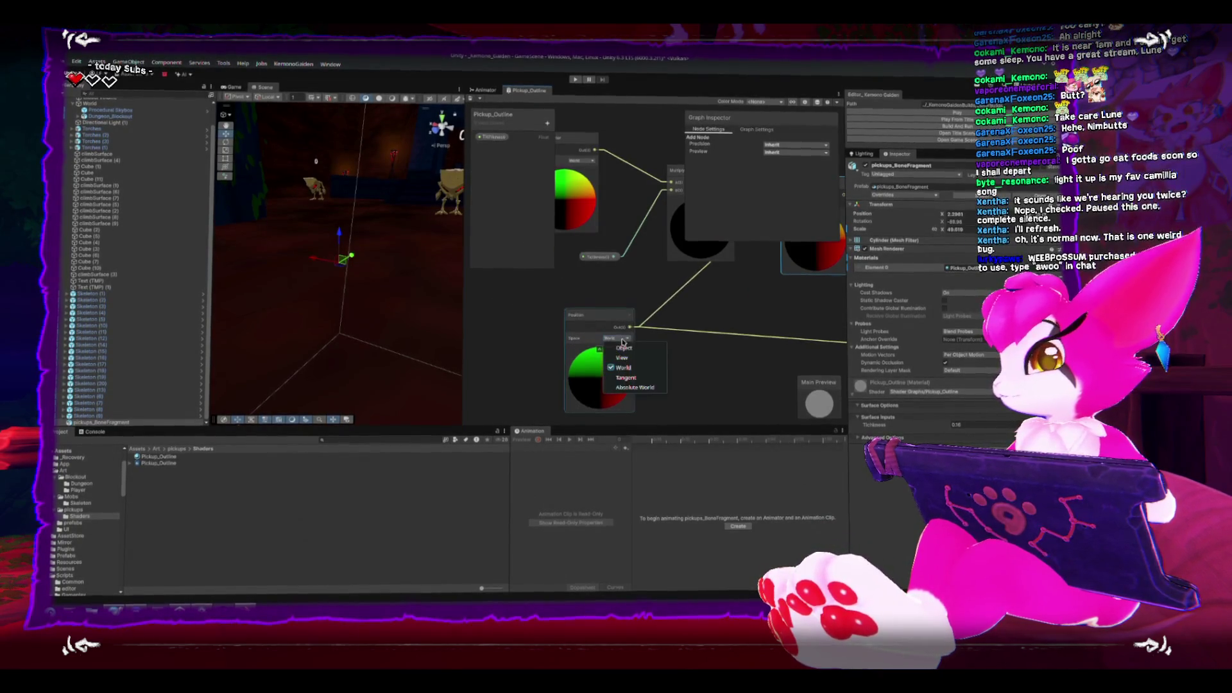
# Set the Position and Normal Vector nodes to Object space.
pyautogui.click(624, 347)
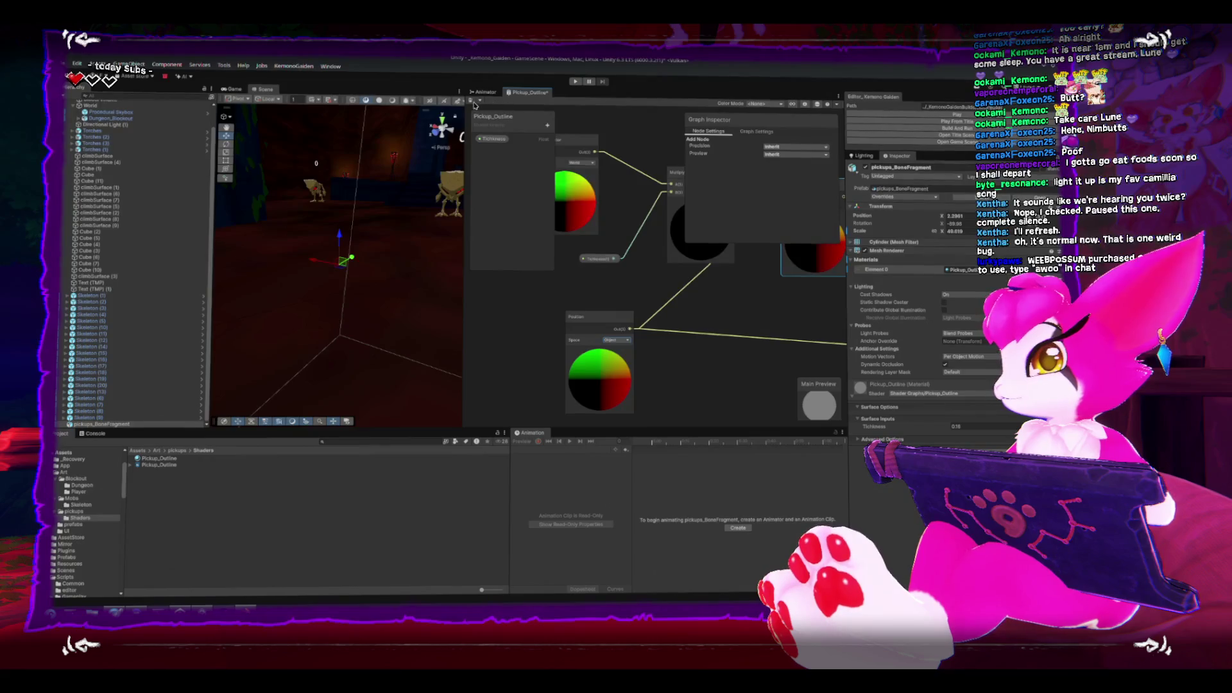
pyautogui.scroll(-5, 683, 386)
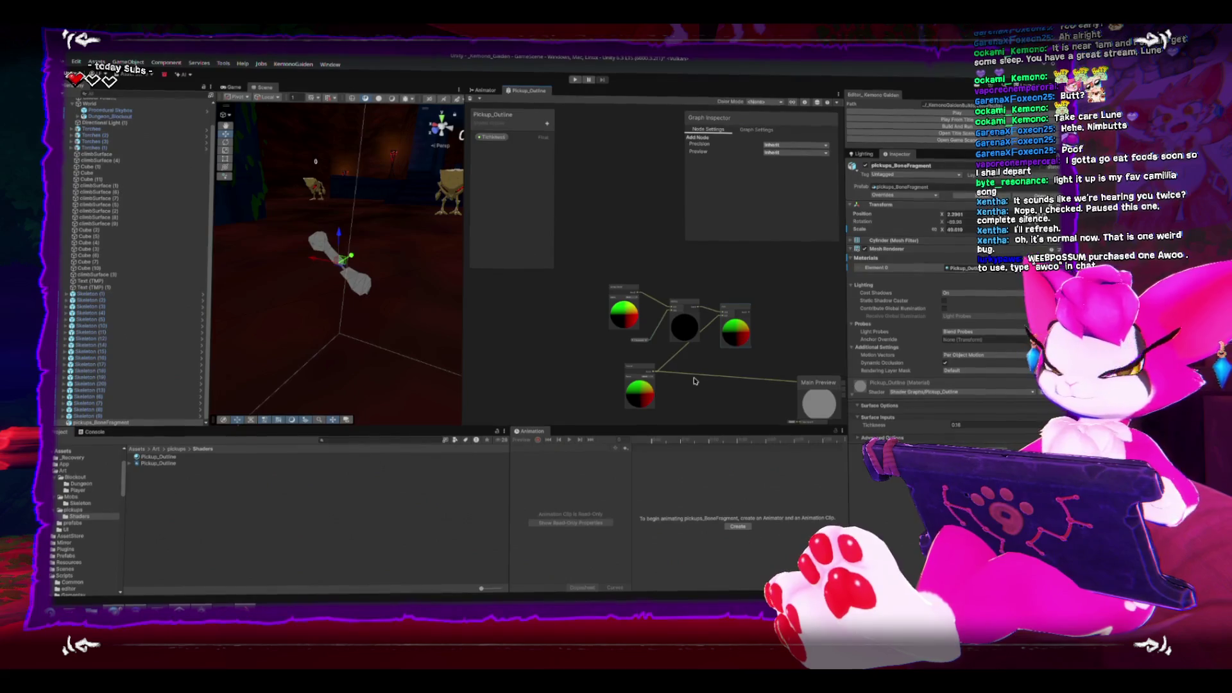
pyautogui.scroll(2, 740, 404)
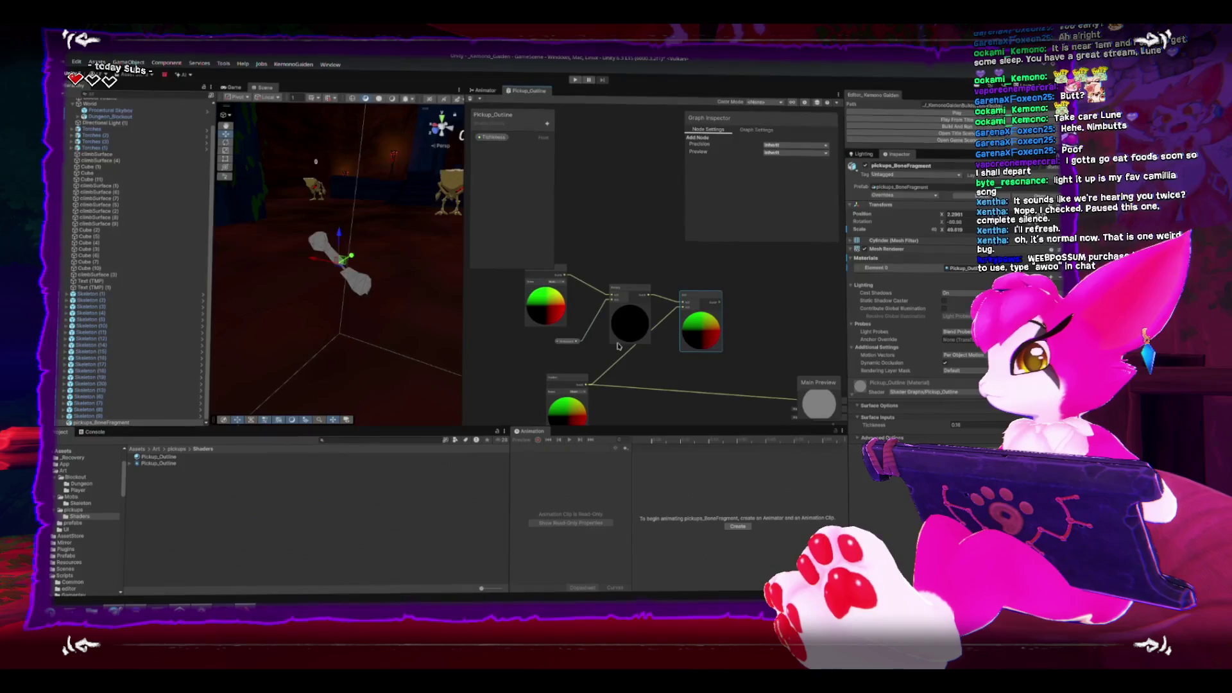
pyautogui.scroll(3, 611, 332)
pyautogui.click(604, 311)
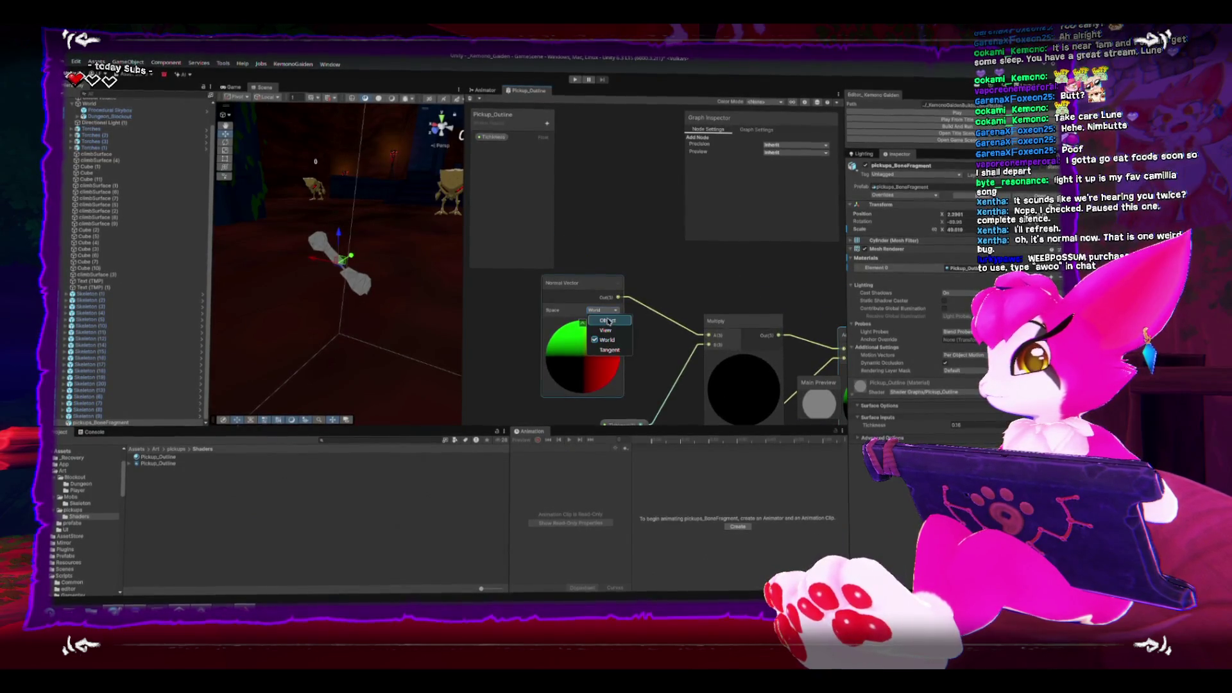
pyautogui.click(600, 321)
pyautogui.scroll(-3, 739, 360)
# Feed the Multiply result into Vertex Position and adjust the outline Thickness.
pyautogui.click(777, 373)
pyautogui.moveTo(801, 381); pyautogui.dragTo(641, 319)
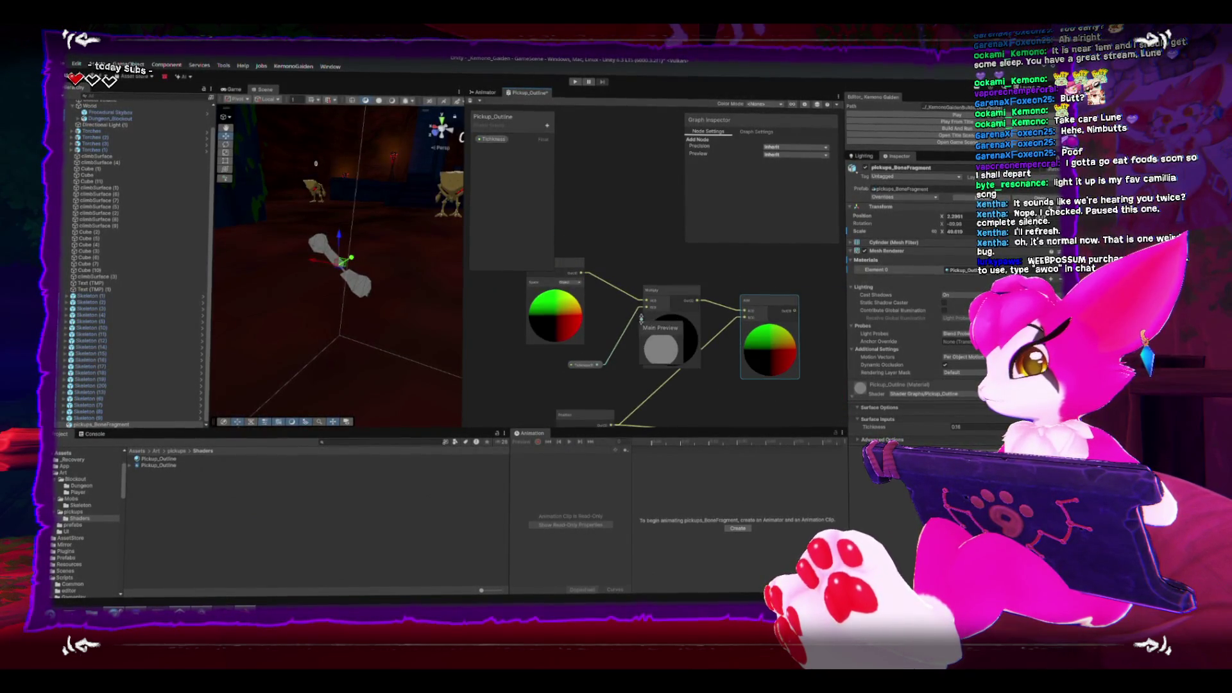
pyautogui.moveTo(790, 405)
pyautogui.mouseDown()
pyautogui.moveTo(662, 330)
pyautogui.moveTo(717, 370)
pyautogui.moveTo(764, 357)
pyautogui.mouseUp()
pyautogui.scroll(-3, 653, 230)
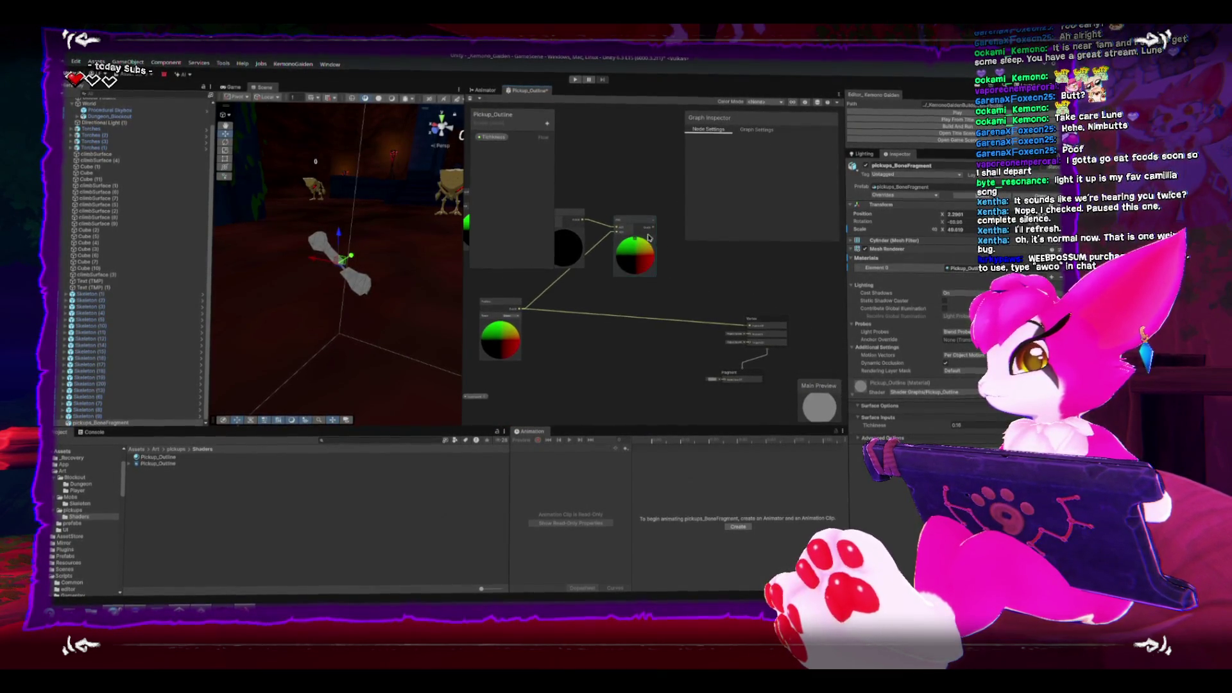
pyautogui.moveTo(653, 230); pyautogui.dragTo(748, 327)
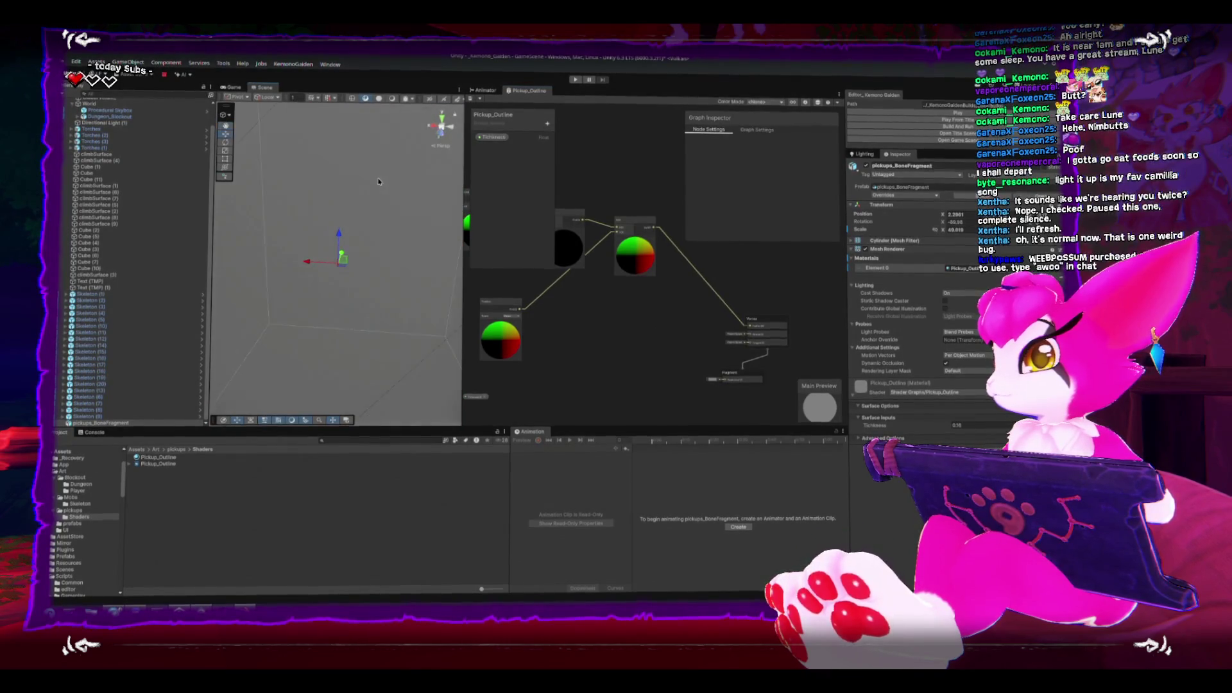
pyautogui.moveTo(879, 426)
pyautogui.mouseDown()
pyautogui.moveTo(905, 426)
pyautogui.moveTo(885, 427)
pyautogui.mouseUp()
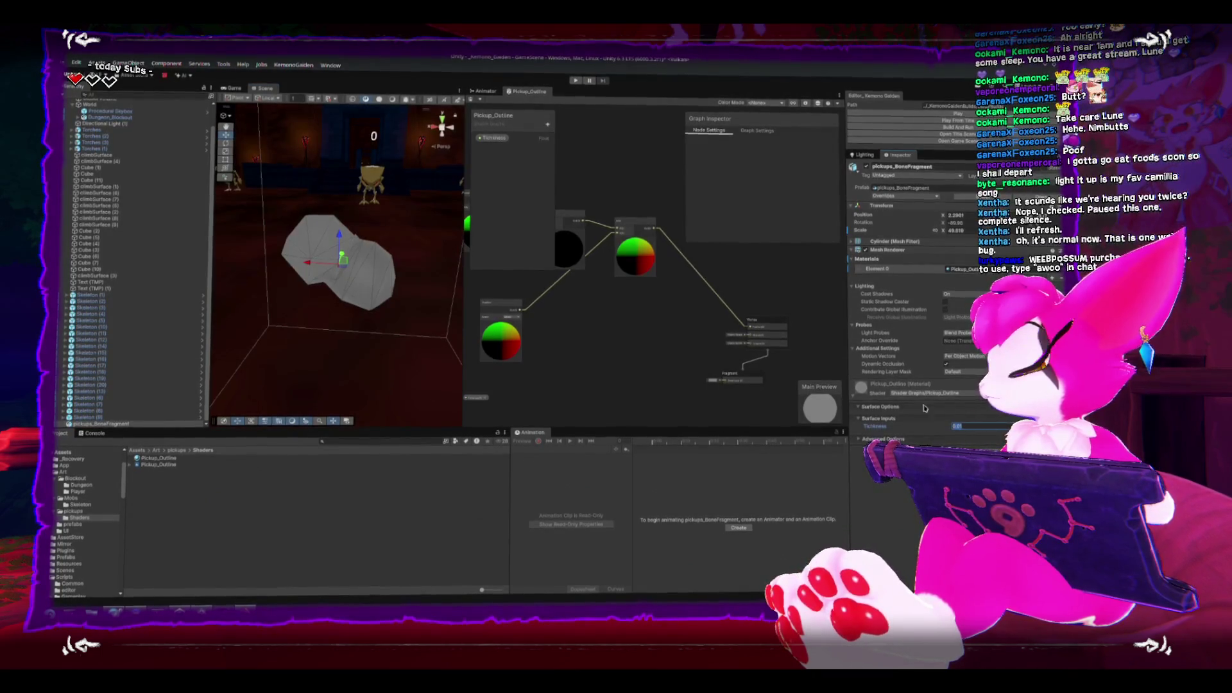
# Confirm the Thickness value and move the Thickness and Multiply nodes up-left.
pyautogui.click(624, 343)
pyautogui.scroll(3, 604, 333)
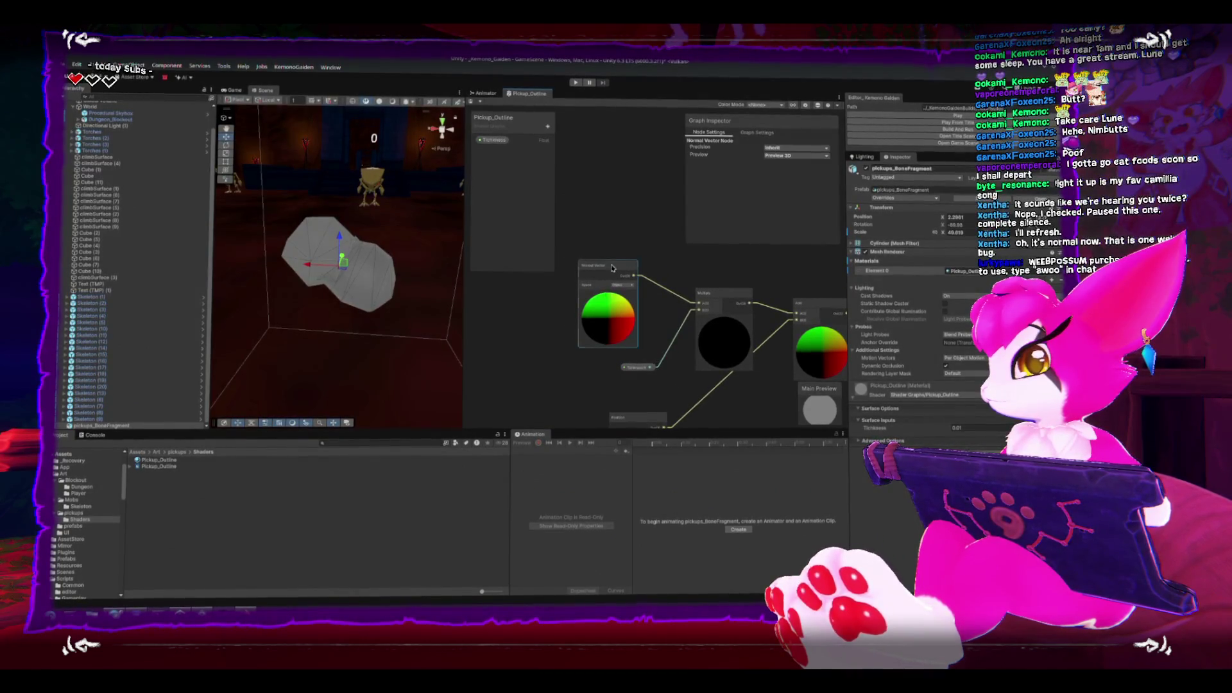
pyautogui.click(628, 355)
pyautogui.moveTo(627, 354); pyautogui.dragTo(607, 340)
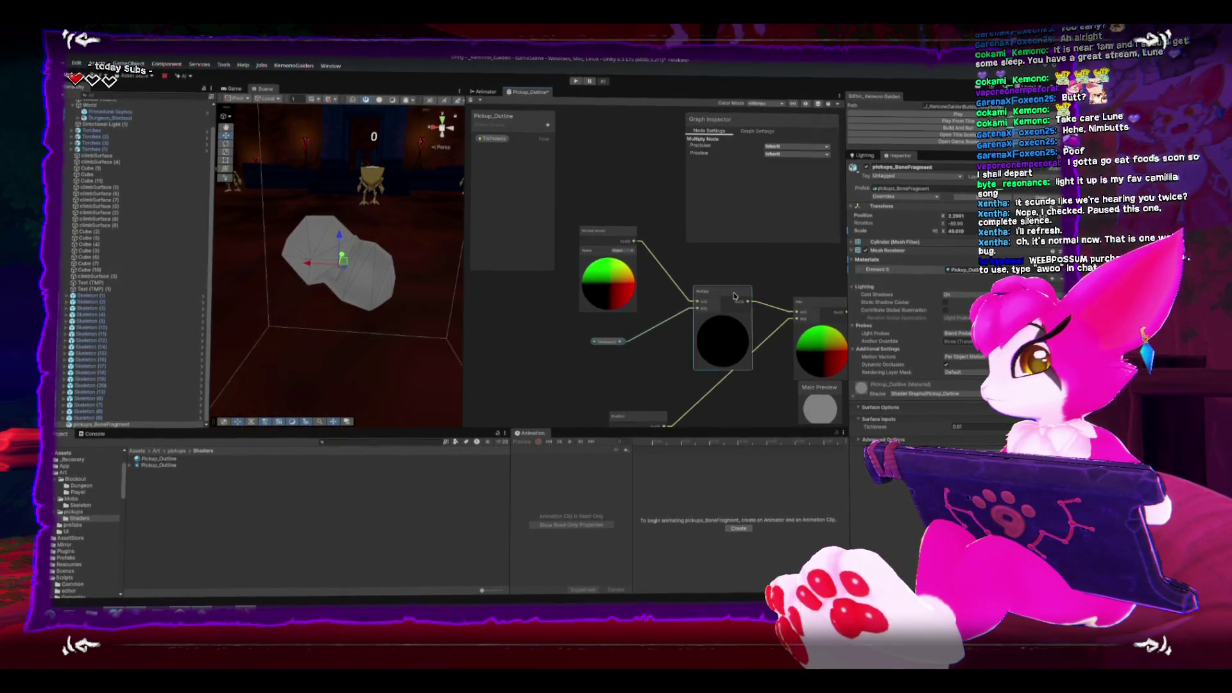
pyautogui.moveTo(712, 293); pyautogui.dragTo(689, 276)
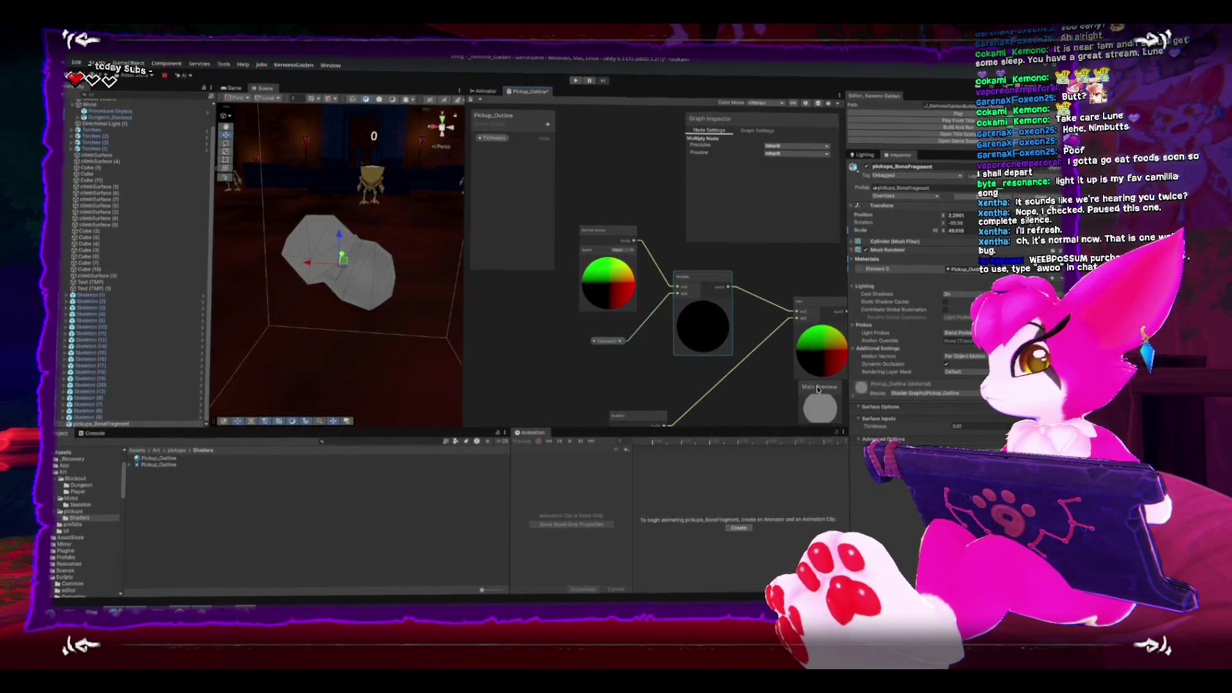
# Set the outline Thickness to 0.001, check the thin outline, and show Graph Settings.
pyautogui.doubleClick(960, 425)
pyautogui.write('0.001')
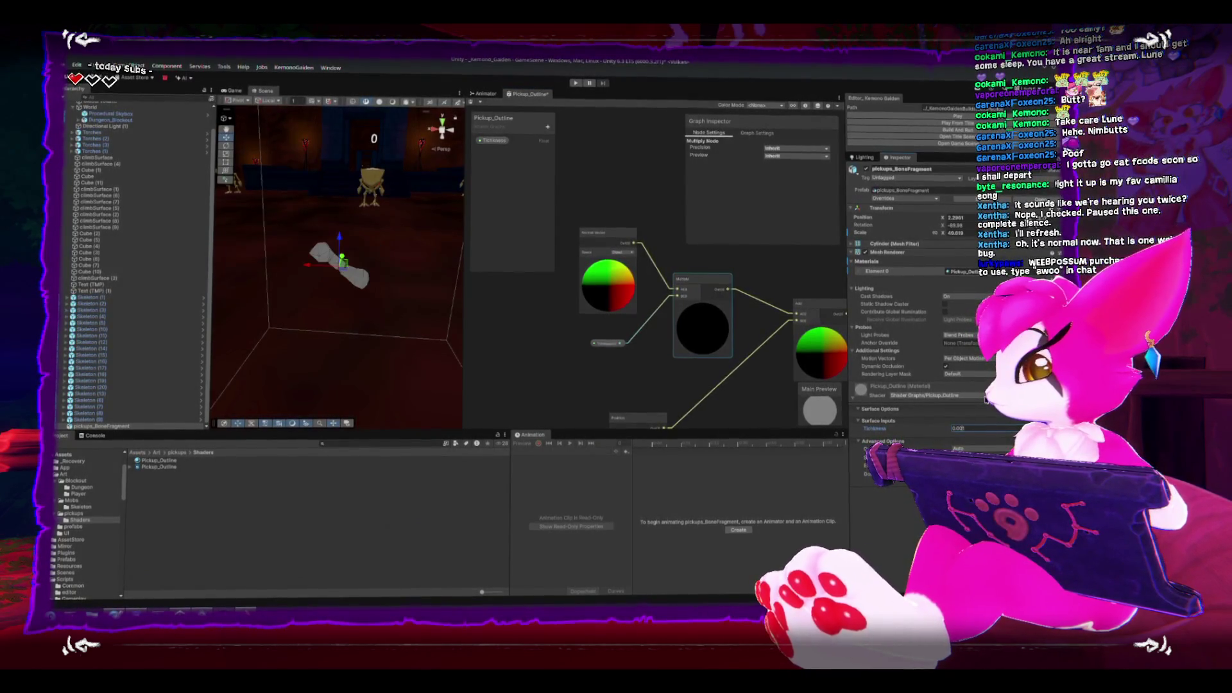
pyautogui.moveTo(296, 382)
pyautogui.mouseDown()
pyautogui.moveTo(321, 376)
pyautogui.moveTo(283, 366)
pyautogui.moveTo(308, 353)
pyautogui.mouseUp()
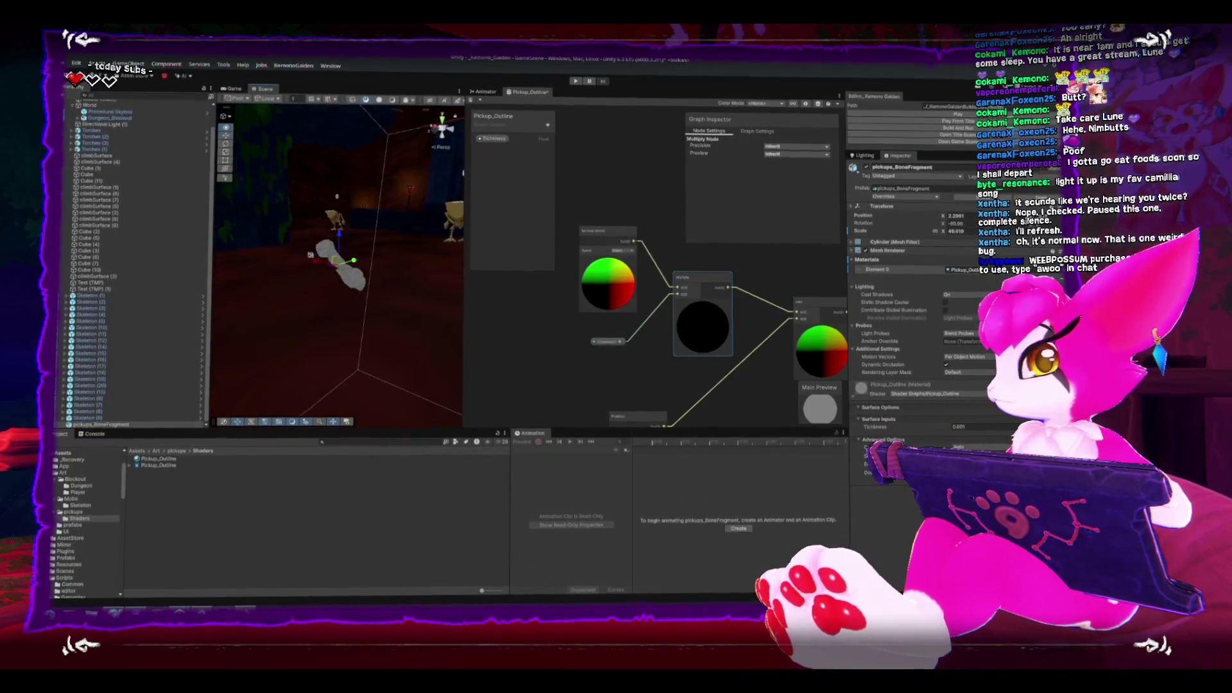
pyautogui.click(757, 131)
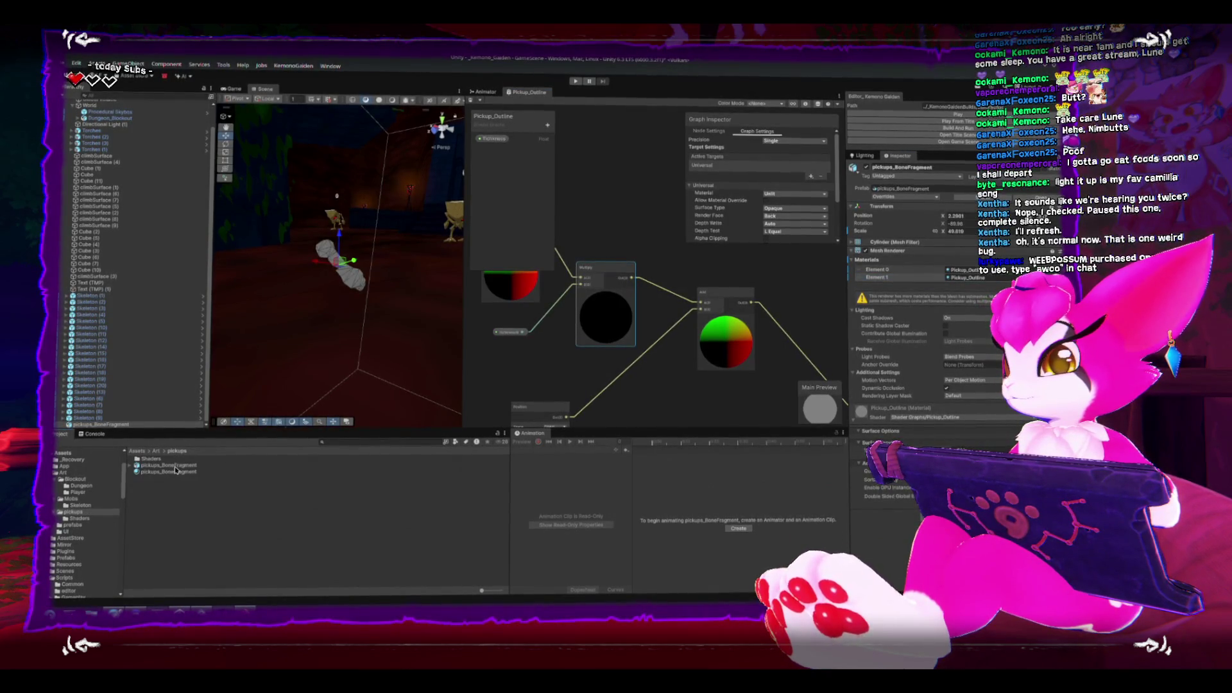
# Add the pickups_BoneFragment material alongside the outline, then inspect the outlined bone from several angles.
pyautogui.moveTo(175, 474); pyautogui.dragTo(939, 315)
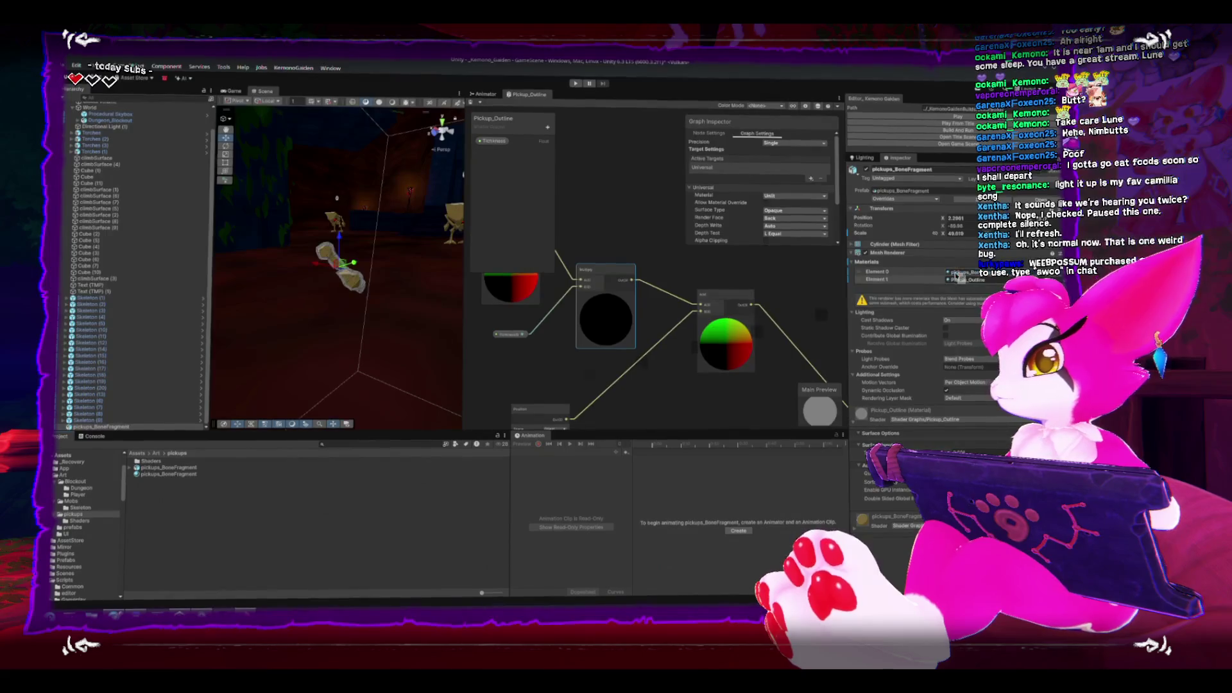
pyautogui.moveTo(326, 311)
pyautogui.mouseDown()
pyautogui.moveTo(365, 228)
pyautogui.moveTo(337, 260)
pyautogui.moveTo(259, 273)
pyautogui.moveTo(381, 283)
pyautogui.moveTo(350, 302)
pyautogui.moveTo(324, 293)
pyautogui.mouseUp()
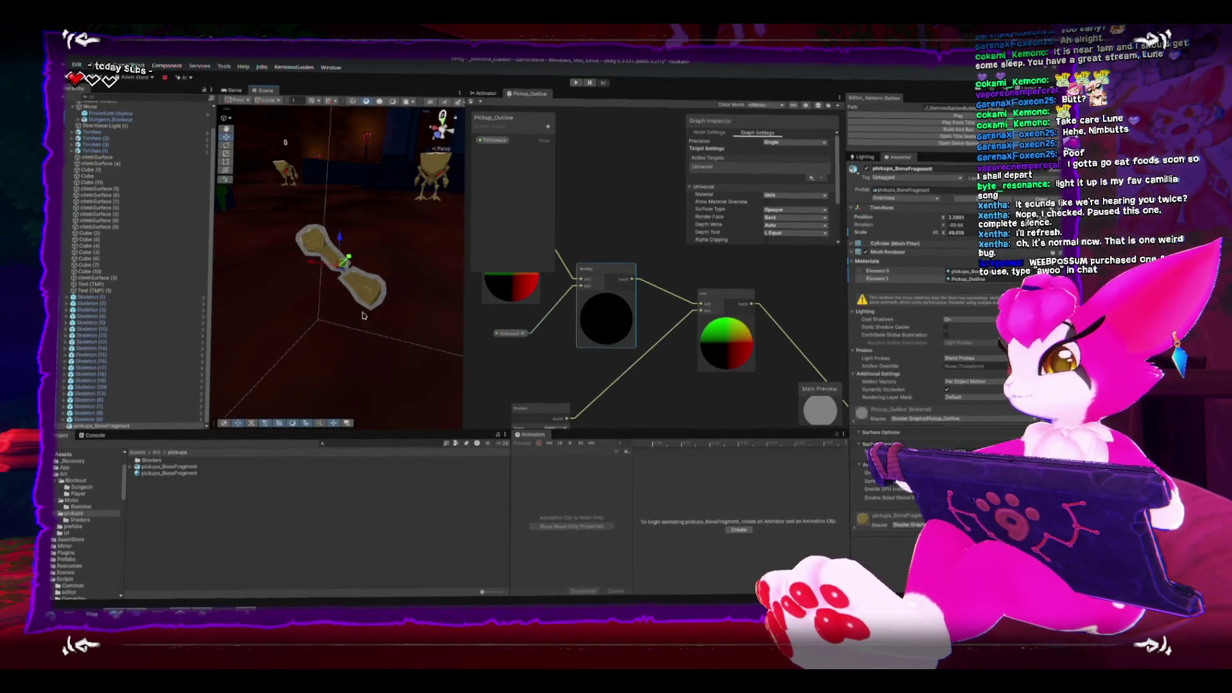
pyautogui.moveTo(364, 315)
pyautogui.mouseDown()
pyautogui.moveTo(388, 269)
pyautogui.moveTo(367, 317)
pyautogui.moveTo(323, 328)
pyautogui.mouseUp()
pyautogui.click(231, 91)
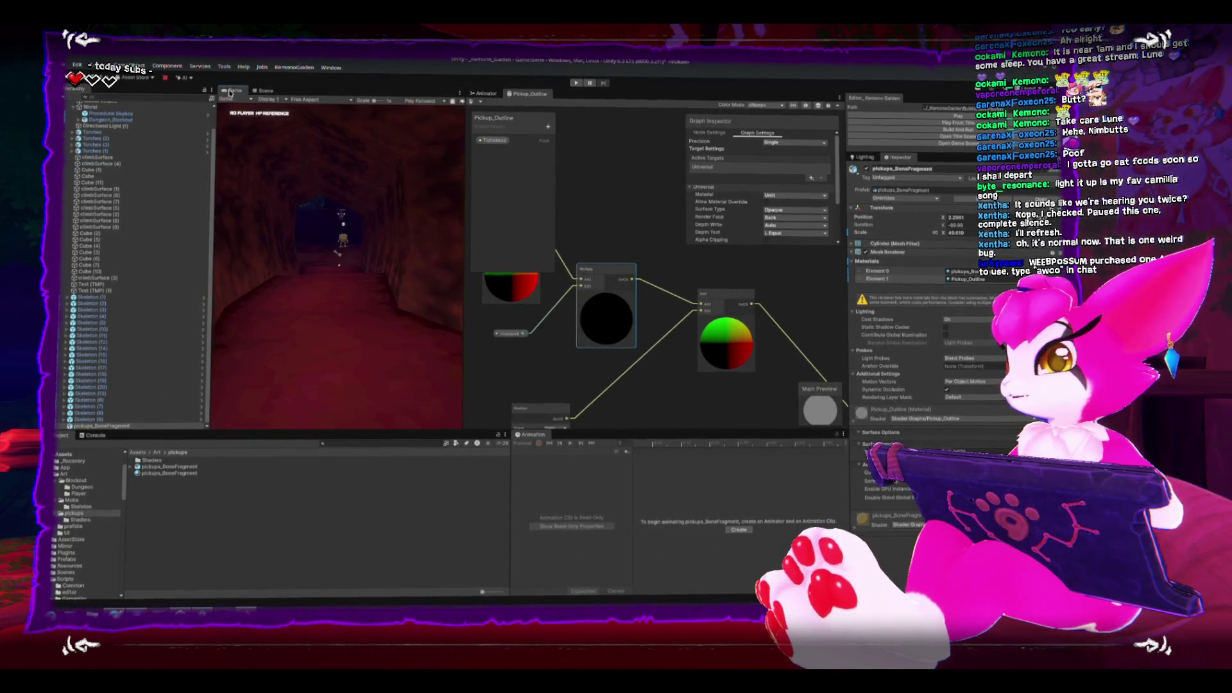
pyautogui.click(264, 89)
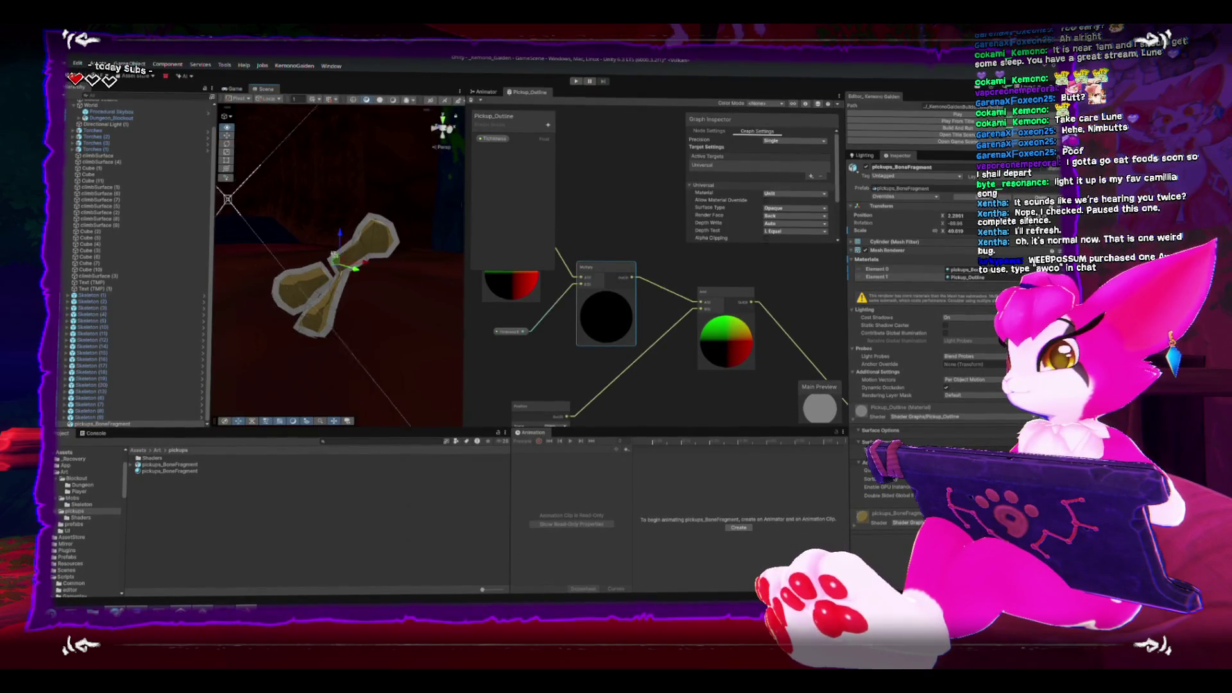
pyautogui.moveTo(313, 274)
pyautogui.mouseDown()
pyautogui.moveTo(405, 292)
pyautogui.moveTo(326, 300)
pyautogui.moveTo(366, 305)
pyautogui.moveTo(399, 366)
pyautogui.moveTo(336, 232)
pyautogui.moveTo(251, 332)
pyautogui.moveTo(333, 173)
pyautogui.moveTo(303, 364)
pyautogui.moveTo(277, 327)
pyautogui.mouseUp()
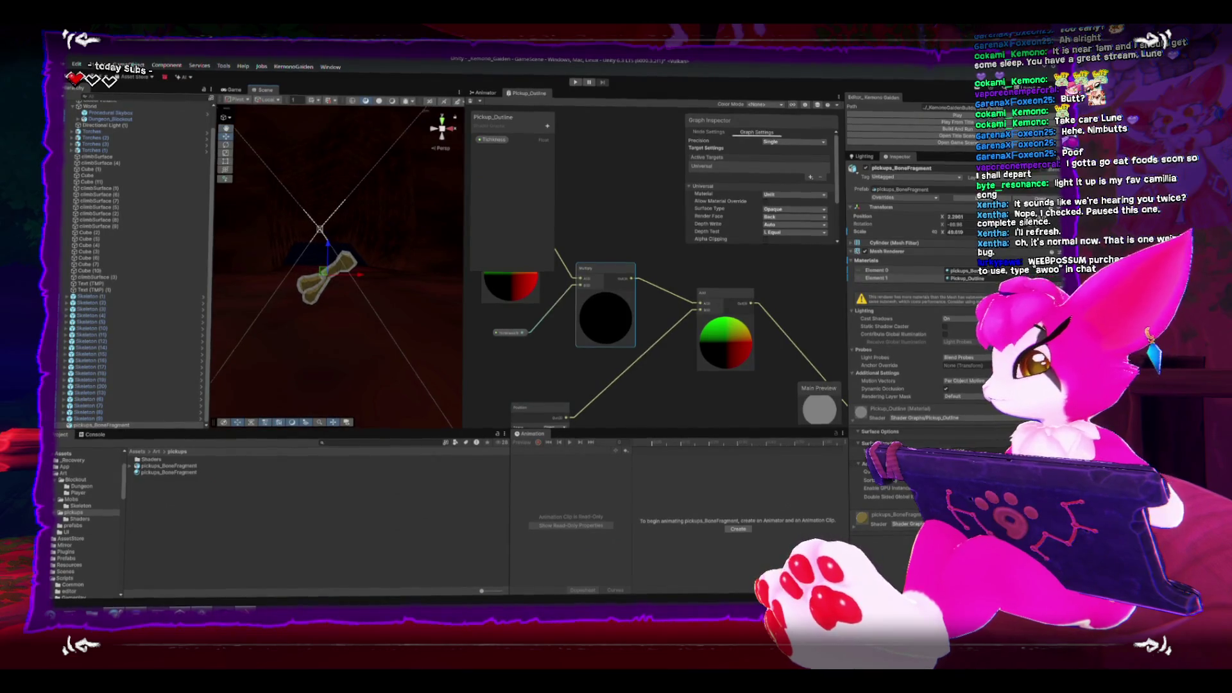
# Add a Color property to the outline shader, wire it into Fragment Base Color, and check the white outline.
pyautogui.click(549, 124)
pyautogui.click(578, 186)
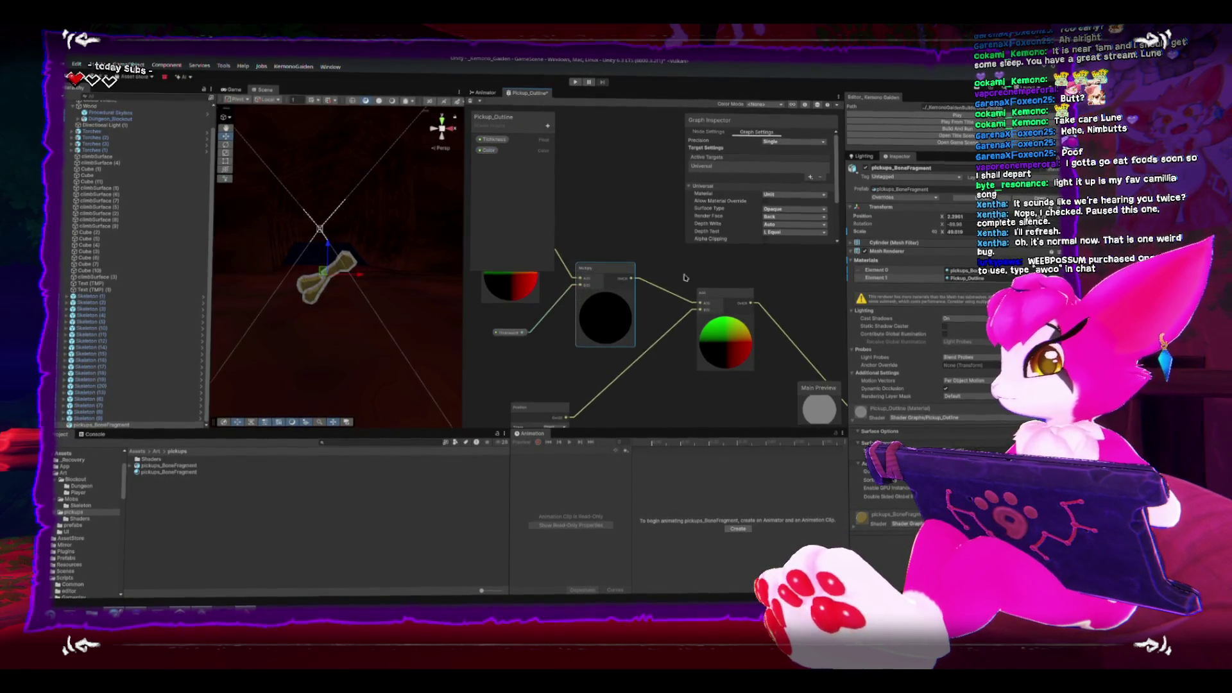
pyautogui.moveTo(685, 278); pyautogui.dragTo(632, 219)
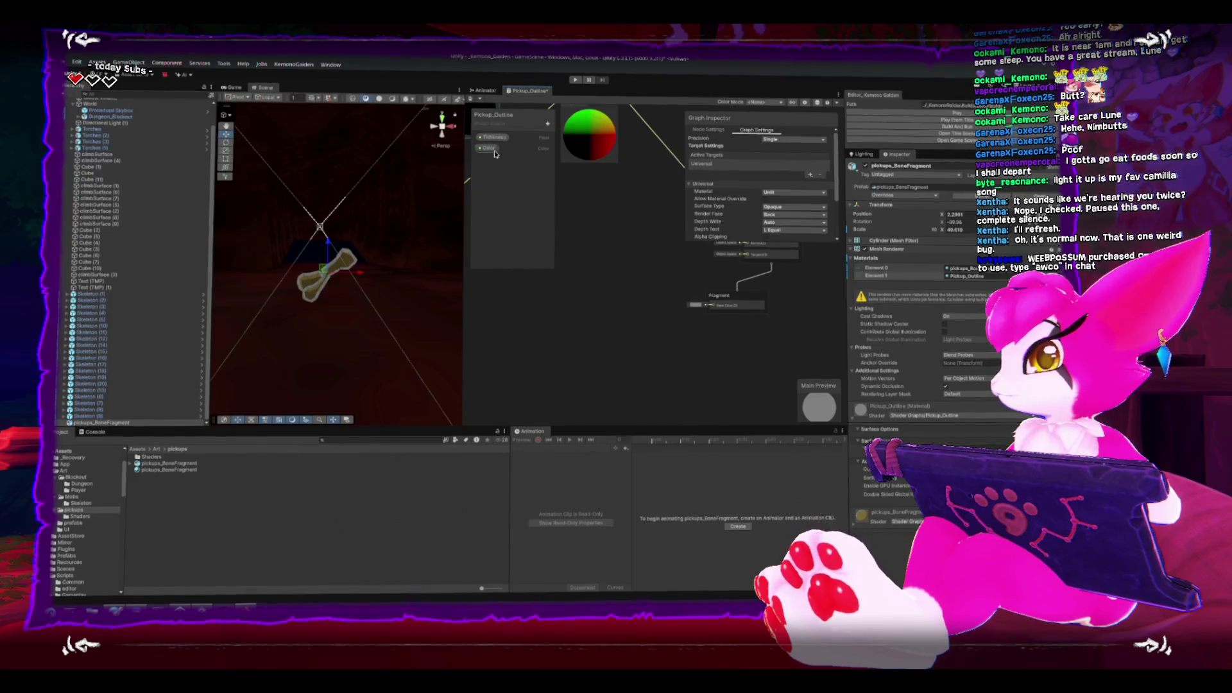
pyautogui.moveTo(496, 154)
pyautogui.mouseDown()
pyautogui.moveTo(586, 292)
pyautogui.moveTo(619, 311)
pyautogui.moveTo(714, 311)
pyautogui.mouseUp()
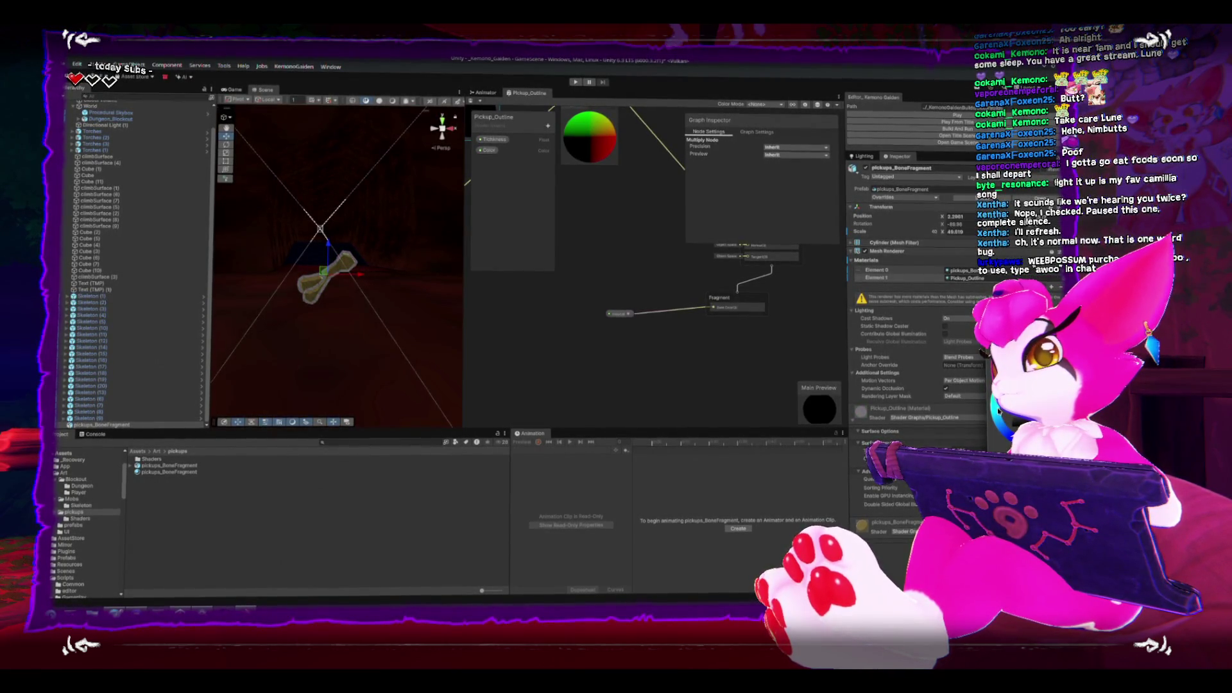
pyautogui.moveTo(359, 269); pyautogui.dragTo(379, 247)
pyautogui.press('f')
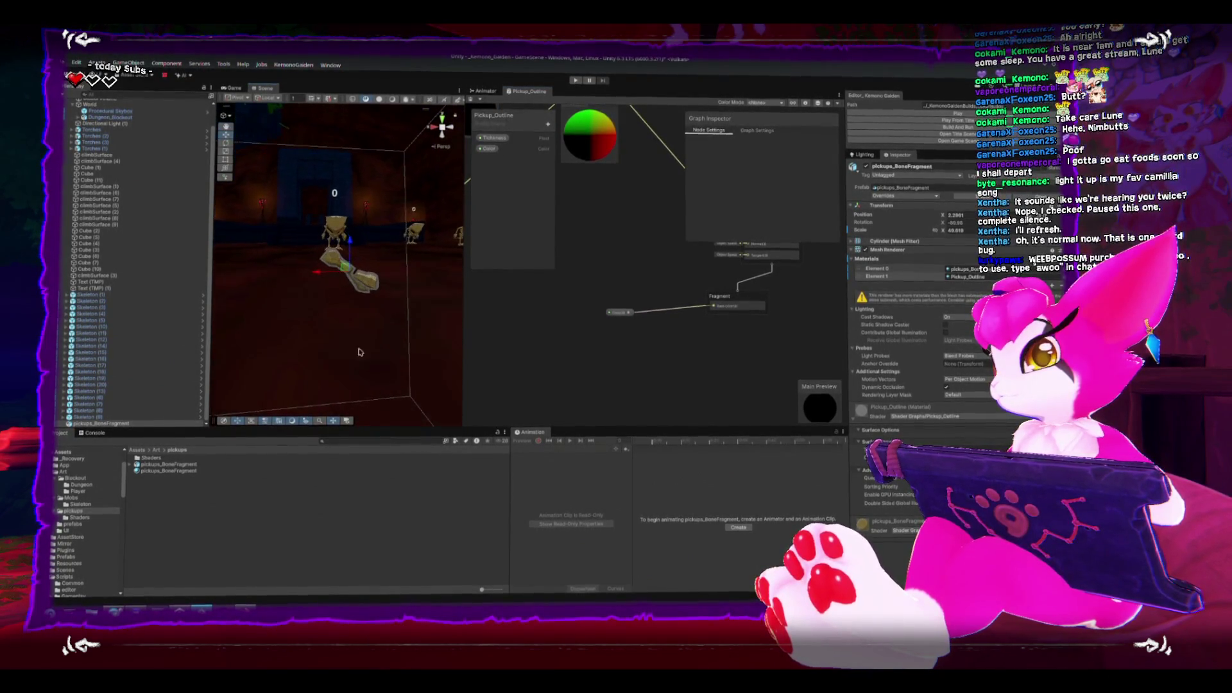
pyautogui.moveTo(331, 314); pyautogui.dragTo(316, 317)
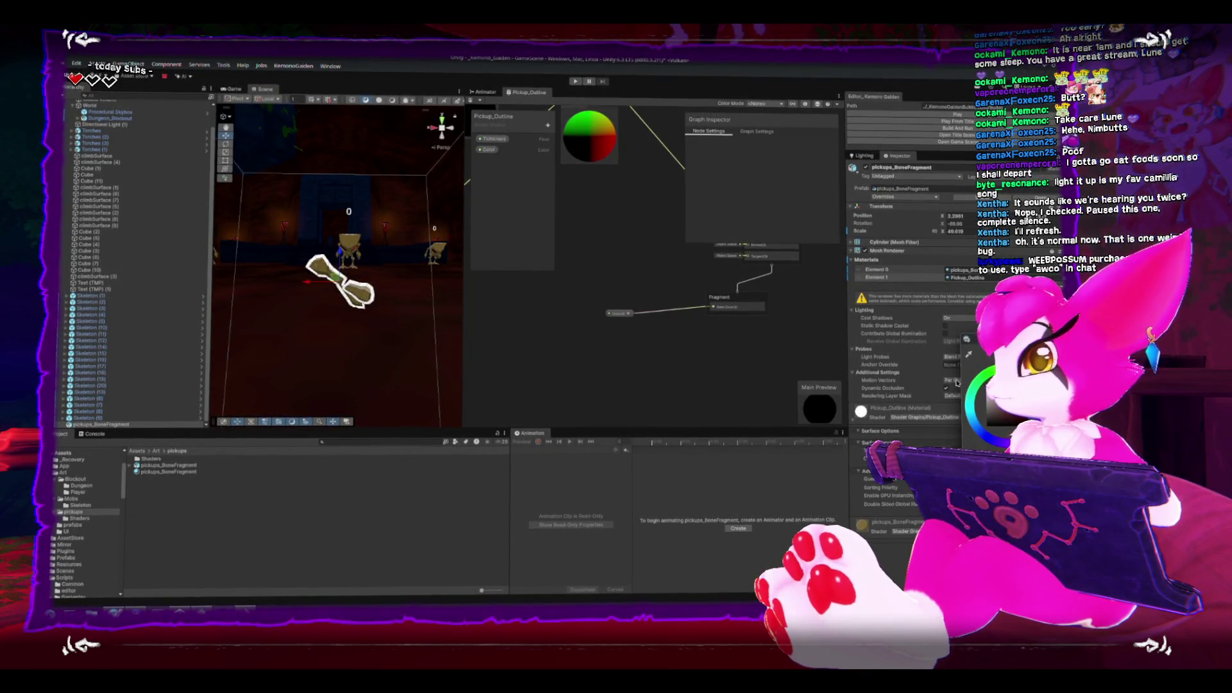
# Set the outline colour to grey, frame the bone up close, and widen the Game view.
pyautogui.moveTo(952, 374); pyautogui.dragTo(949, 410)
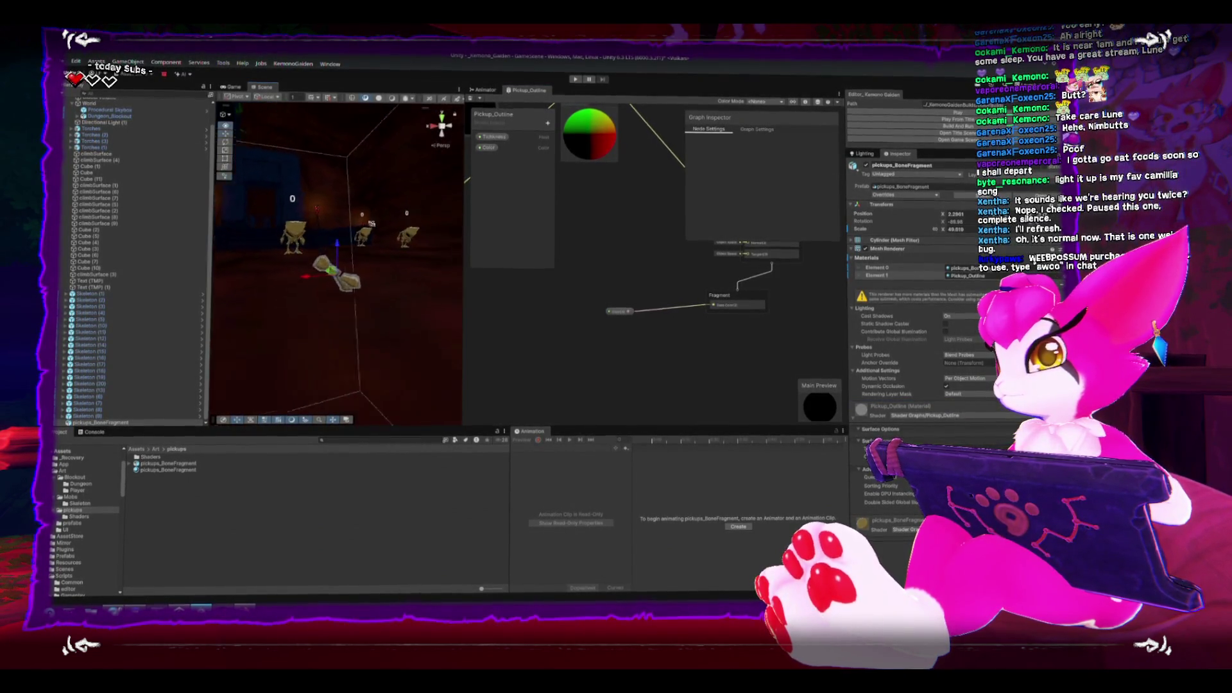
pyautogui.press('f')
pyautogui.scroll(-10, 421, 257)
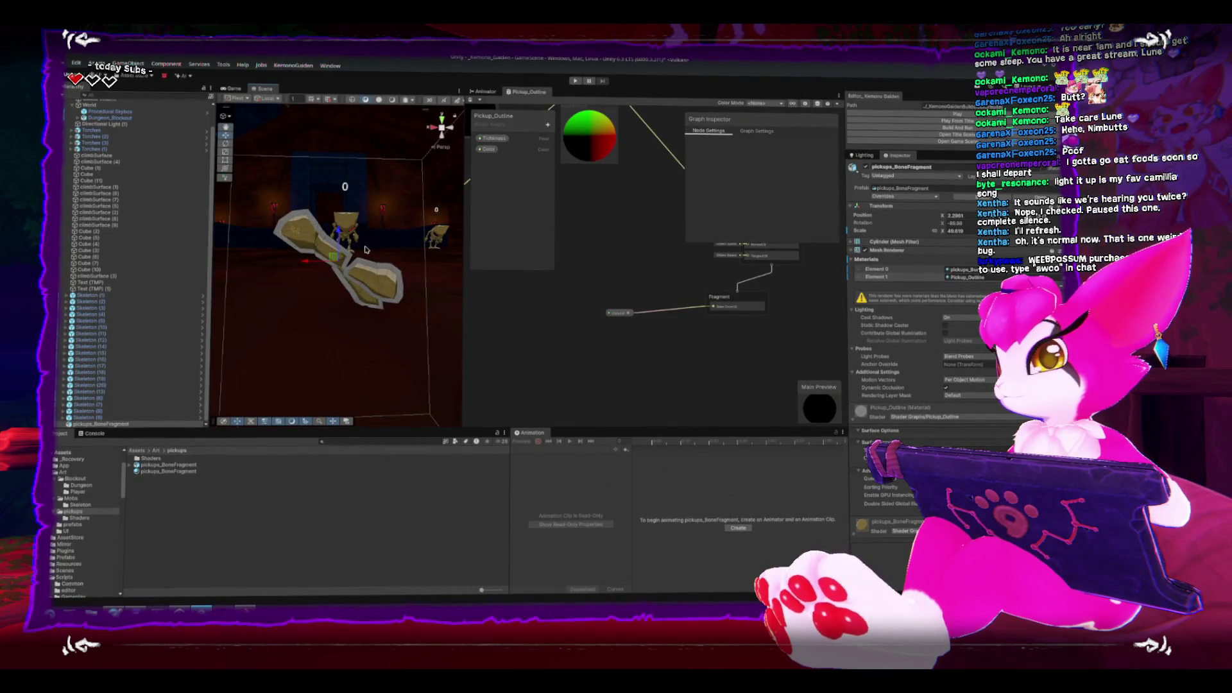
pyautogui.scroll(-3, 339, 250)
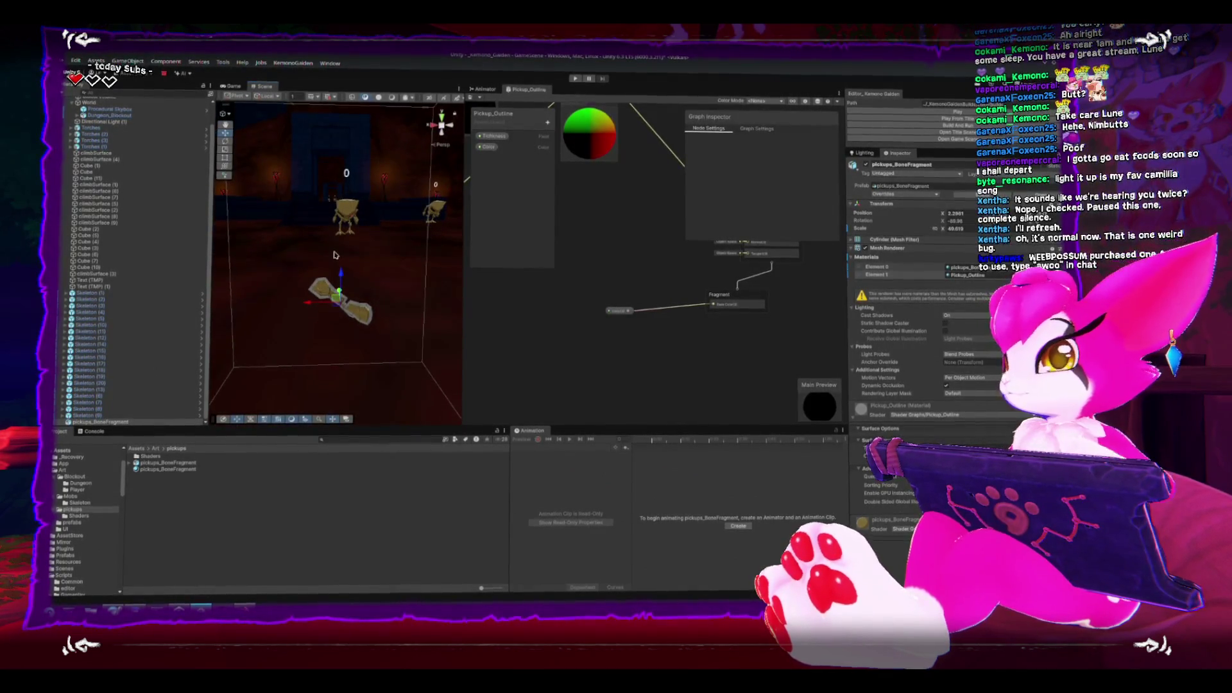
pyautogui.click(230, 87)
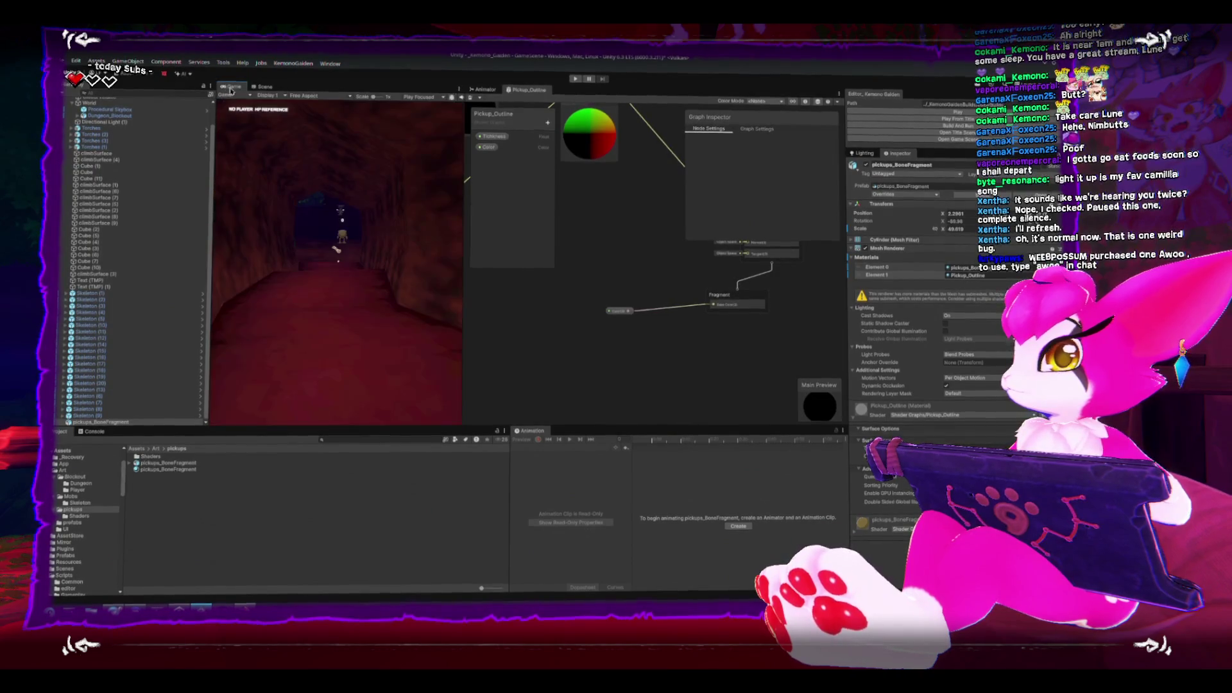
pyautogui.moveTo(463, 245); pyautogui.dragTo(569, 259)
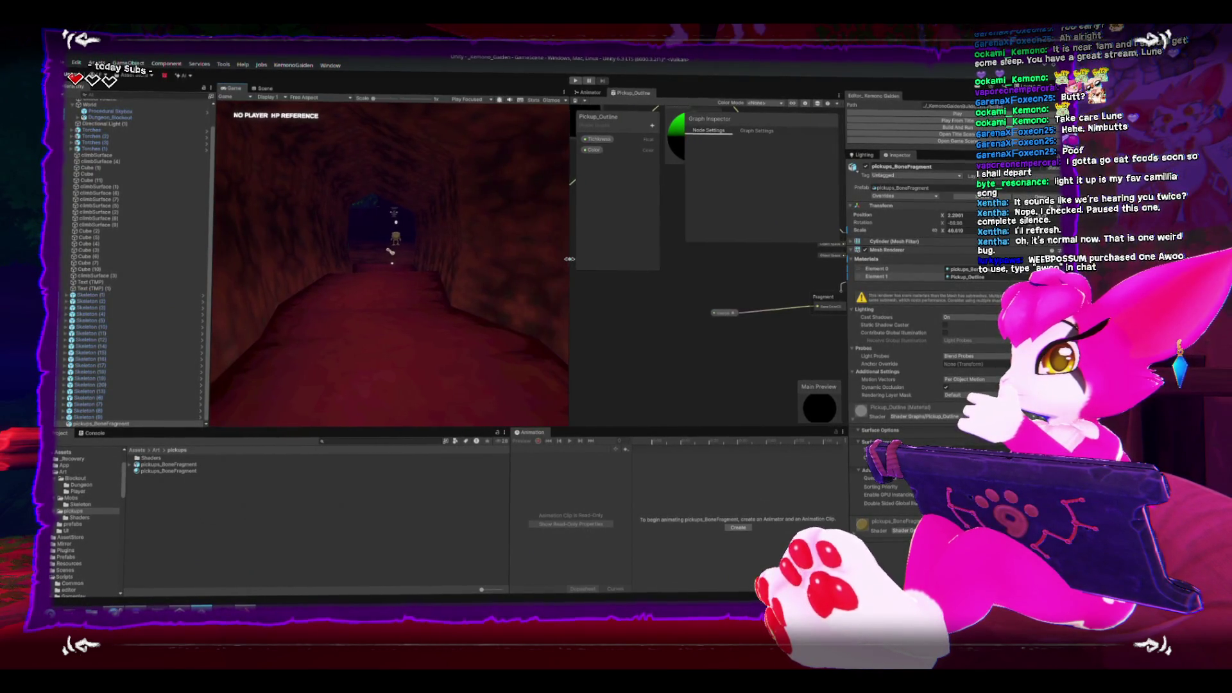
# Play the game, bring up its pause menu, then exit Play mode.
pyautogui.hotkey('ctrl', 'p')
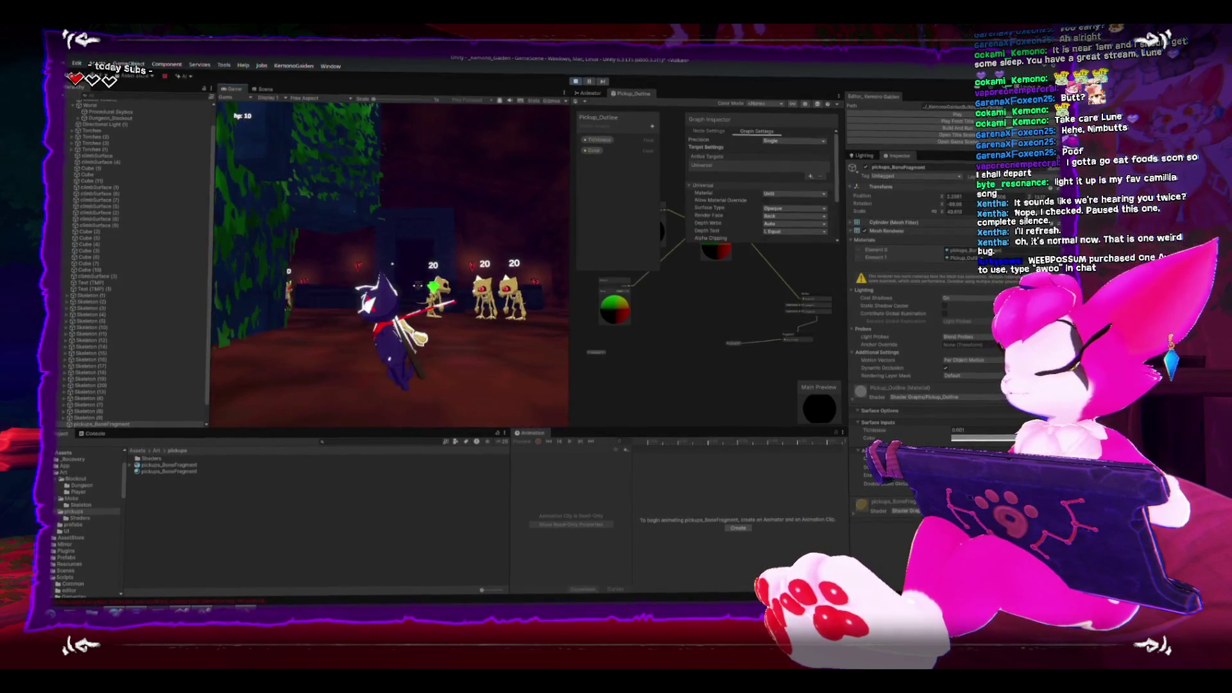
pyautogui.press('Escape')
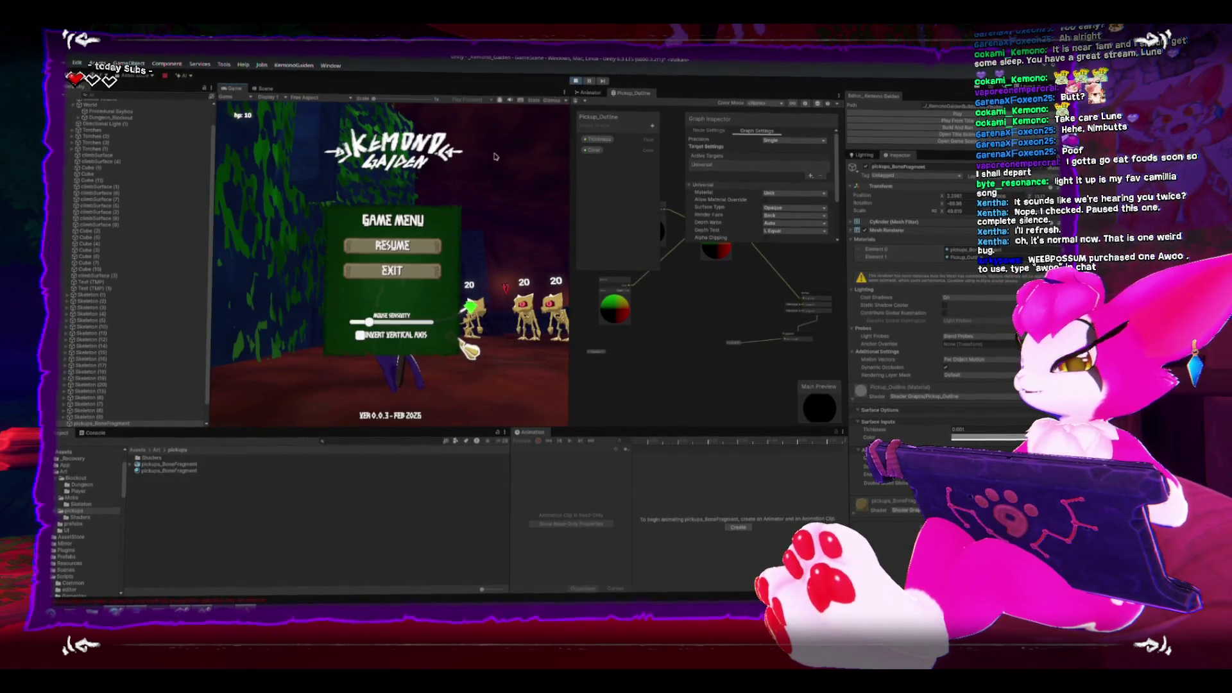
pyautogui.hotkey('ctrl', 'p')
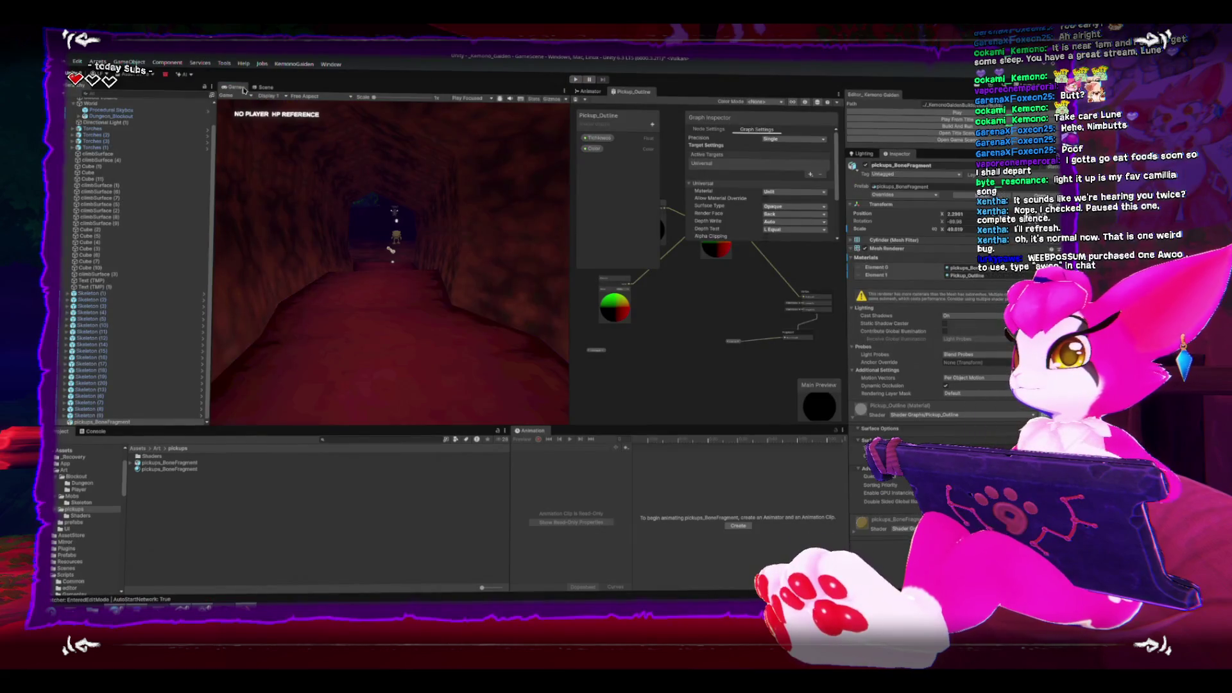
# Return to the Scene view, frame the bone fragment and orbit around it.
pyautogui.click(264, 87)
pyautogui.press('f')
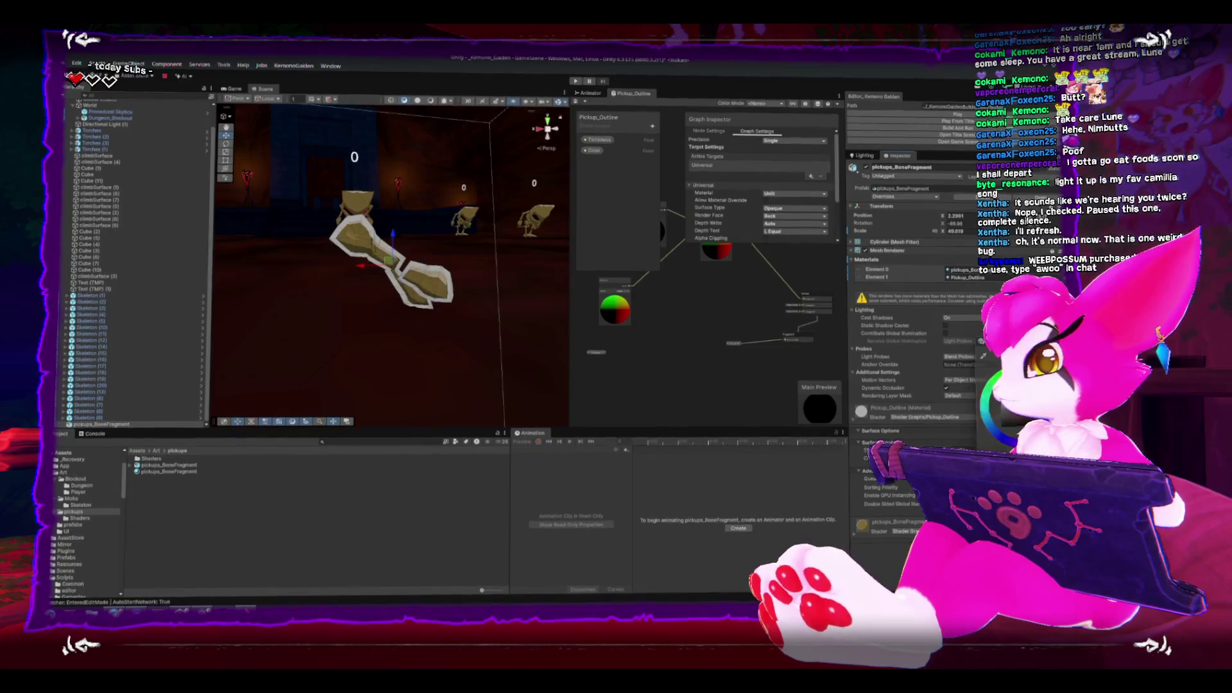
pyautogui.moveTo(302, 294); pyautogui.dragTo(396, 273)
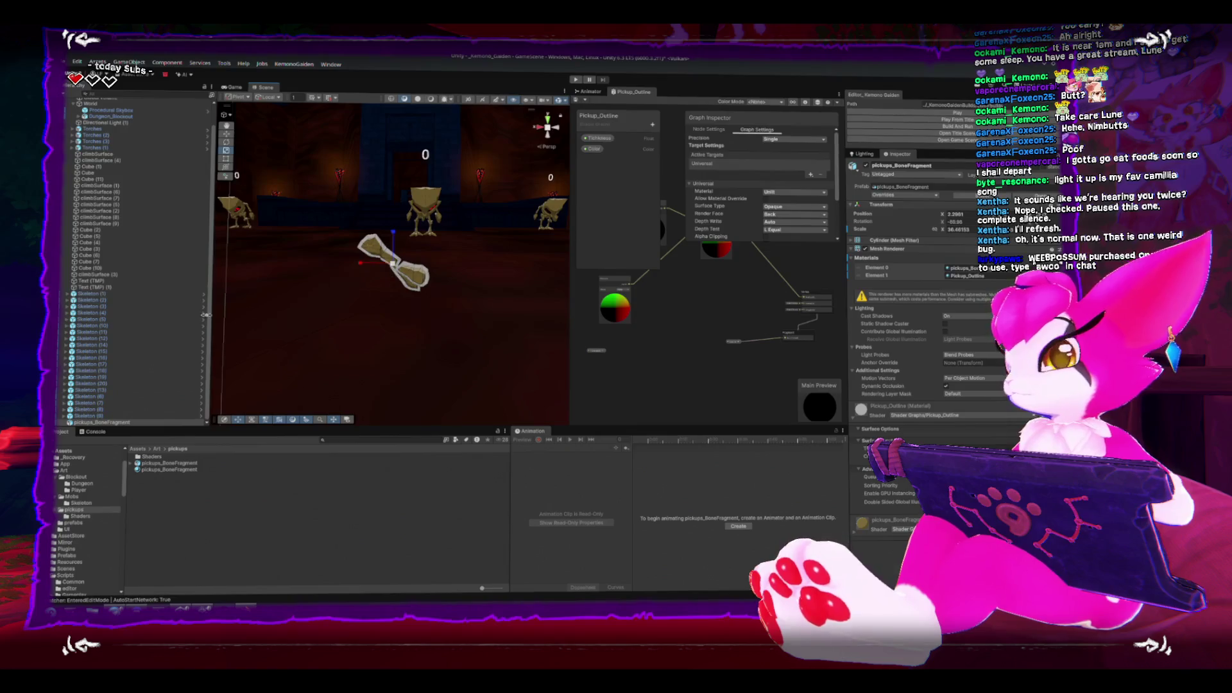
# Create an empty Pickup object with an empty child named Pickup_Art.
pyautogui.click(129, 62)
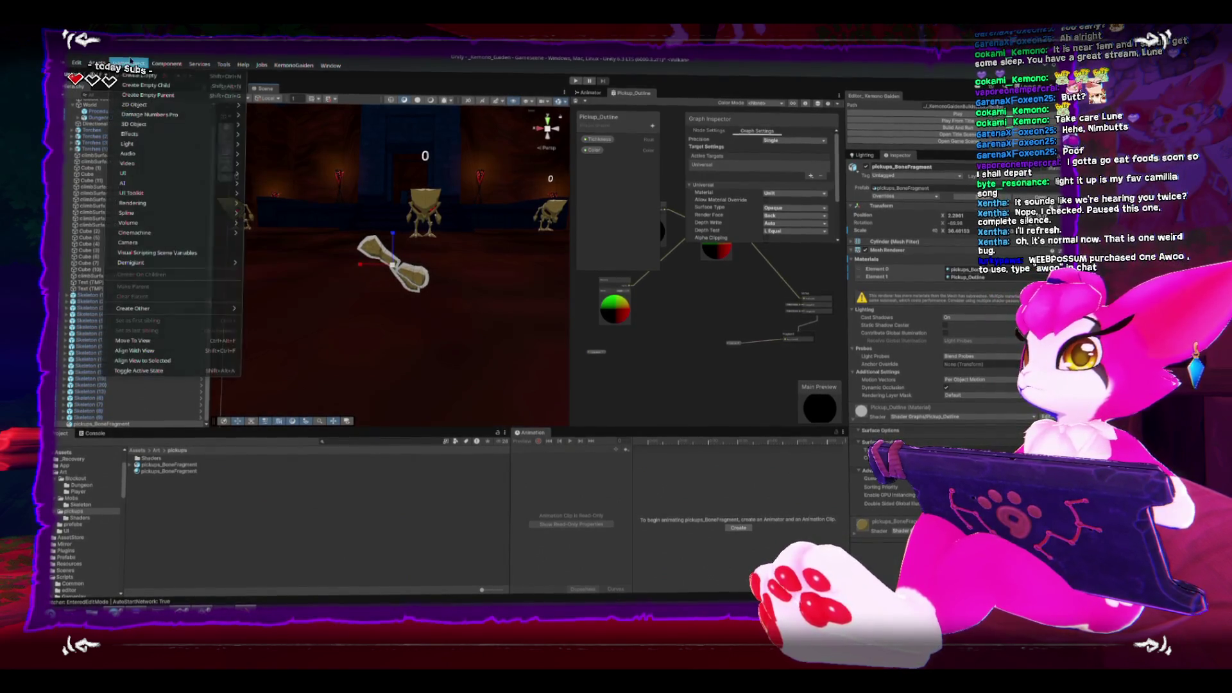
pyautogui.click(133, 75)
pyautogui.write('Pickup')
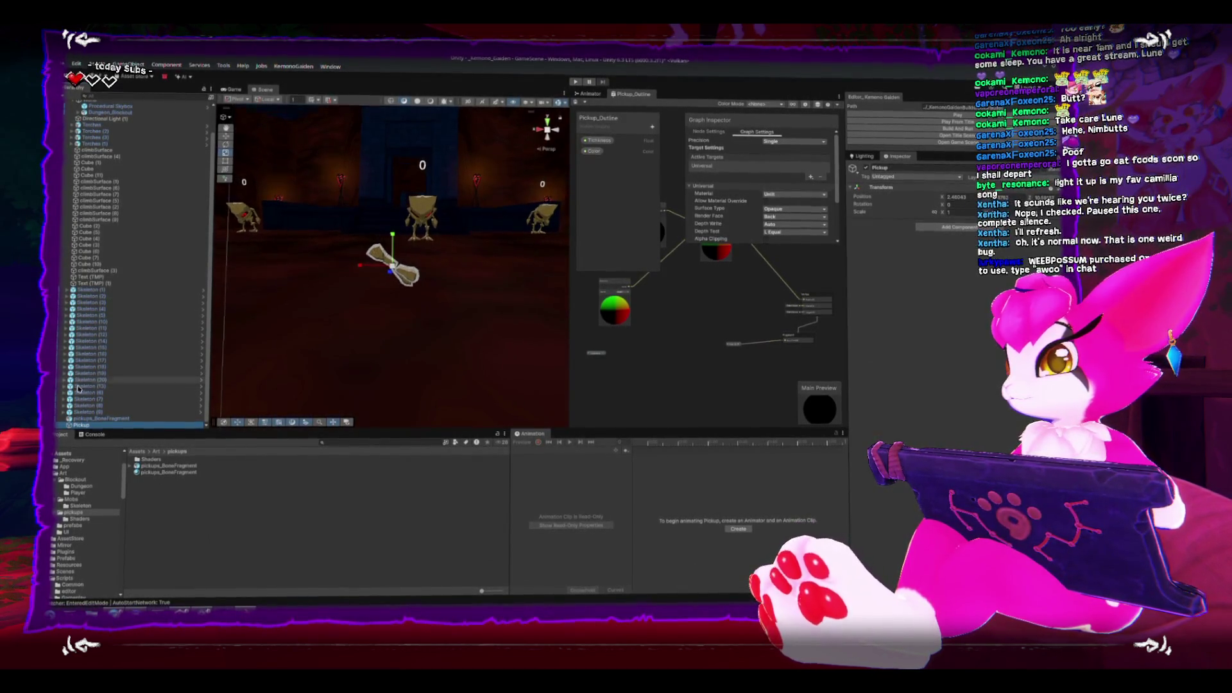
pyautogui.rightClick(88, 425)
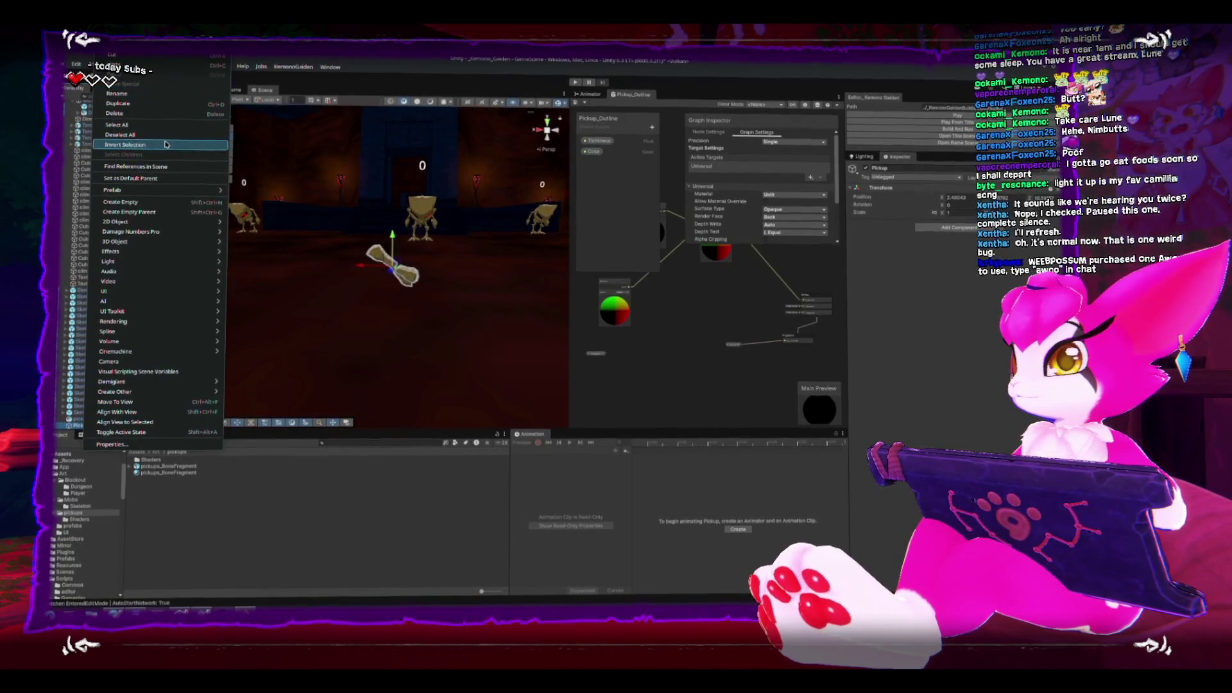
pyautogui.click(160, 202)
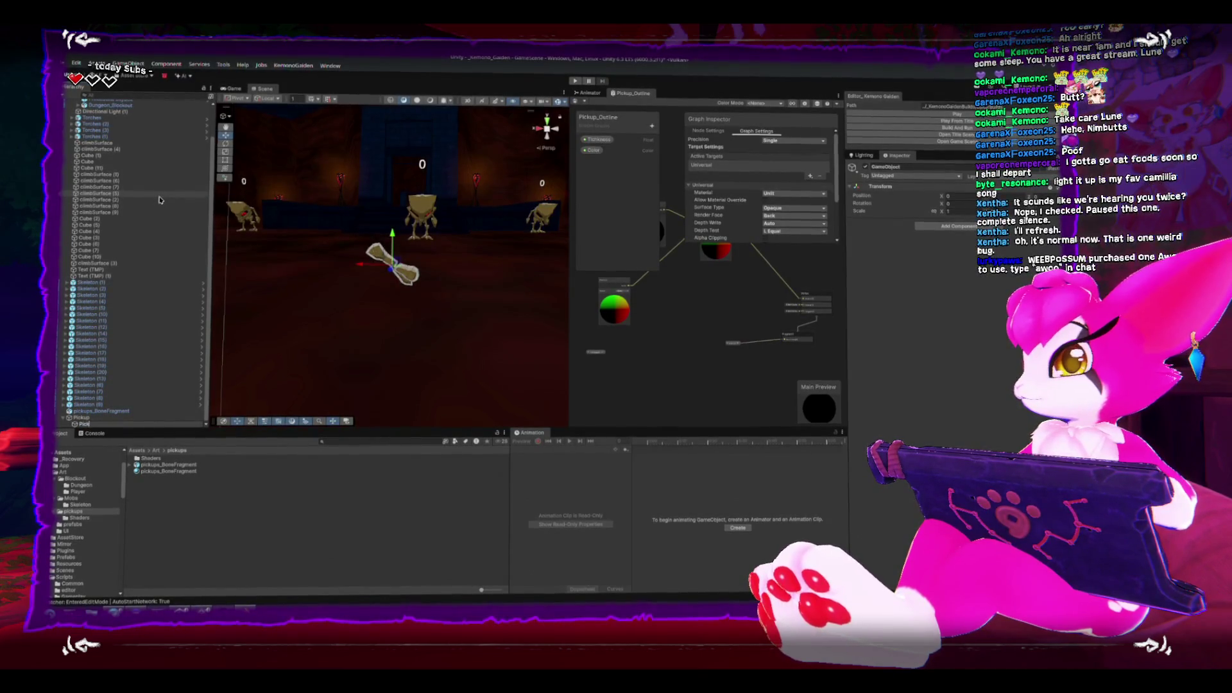
pyautogui.write('up_Art')
pyautogui.press('Return')
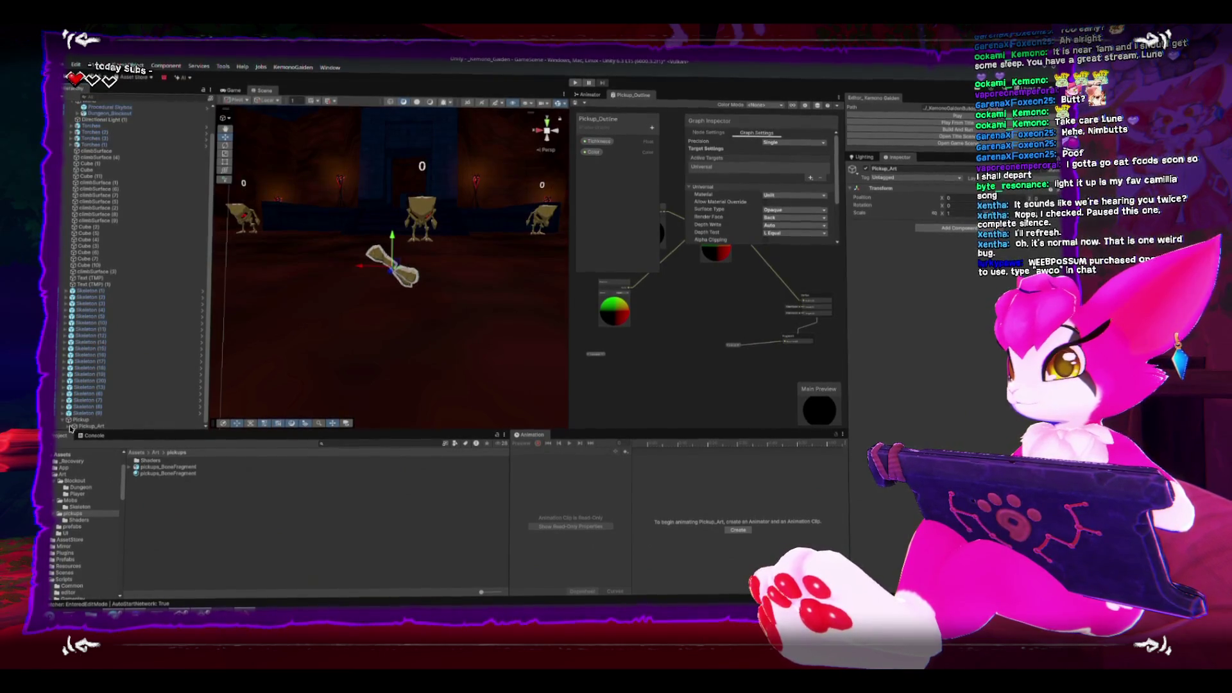
# Frame Pickup_Art, expand it and set the nested pickups_BoneFragment's Position X to 0.
pyautogui.click(74, 428)
pyautogui.press('f')
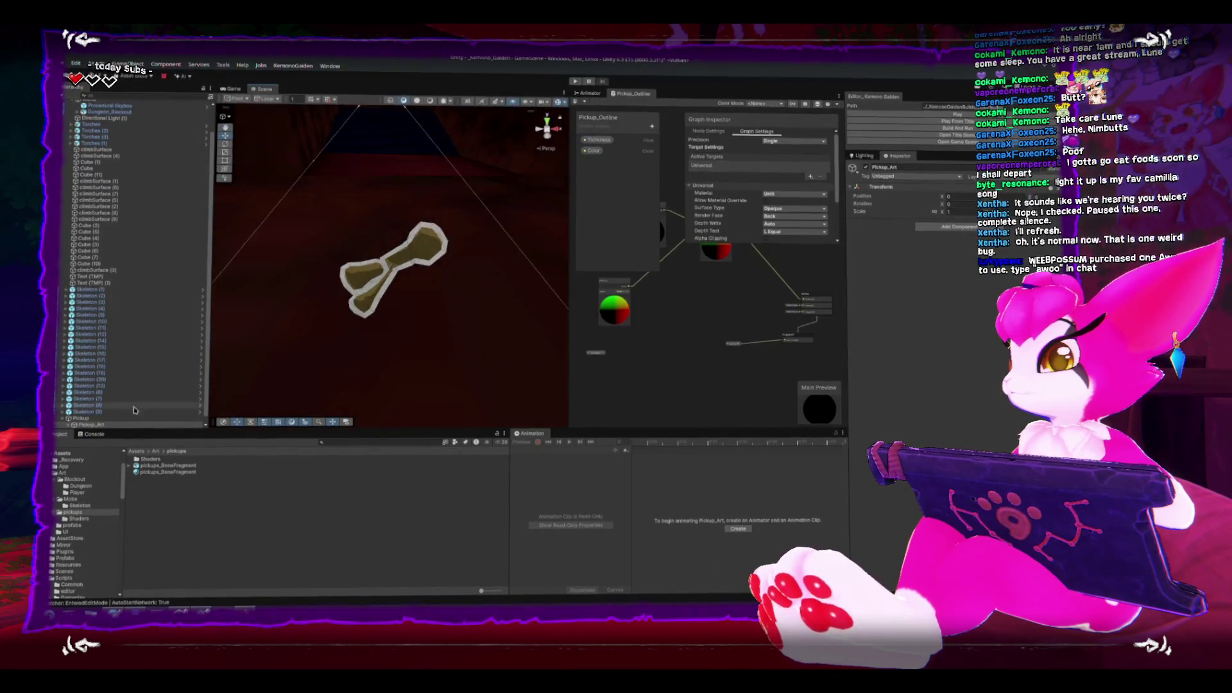
pyautogui.moveTo(453, 248)
pyautogui.mouseDown()
pyautogui.moveTo(385, 260)
pyautogui.moveTo(405, 256)
pyautogui.moveTo(379, 276)
pyautogui.mouseUp()
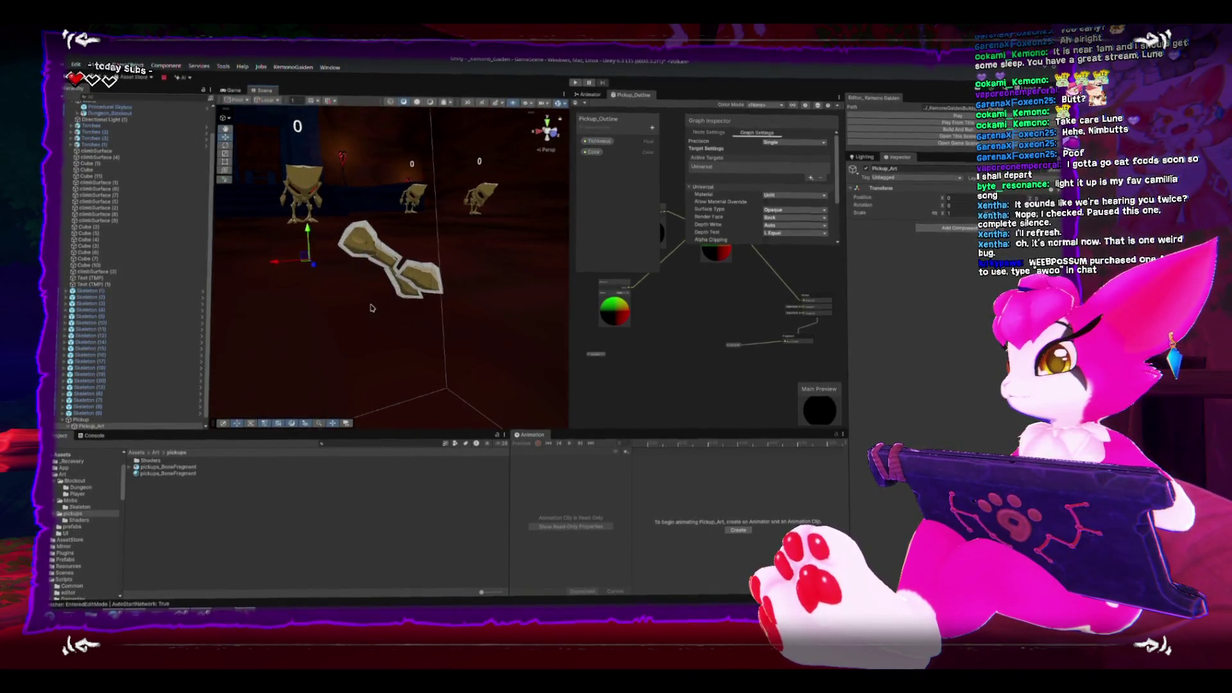
pyautogui.click(78, 421)
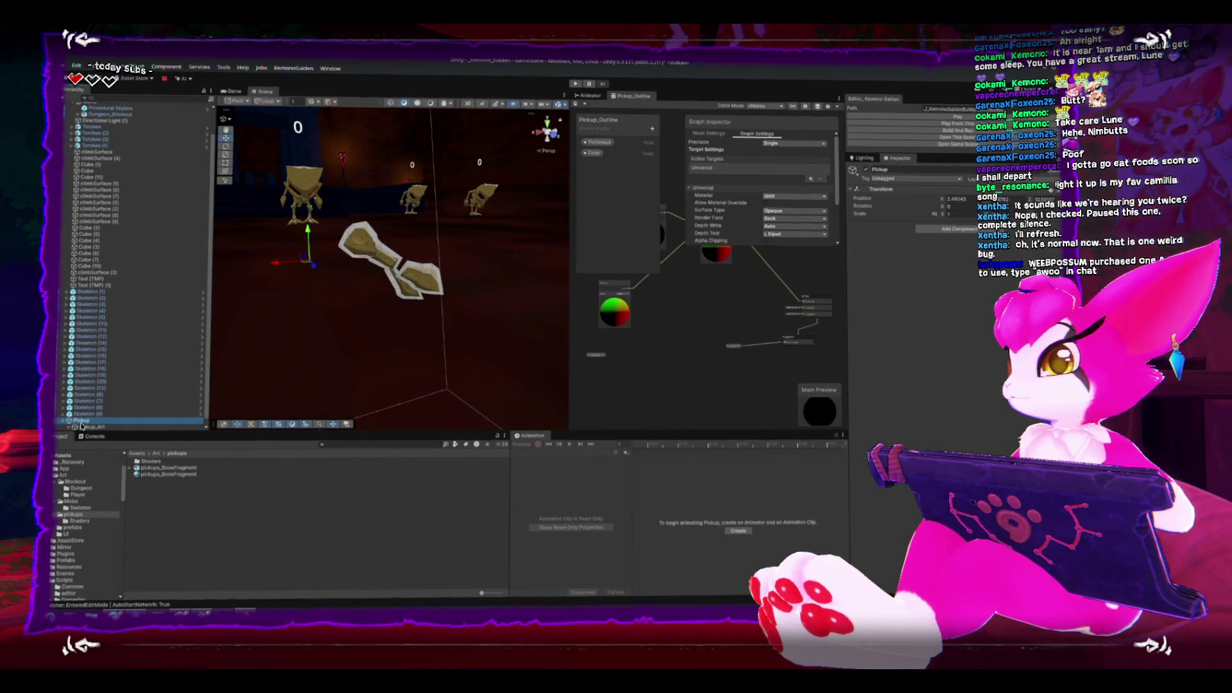
pyautogui.click(75, 427)
pyautogui.click(98, 424)
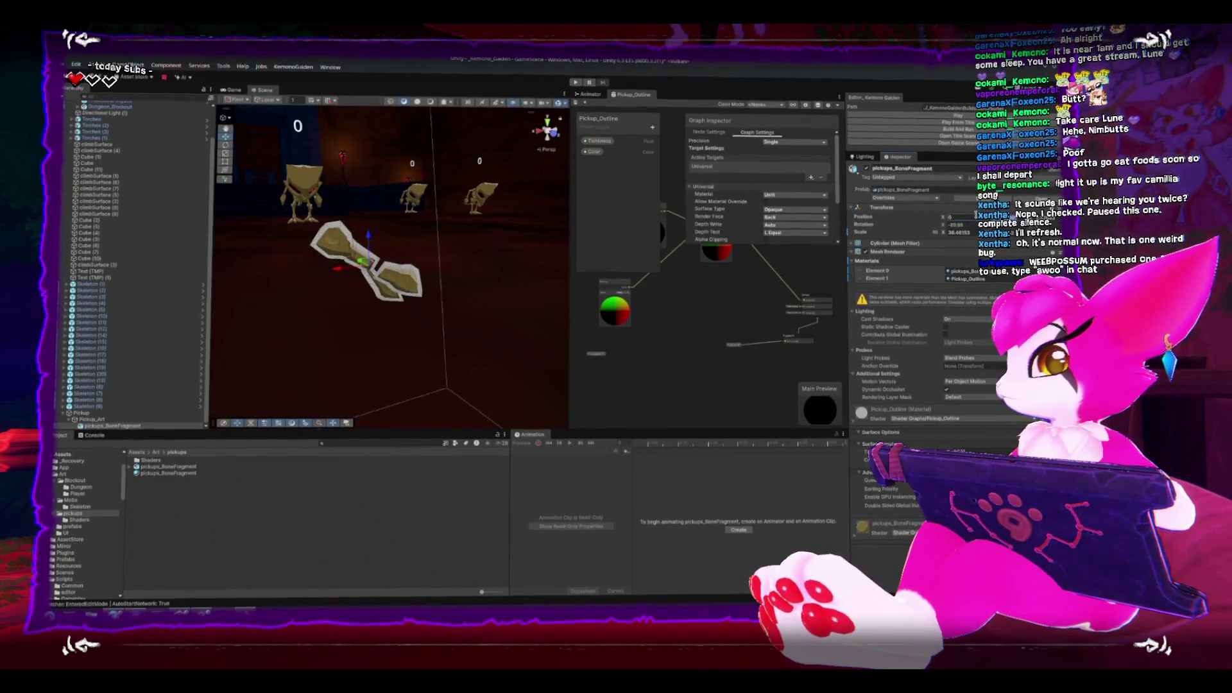
pyautogui.write('0')
pyautogui.press('Return')
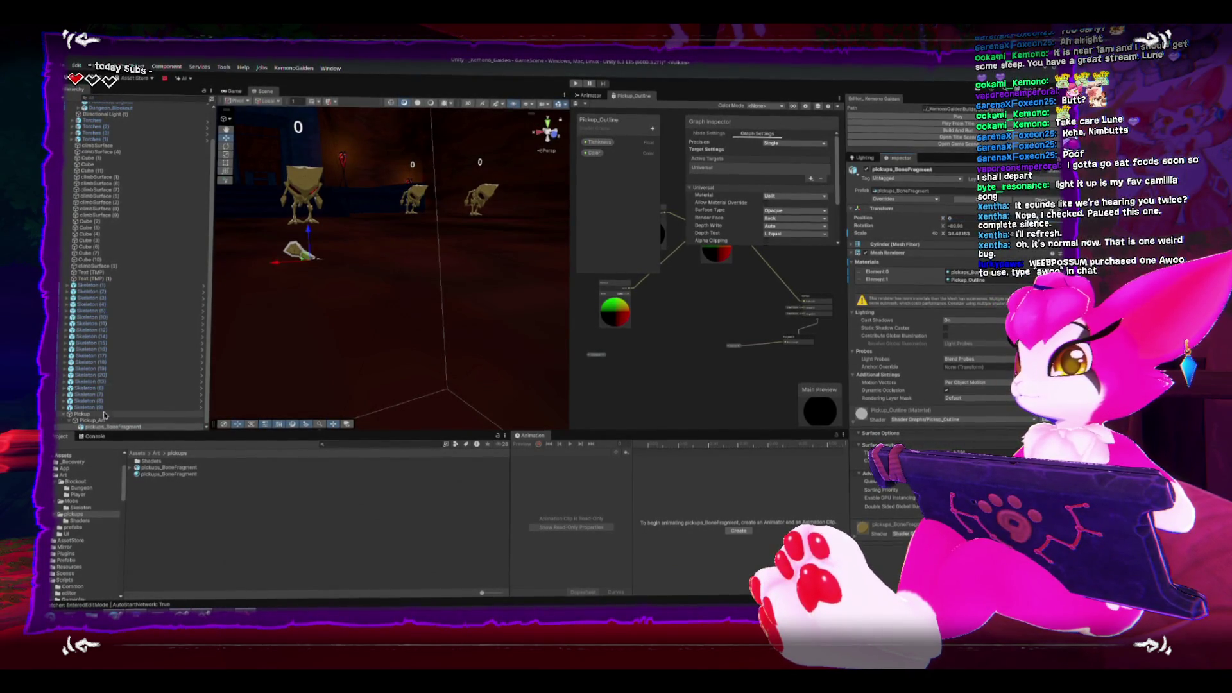
# Frame and orbit around the Pickup, undoing an accidental downward move of Pickup_Art.
pyautogui.click(295, 251)
pyautogui.press('f')
pyautogui.moveTo(340, 222)
pyautogui.mouseDown()
pyautogui.moveTo(401, 350)
pyautogui.moveTo(391, 281)
pyautogui.mouseUp()
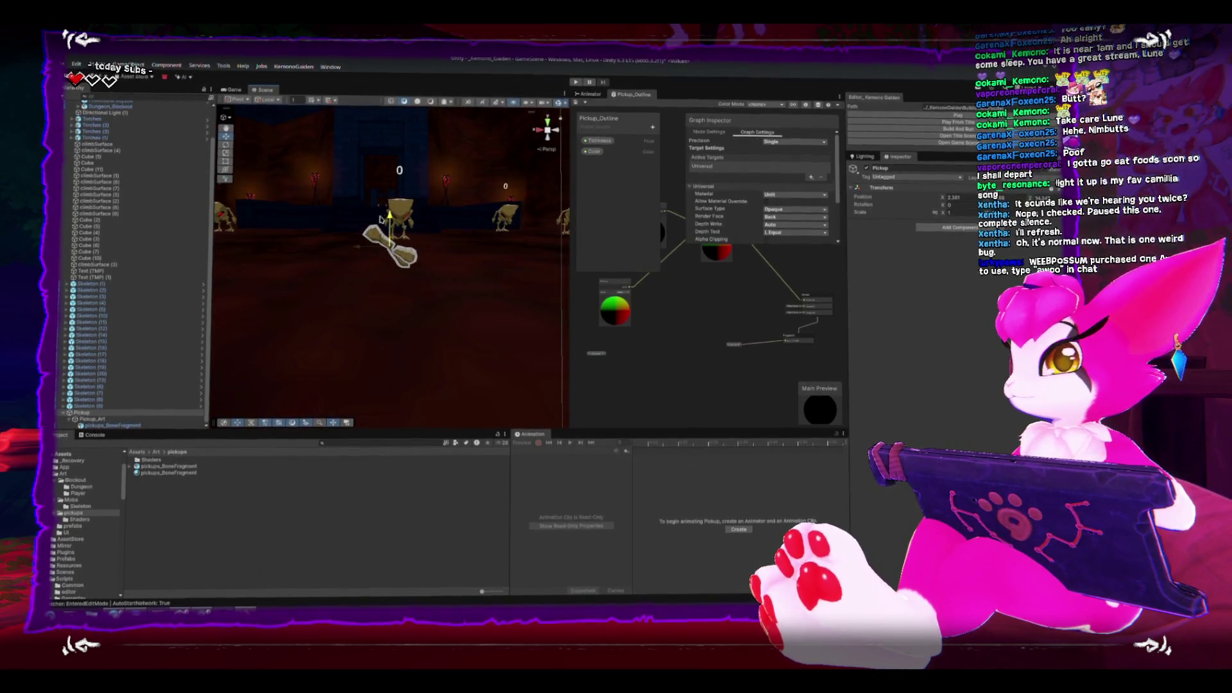
pyautogui.moveTo(383, 233)
pyautogui.mouseDown()
pyautogui.moveTo(409, 152)
pyautogui.moveTo(182, 434)
pyautogui.mouseUp()
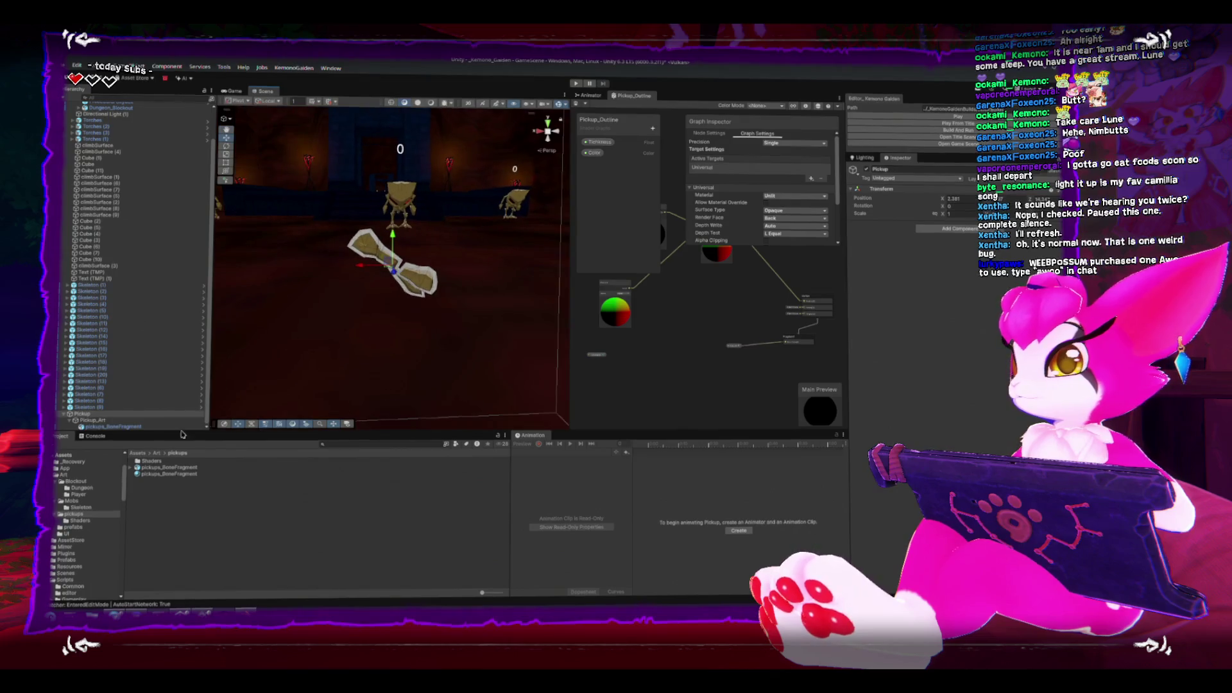
pyautogui.click(100, 418)
pyautogui.moveTo(321, 321); pyautogui.dragTo(348, 295)
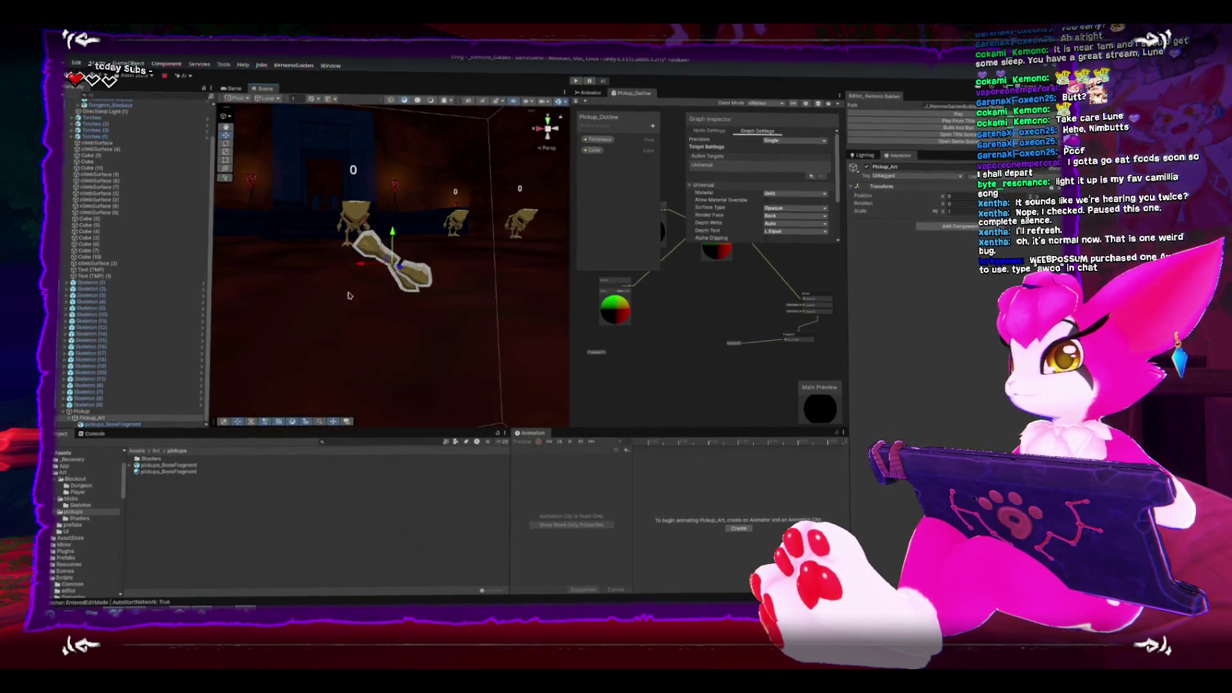
pyautogui.moveTo(391, 230); pyautogui.dragTo(387, 259)
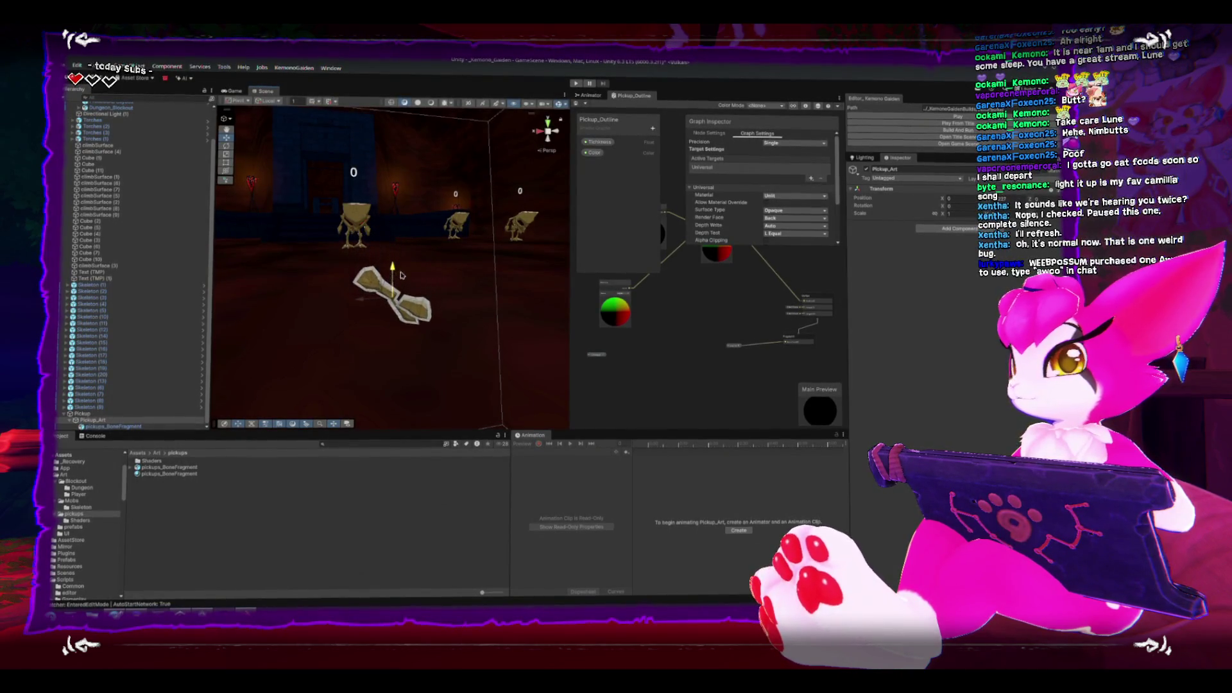
pyautogui.hotkey('ctrl', 'z')
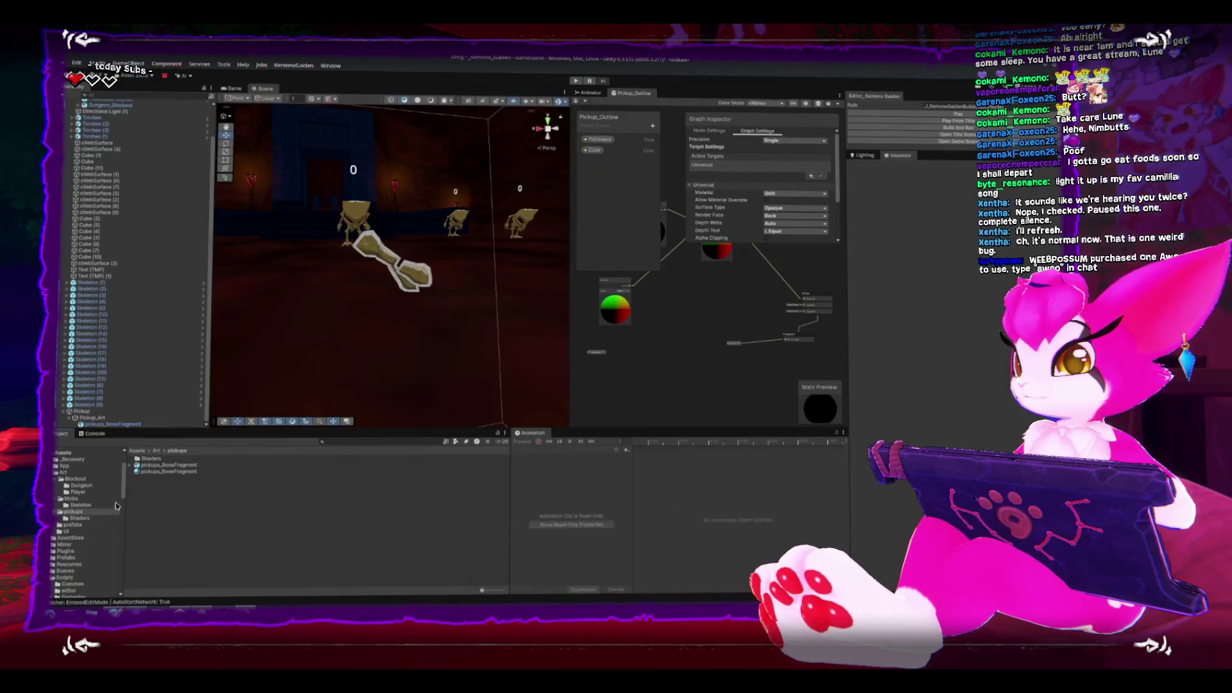
# Create a Pickups folder inside Assets/Scripts/Systems.
pyautogui.click(55, 472)
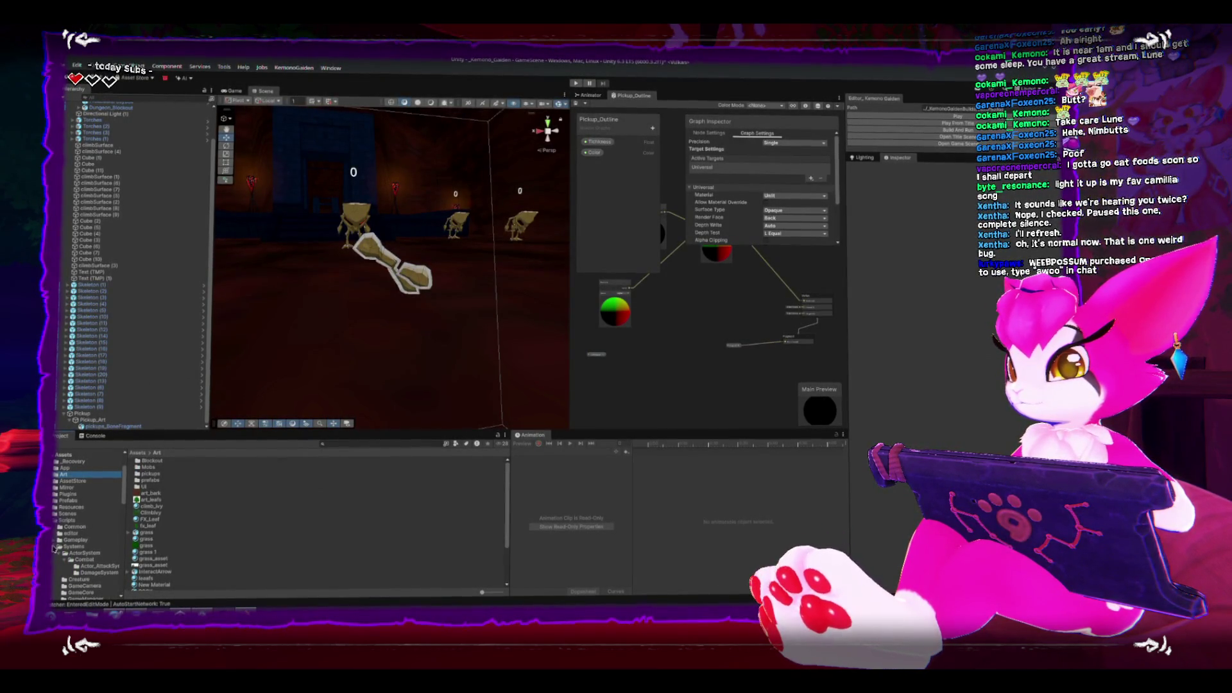
pyautogui.click(72, 546)
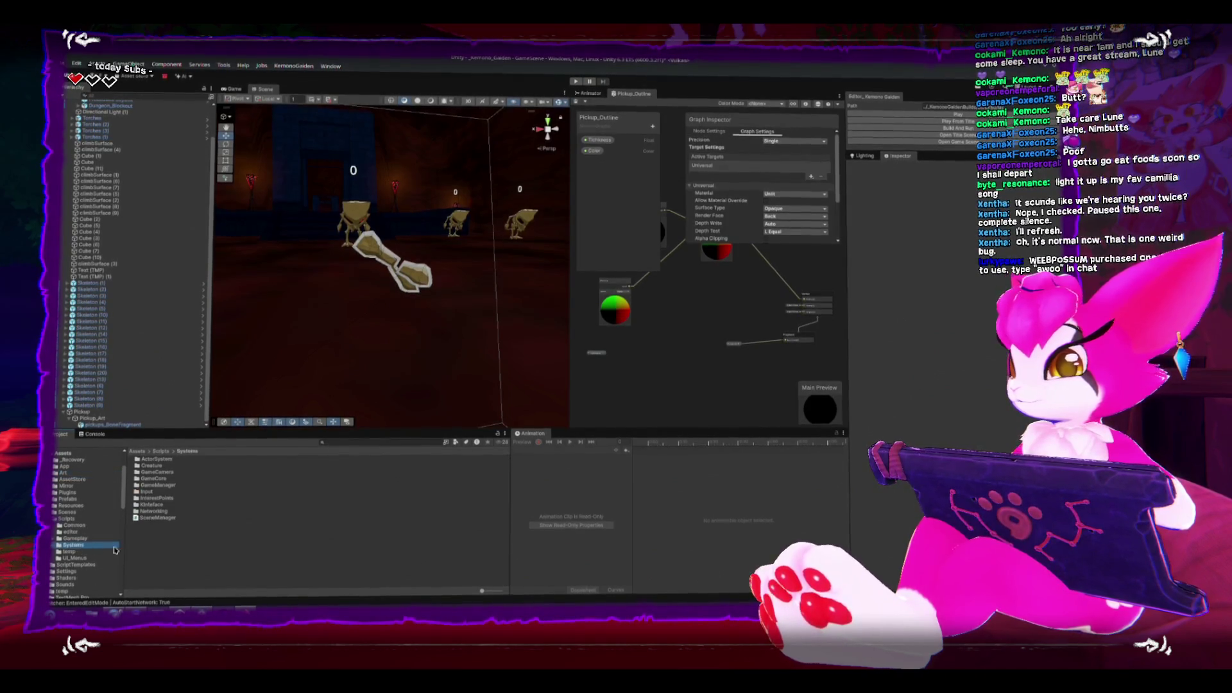
pyautogui.rightClick(218, 554)
pyautogui.moveTo(321, 308)
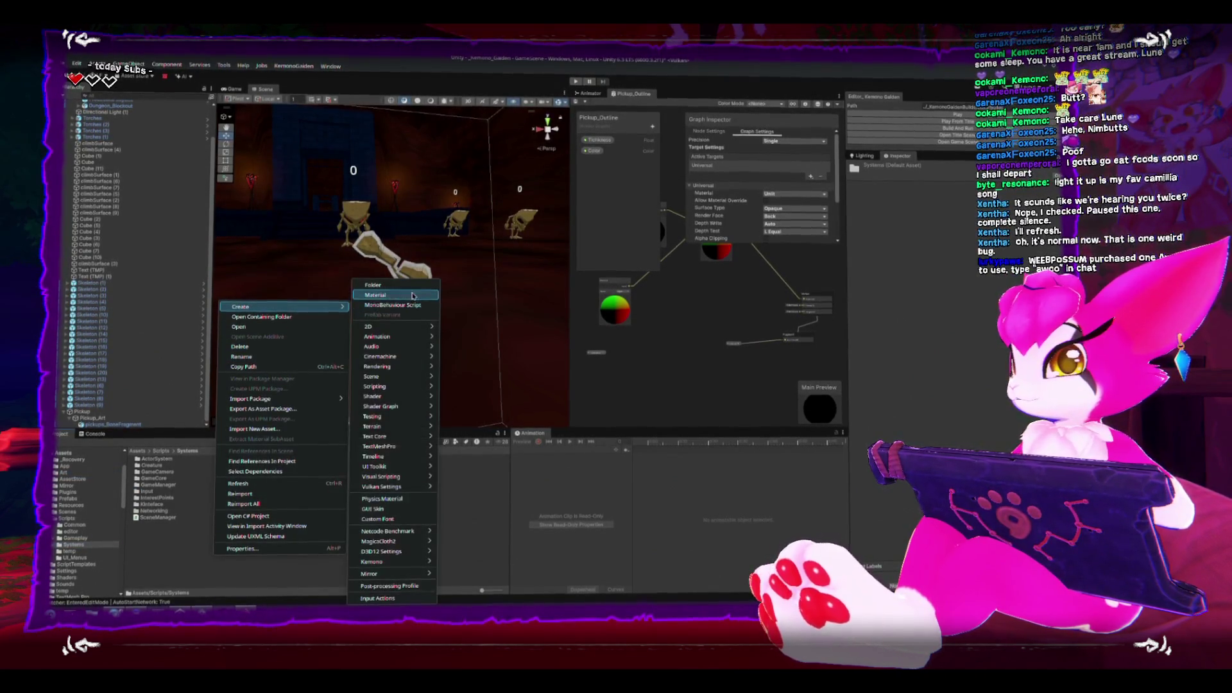
pyautogui.click(412, 286)
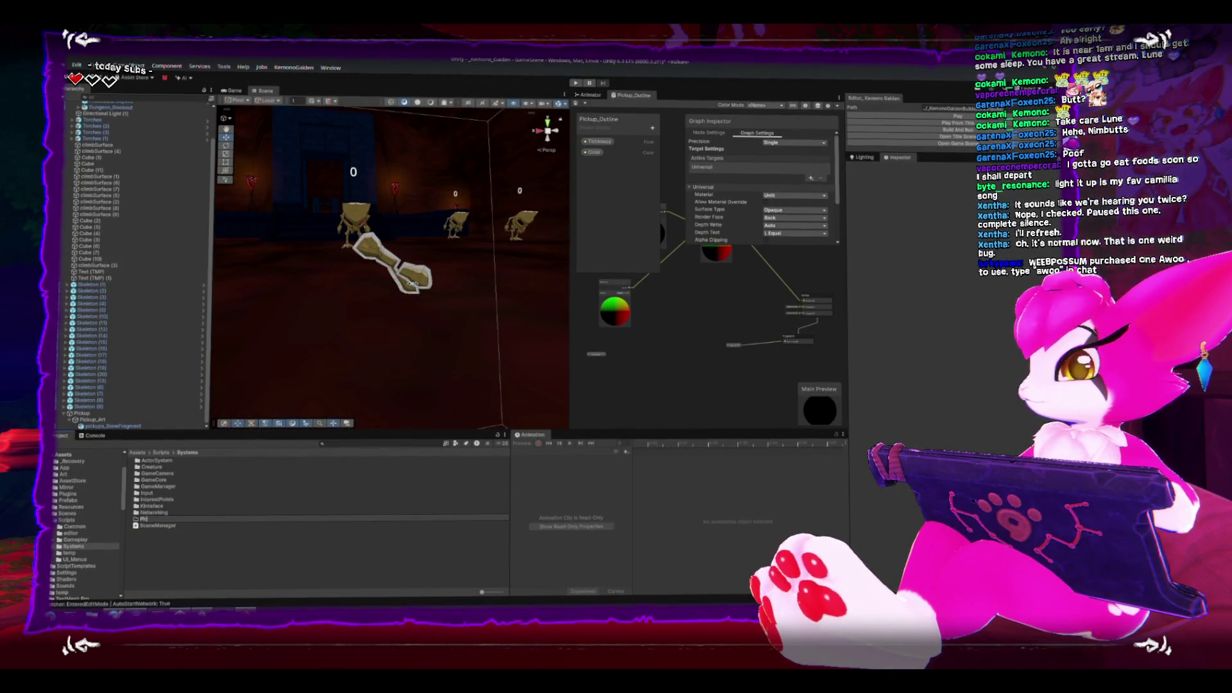
pyautogui.write('ckups')
pyautogui.press('Return')
pyautogui.press('Return')
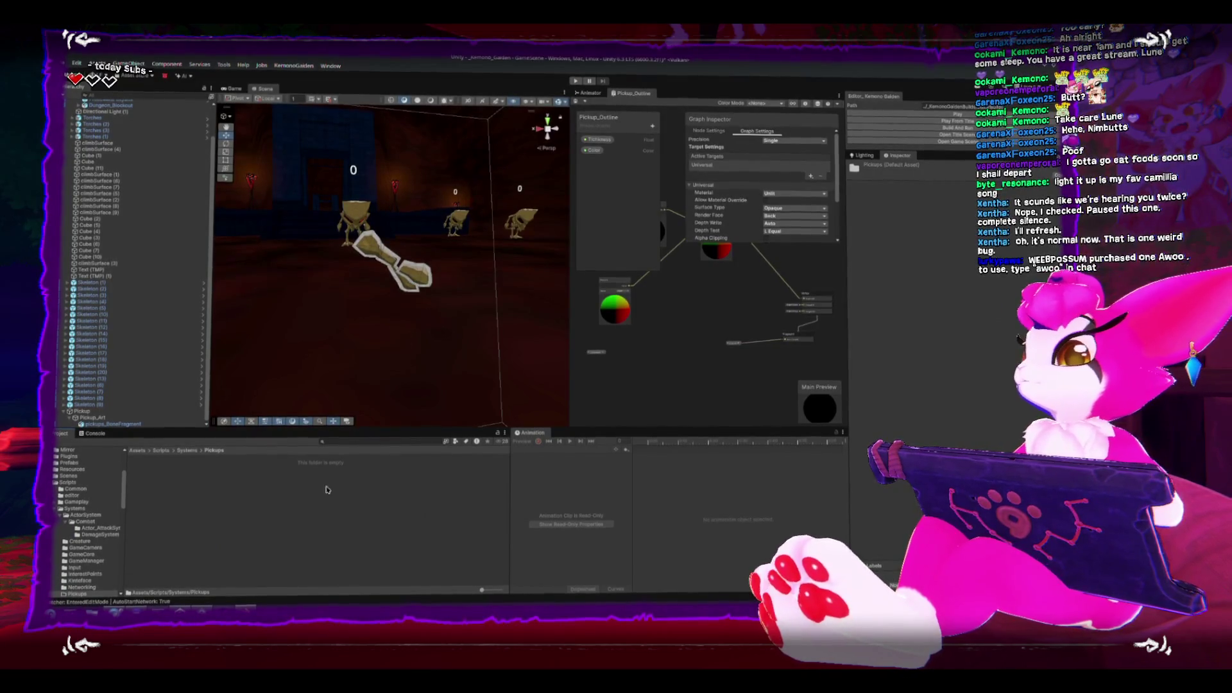
# Create a MonoBehaviour script named Pickup inside the Pickups folder.
pyautogui.rightClick(295, 536)
pyautogui.moveTo(381, 289)
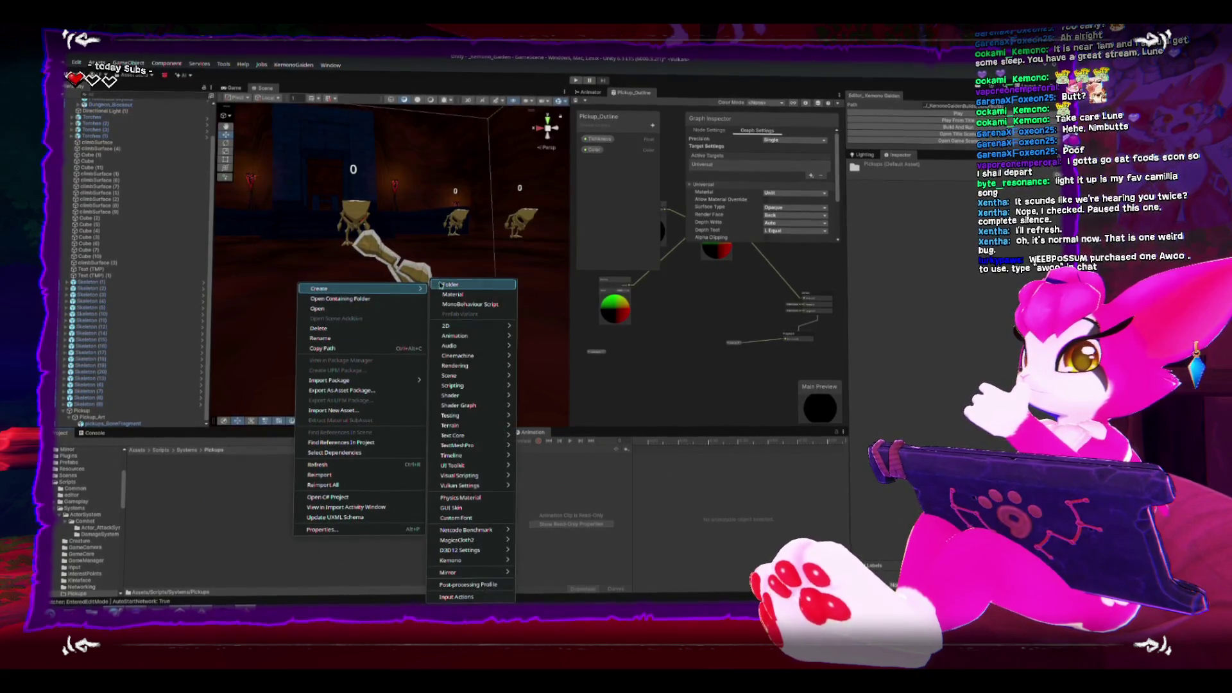
pyautogui.click(473, 304)
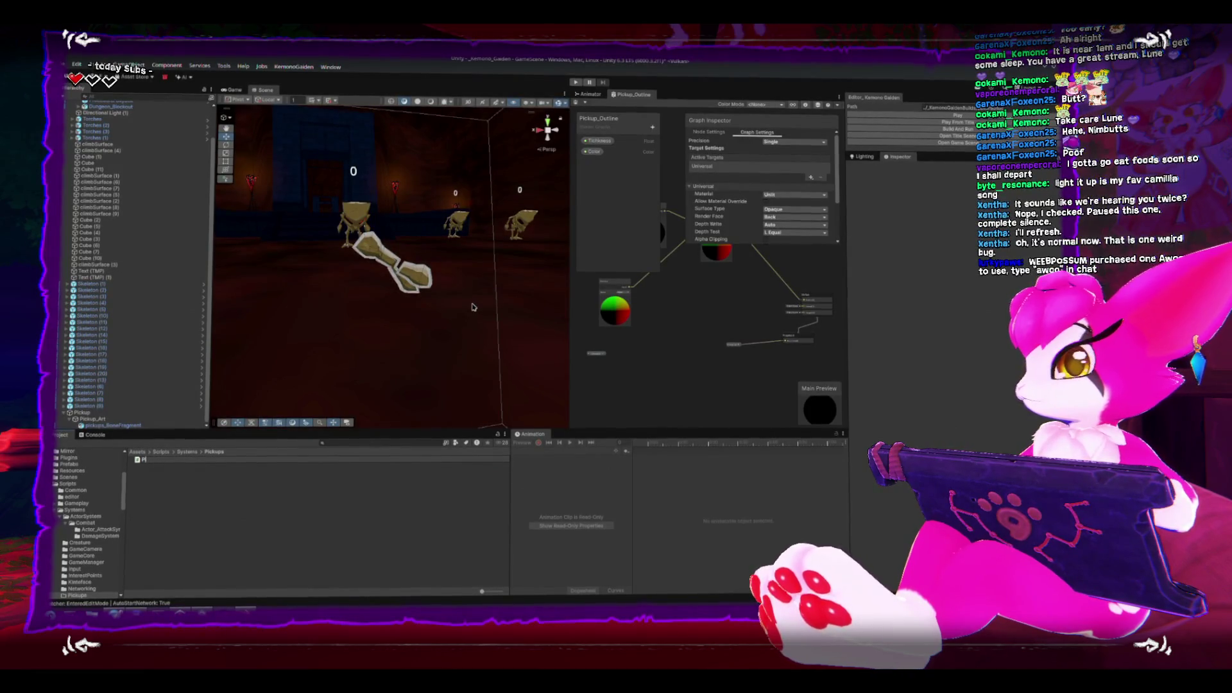
pyautogui.write('ickup')
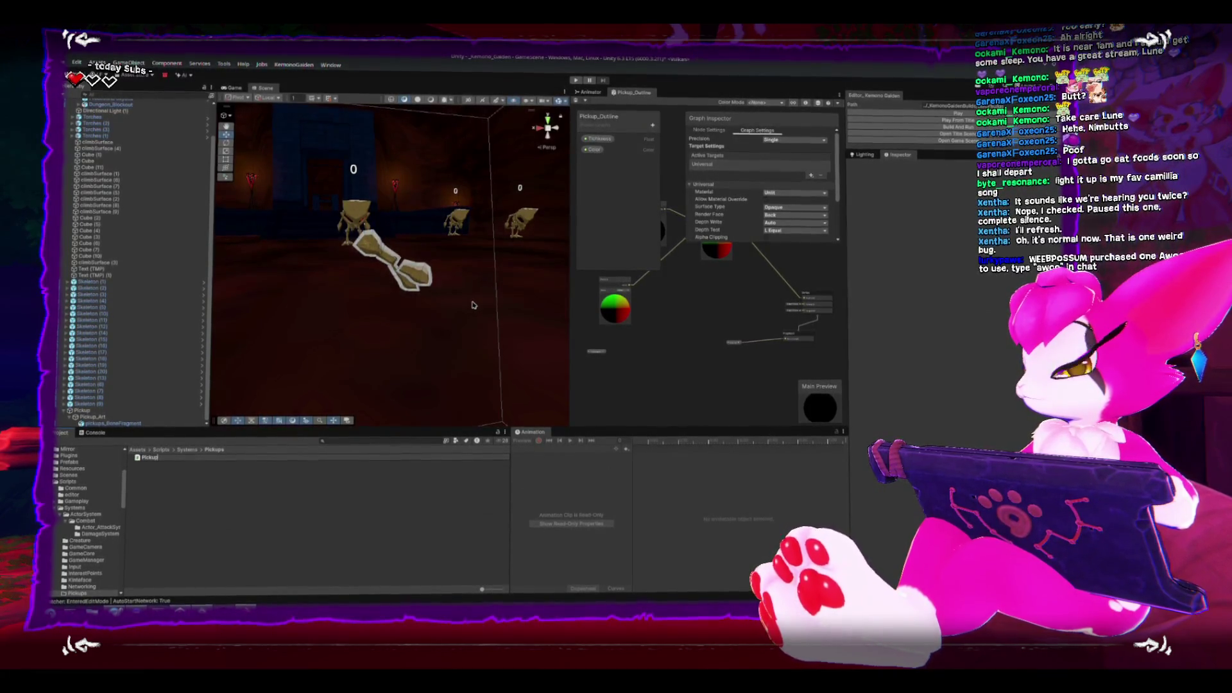
pyautogui.click(395, 265)
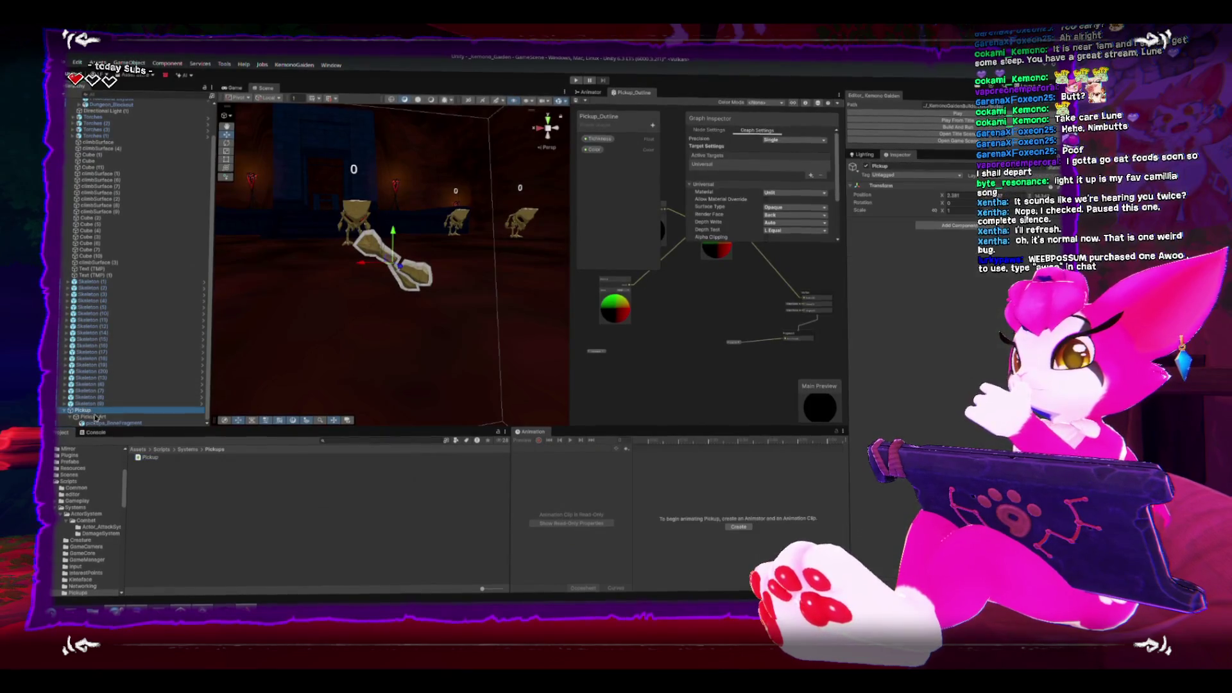
# Try twice to attach the Pickup script to the Pickup object, dismissing the class-not-found error.
pyautogui.moveTo(864, 403); pyautogui.dragTo(885, 221)
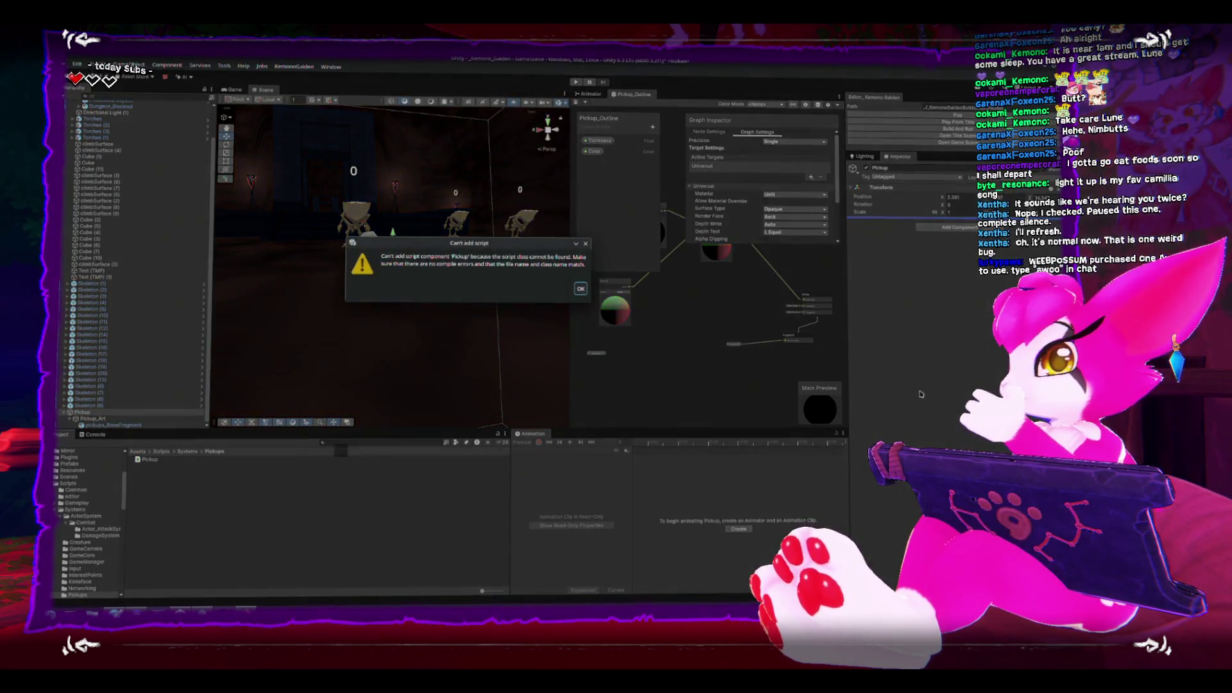
pyautogui.press('Return')
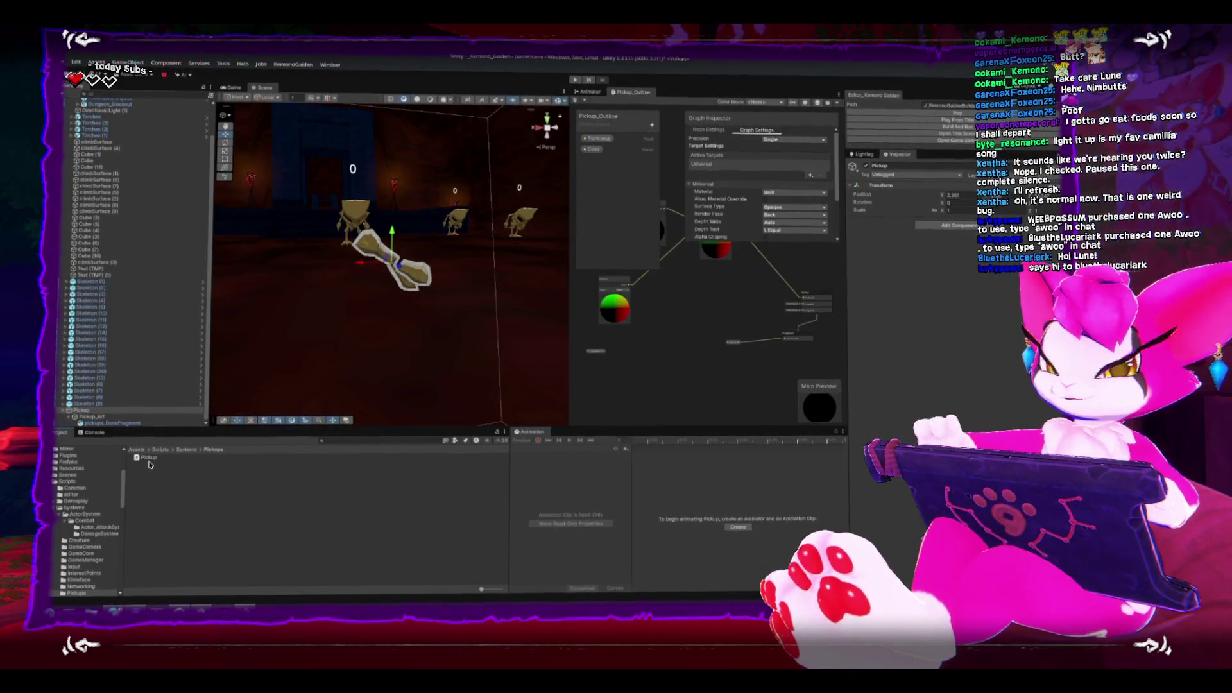
pyautogui.moveTo(143, 459)
pyautogui.mouseDown()
pyautogui.moveTo(416, 456)
pyautogui.moveTo(949, 385)
pyautogui.mouseUp()
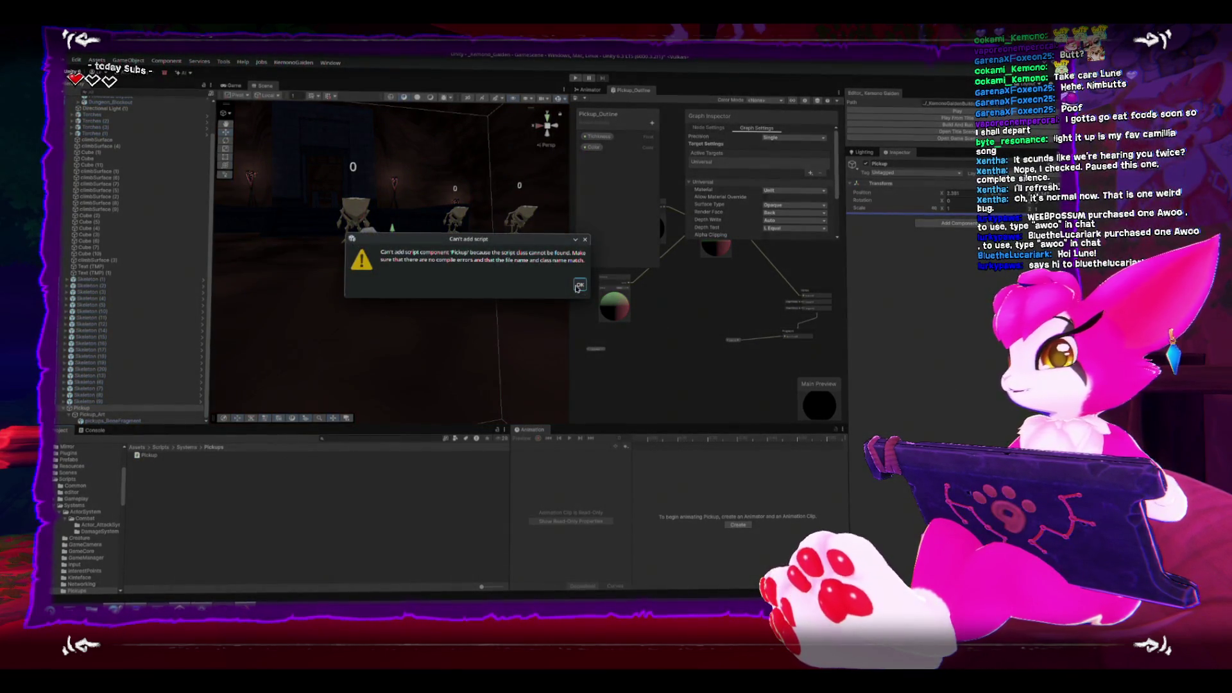
pyautogui.click(579, 285)
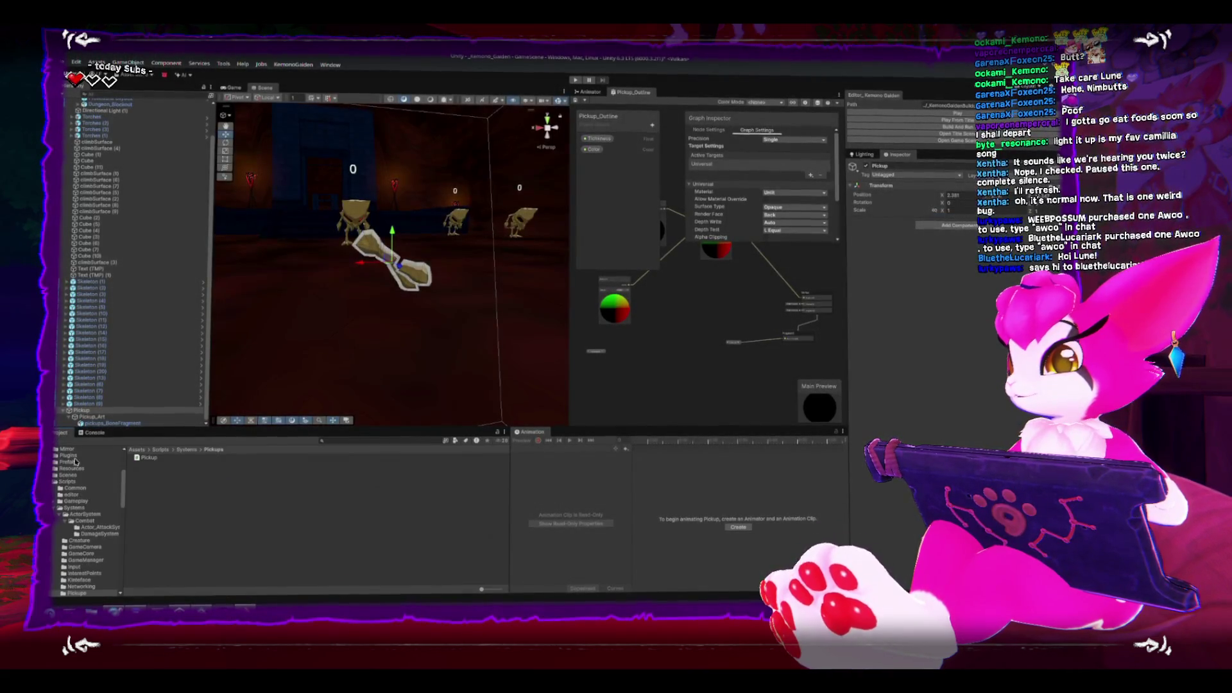
# Open the Pickup script in Rider, then return to Unity so it imports.
pyautogui.click(151, 458)
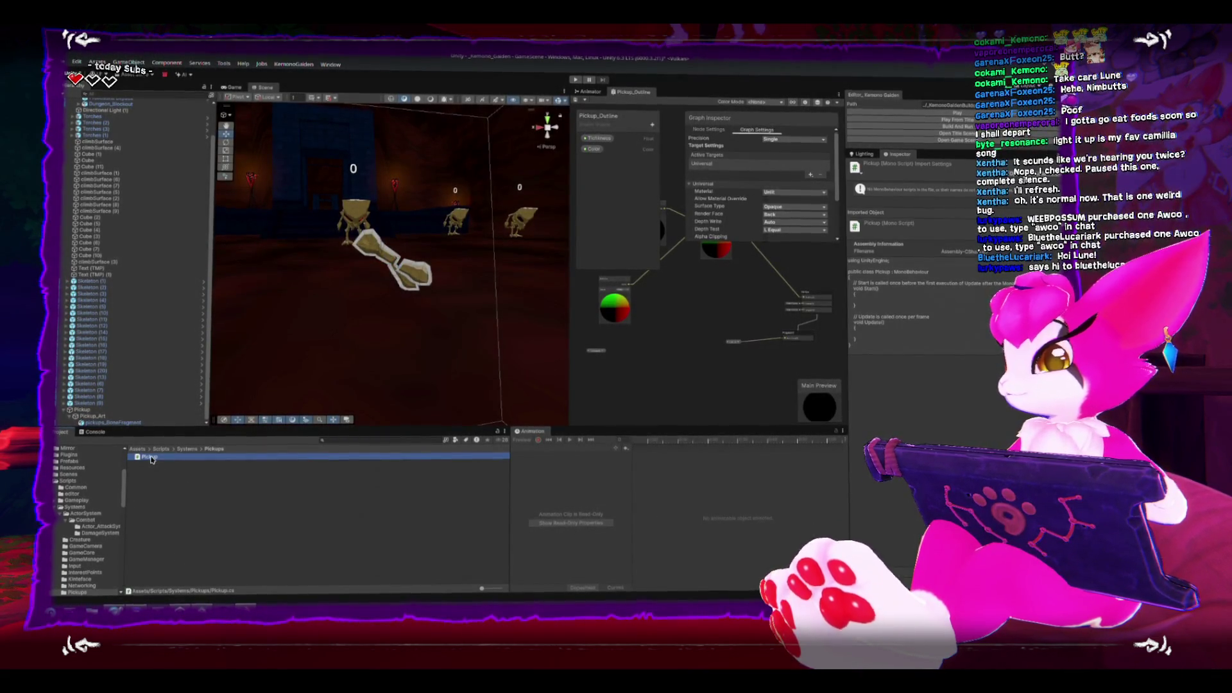
pyautogui.doubleClick(151, 457)
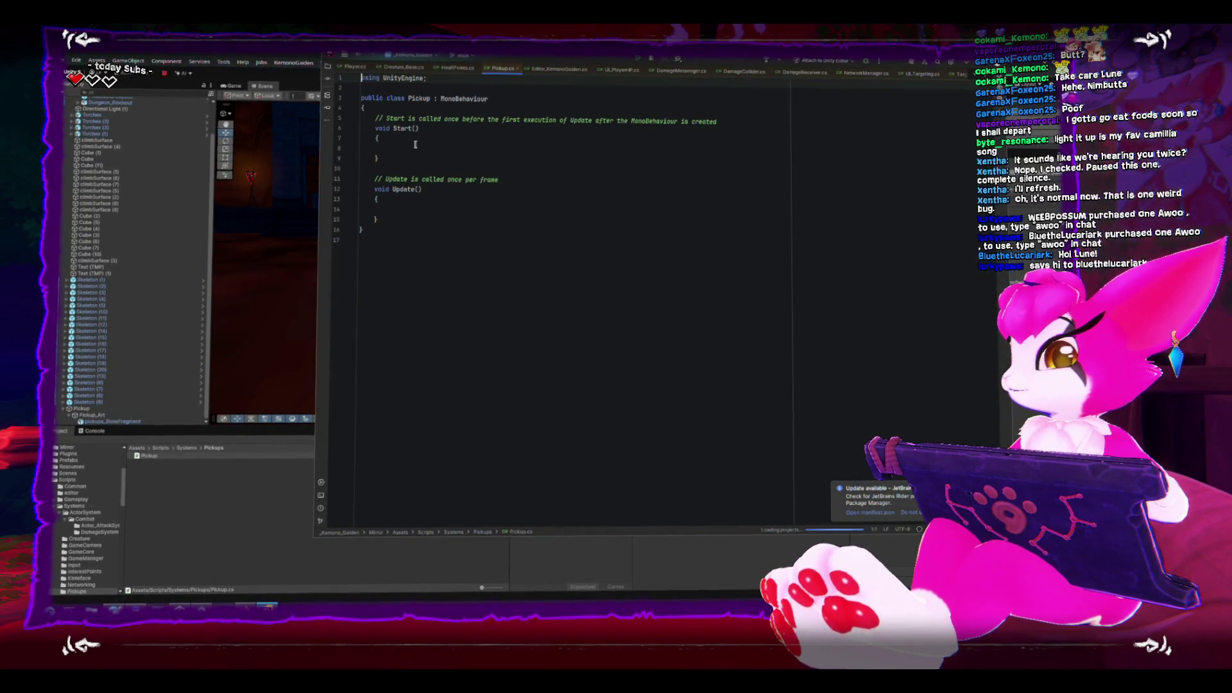
pyautogui.hotkey('alt', 'Tab')
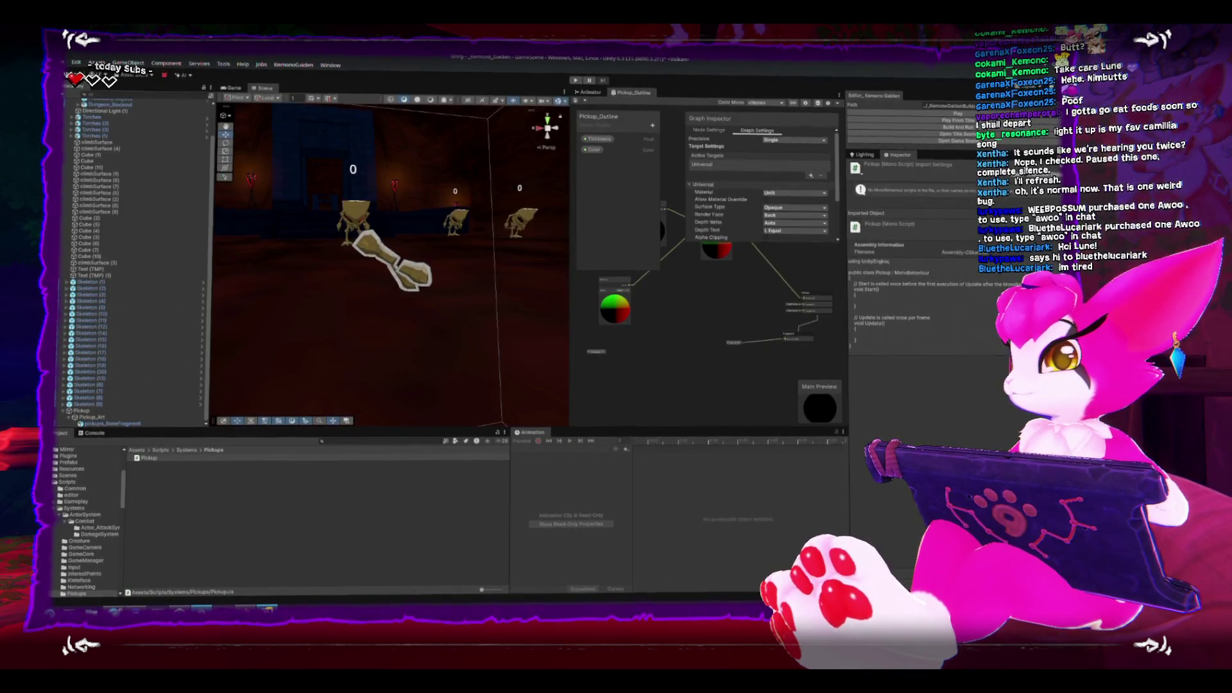
pyautogui.hotkey('alt', 'Tab')
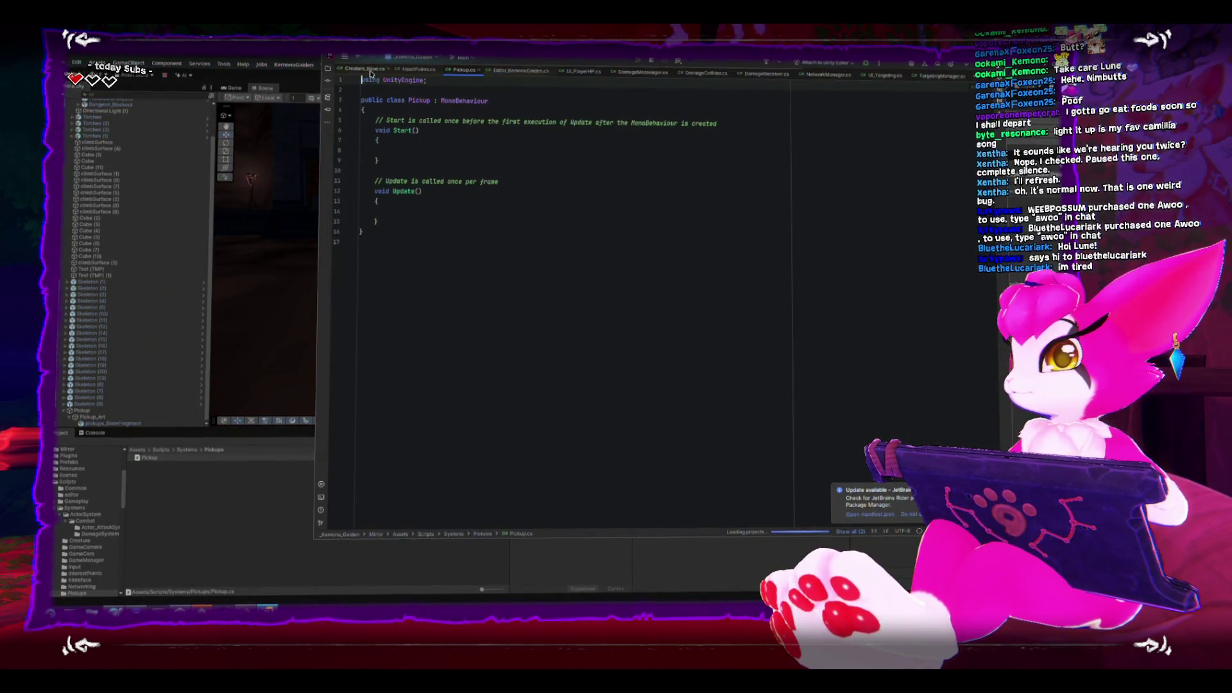
pyautogui.hotkey('alt', 'Tab')
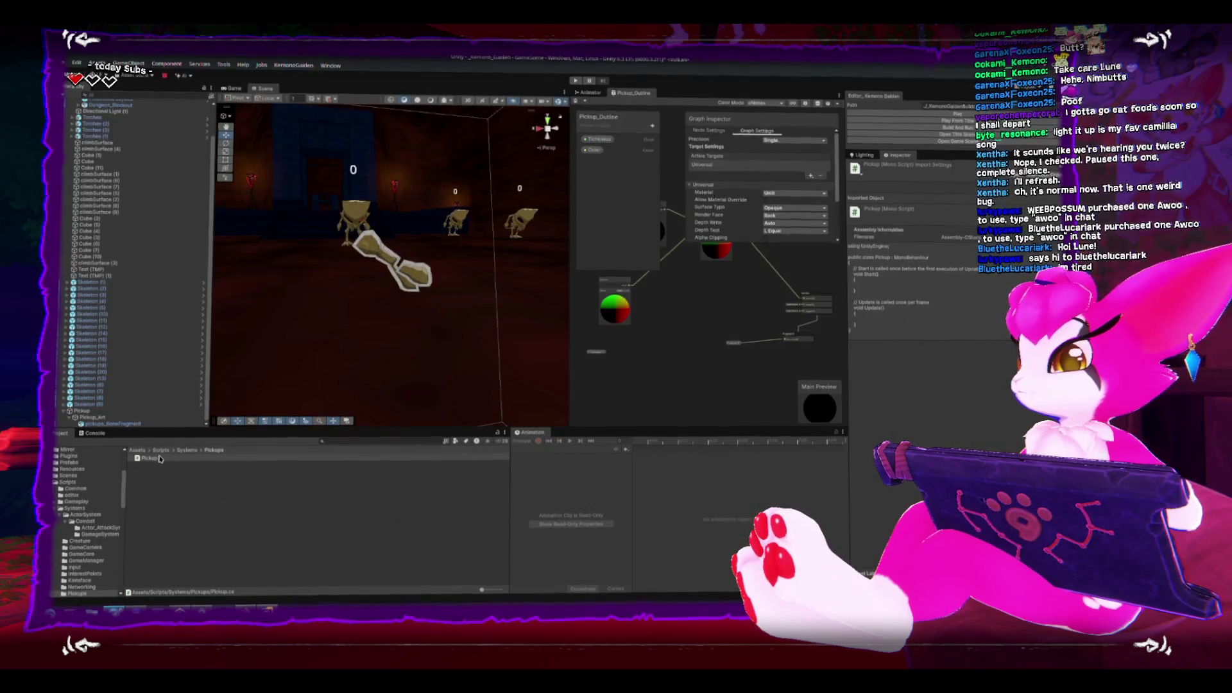
# Attach the Pickup script to the Pickup object and open it from its component.
pyautogui.click(370, 262)
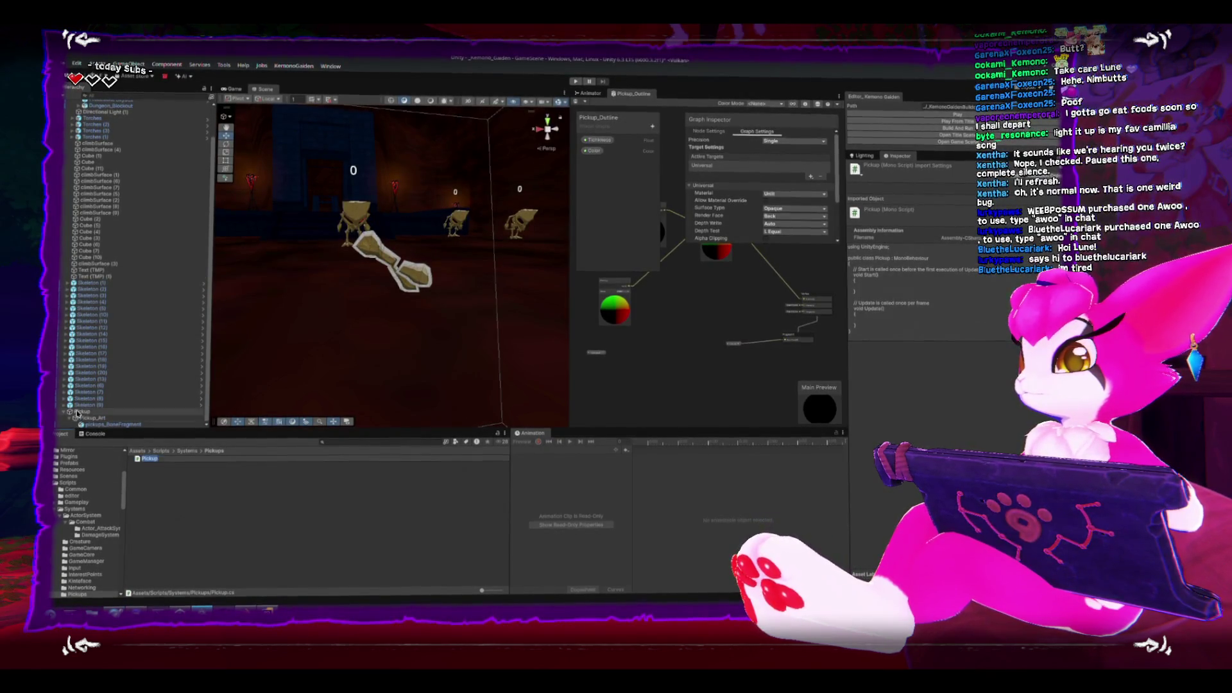
pyautogui.moveTo(150, 461); pyautogui.dragTo(958, 270)
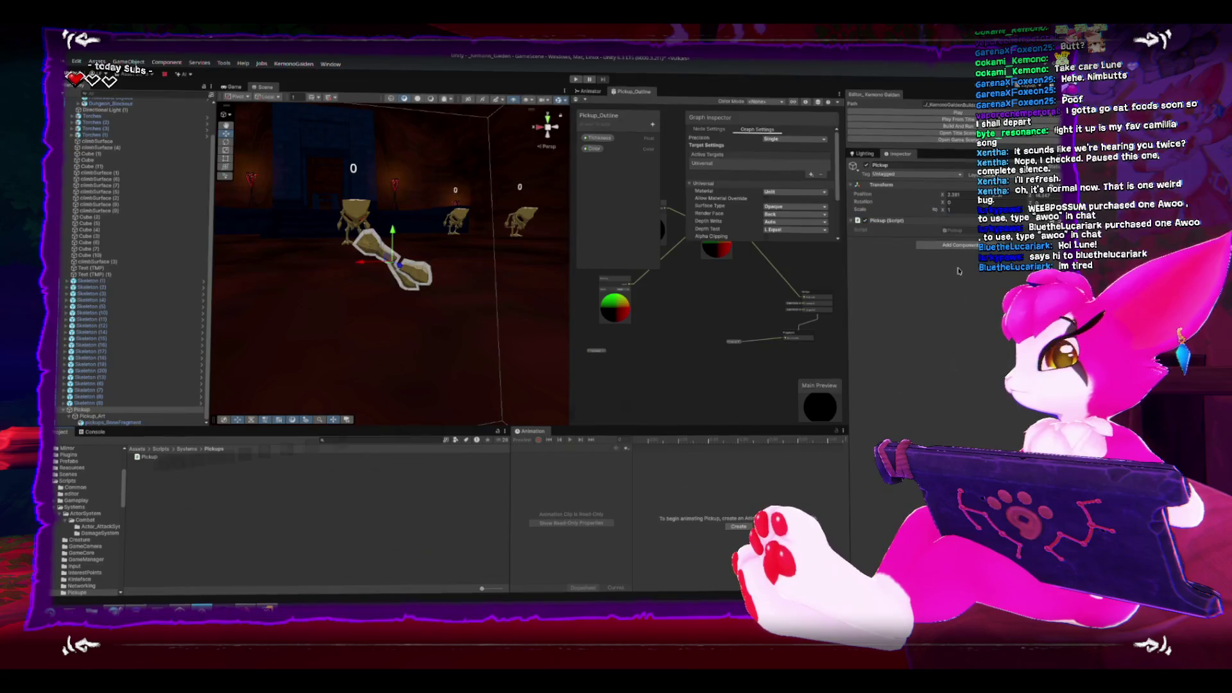
pyautogui.doubleClick(971, 233)
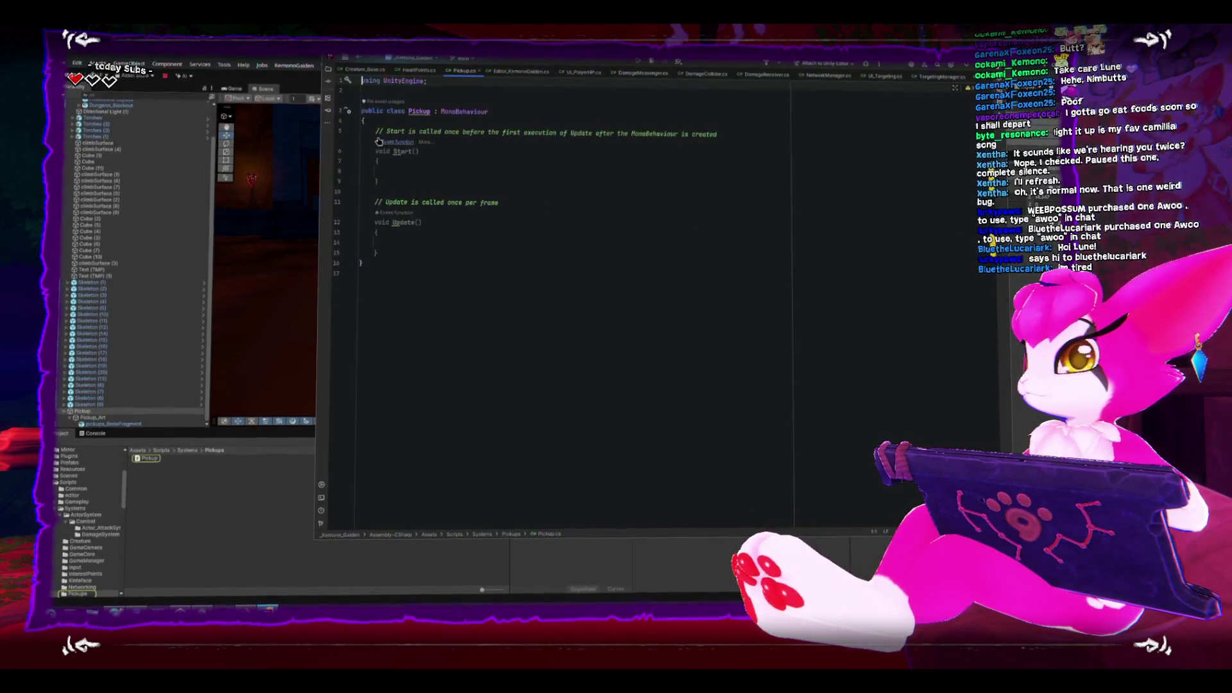
# Add a Pickups namespace and move the Pickup class inside it.
pyautogui.click(384, 95)
pyautogui.press('Return')
pyautogui.press('Return')
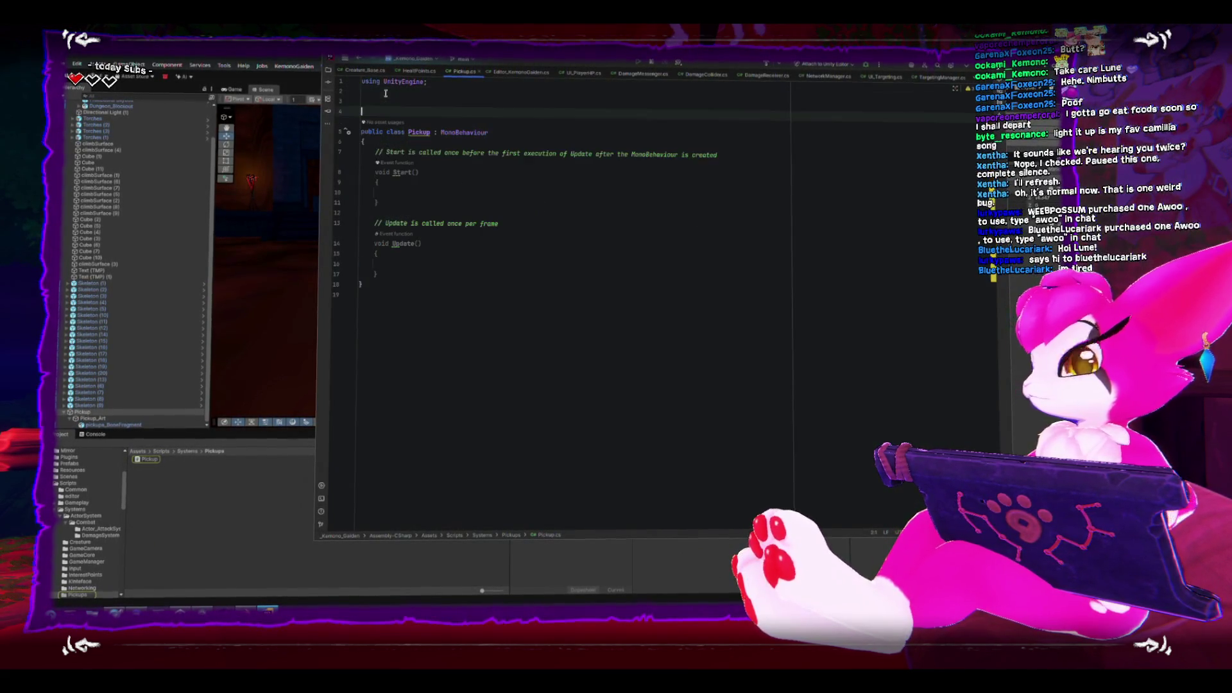
pyautogui.write('namespace')
pyautogui.press('Return')
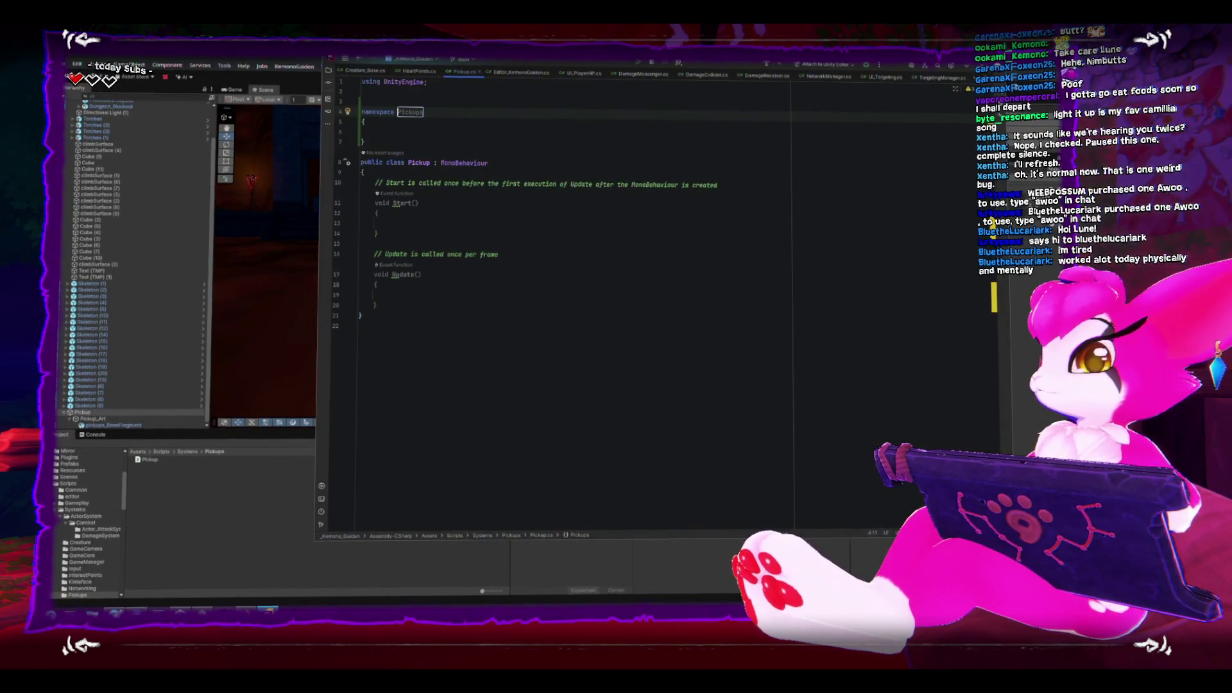
pyautogui.moveTo(391, 335); pyautogui.dragTo(329, 161)
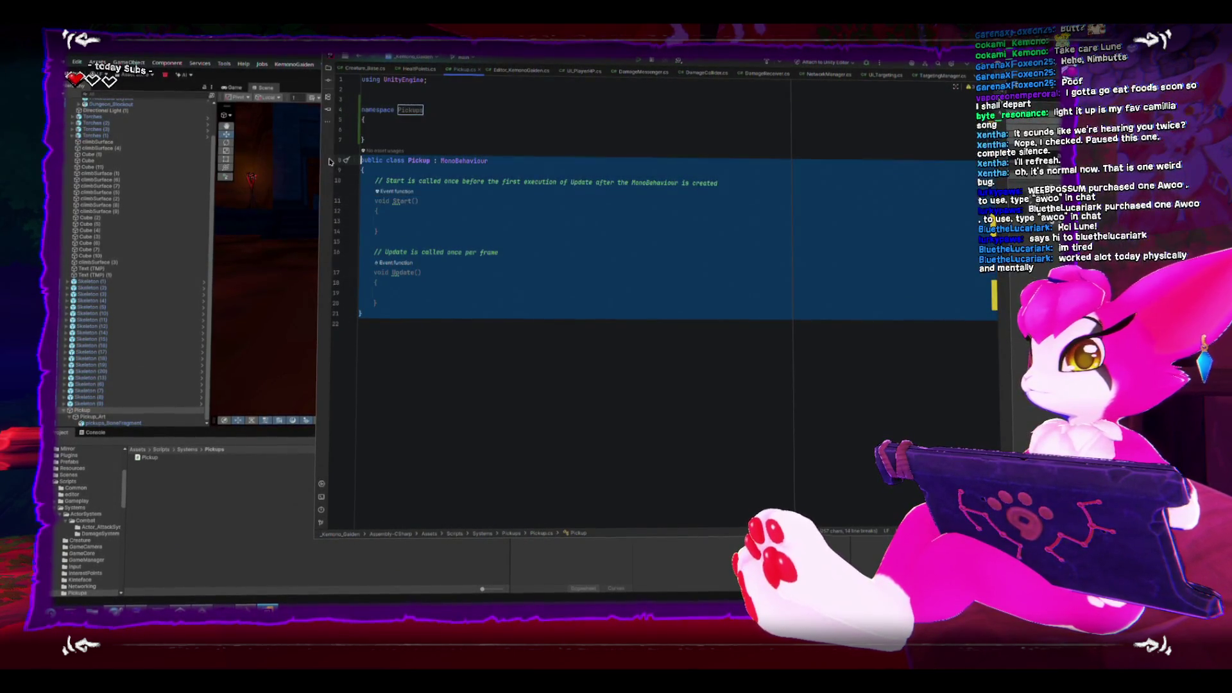
pyautogui.hotkey('ctrl', 'alt', 'shift', 'Up')
pyautogui.press('Up')
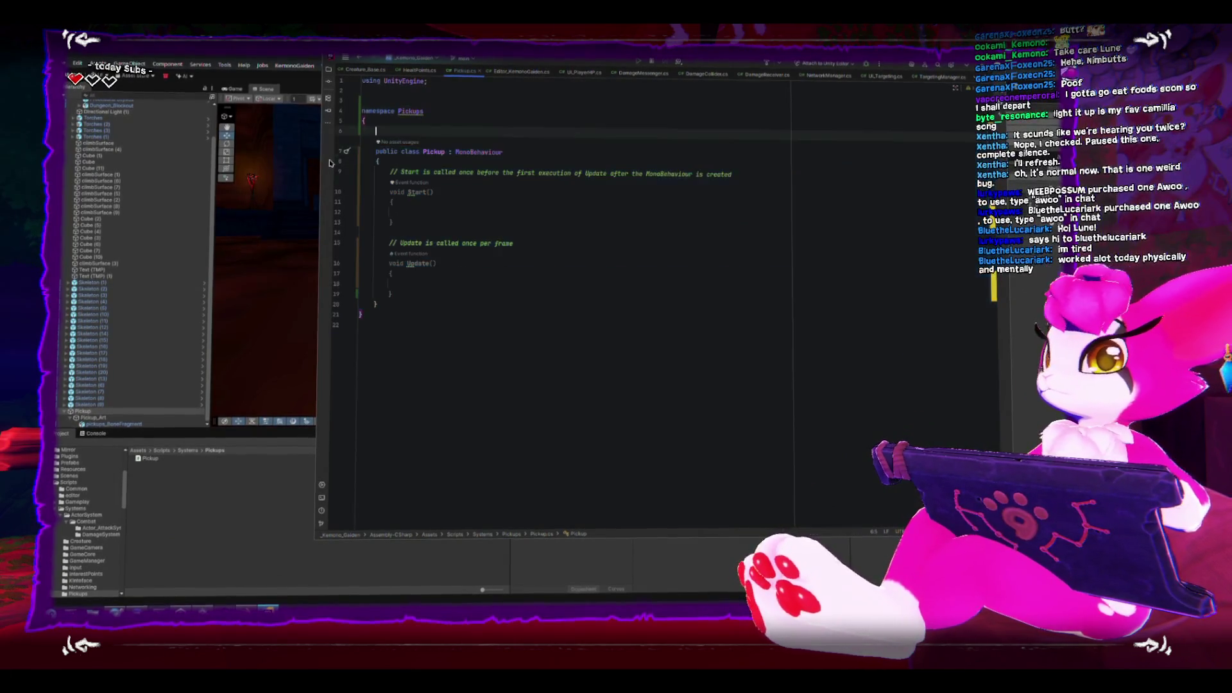
pyautogui.press('BackSpace')
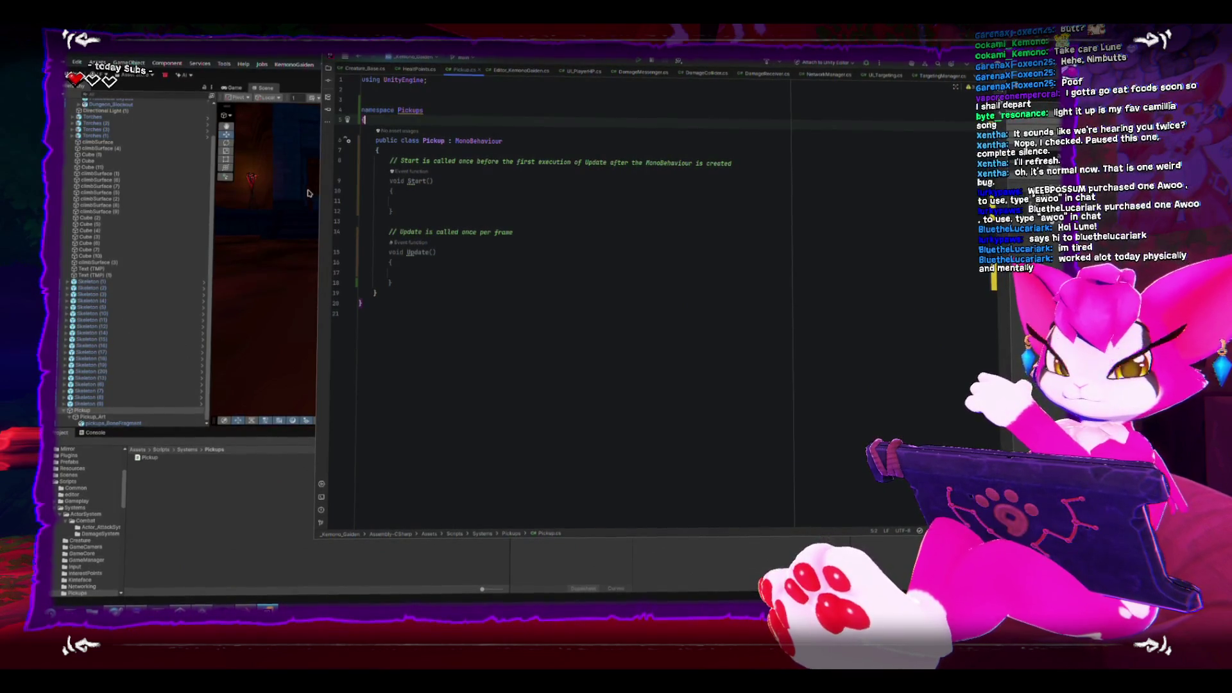
# Replace the default Start and Update with 'public Transform artBase;' and an empty Start method.
pyautogui.click(412, 279)
pyautogui.moveTo(412, 277); pyautogui.dragTo(391, 166)
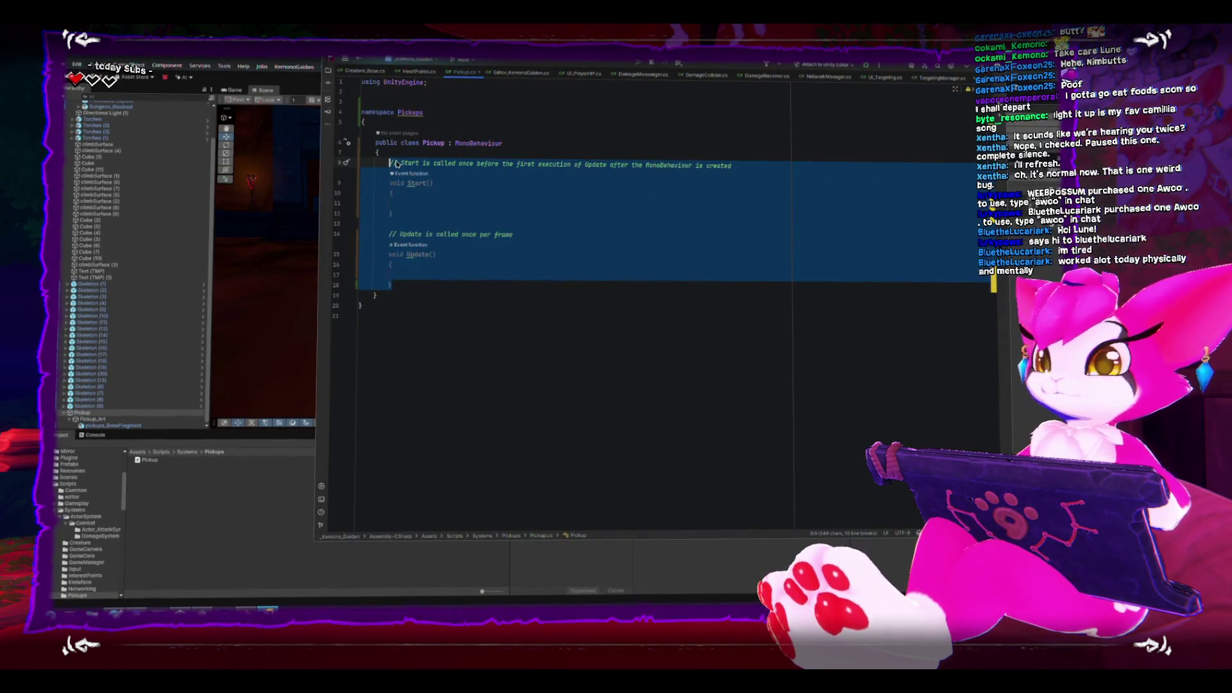
pyautogui.press('BackSpace')
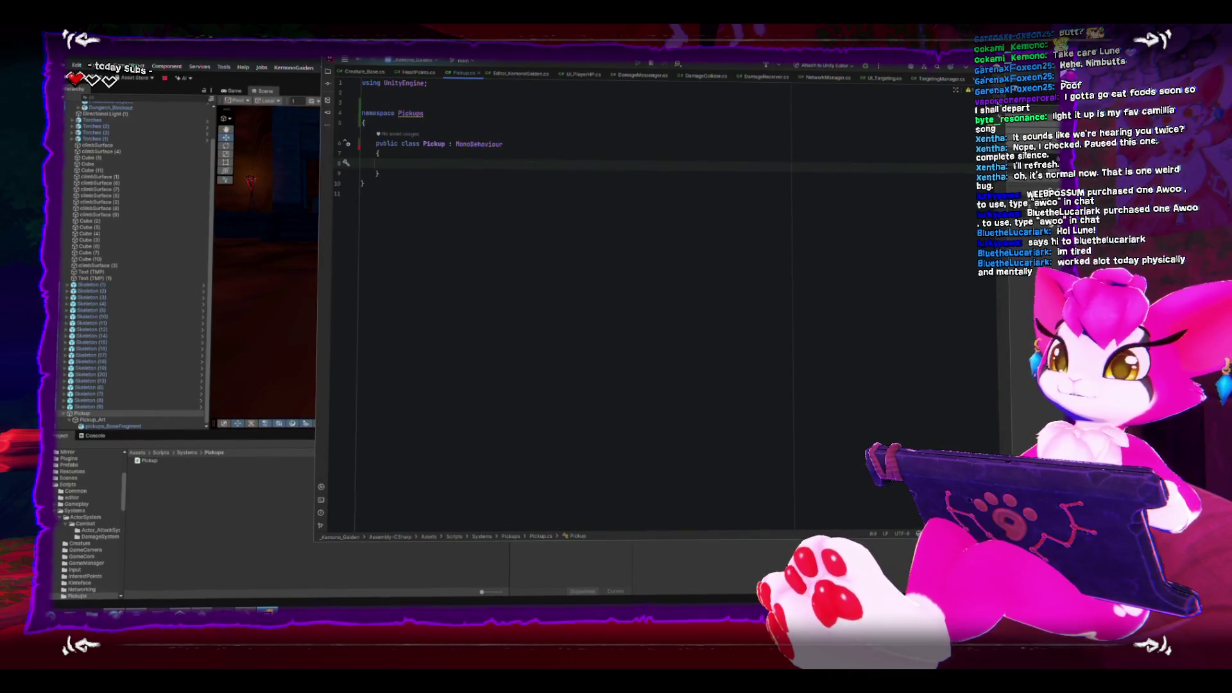
pyautogui.write('p')
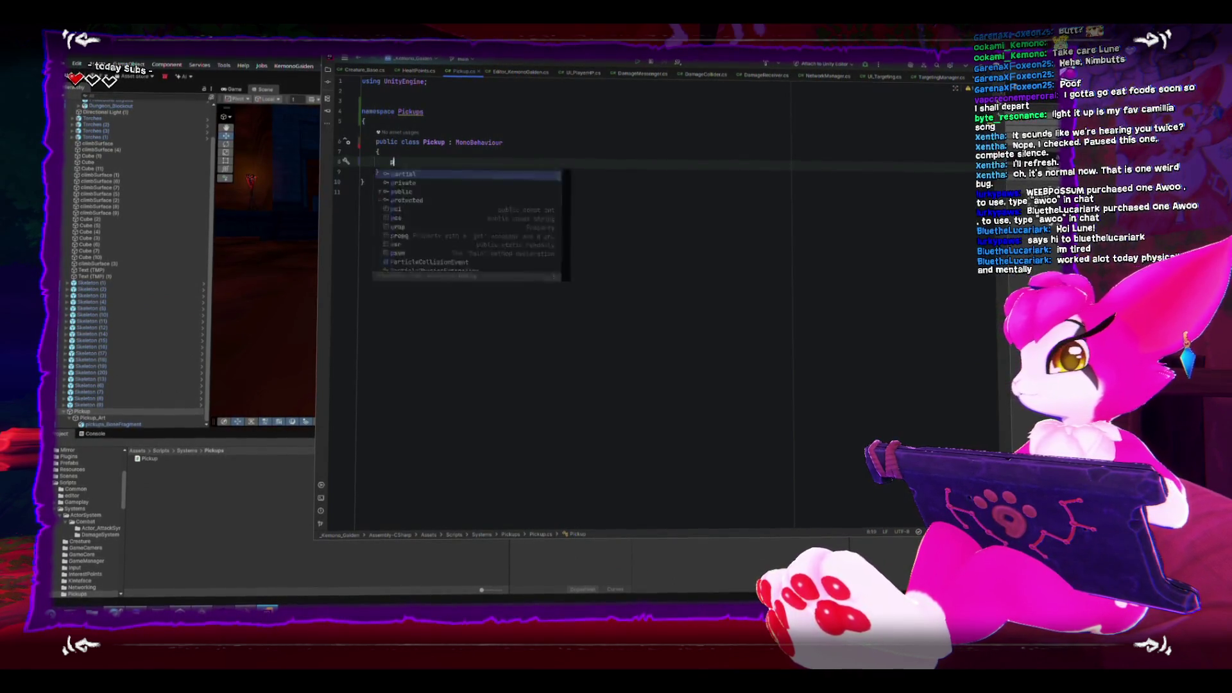
pyautogui.write('ublic Transform ')
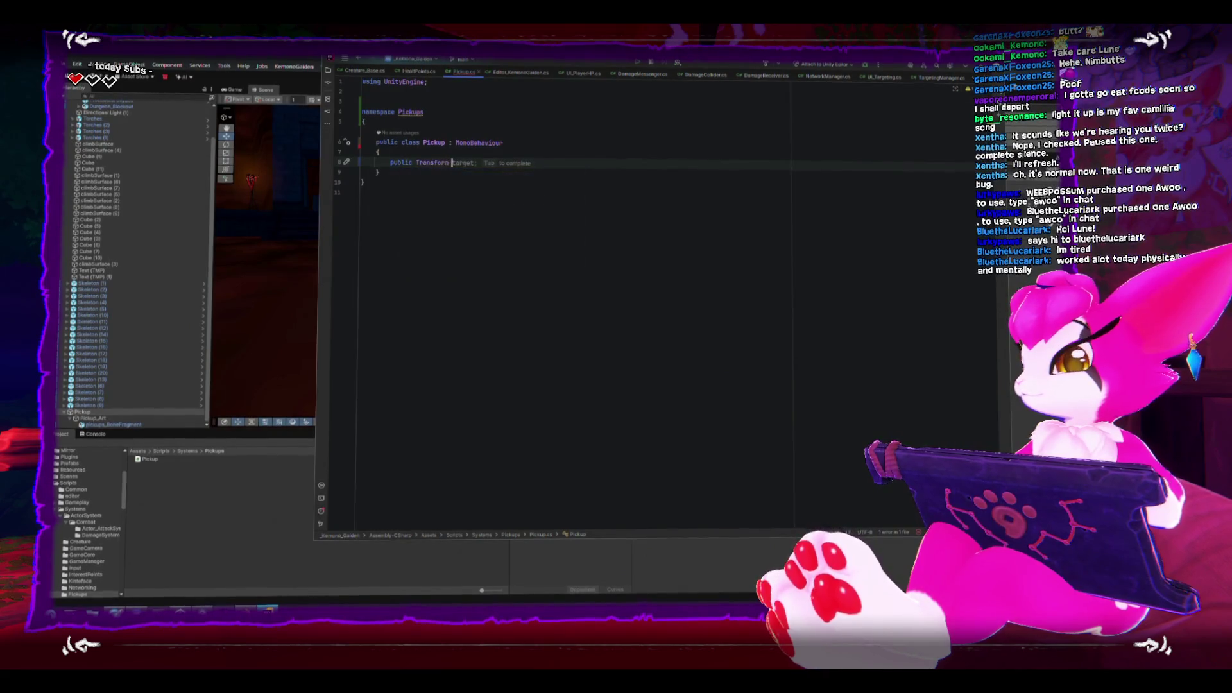
pyautogui.write('artBase;')
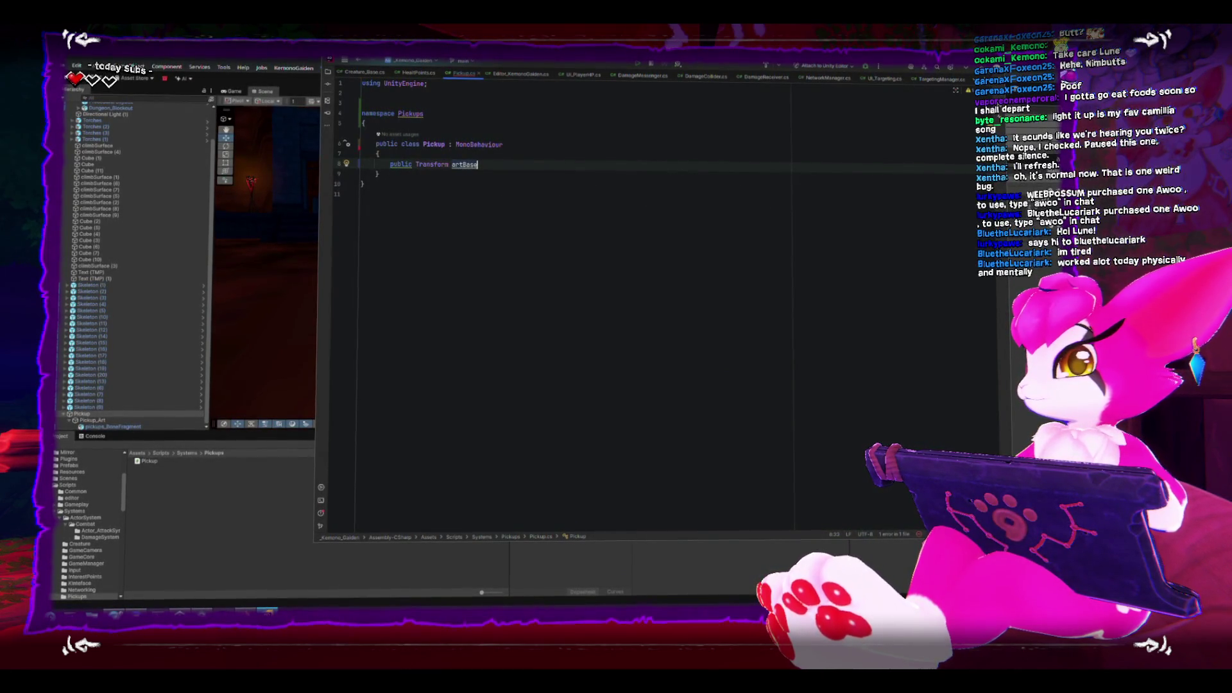
pyautogui.press('Return')
pyautogui.press('Return')
pyautogui.press('Return')
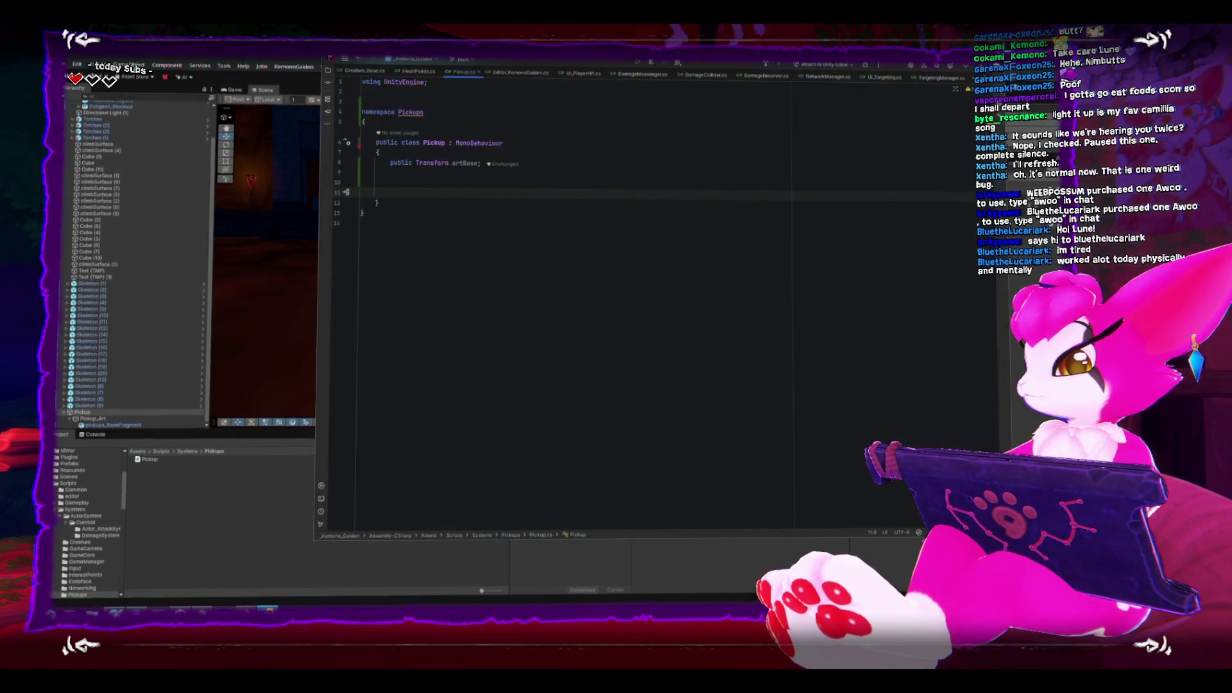
pyautogui.write('Start')
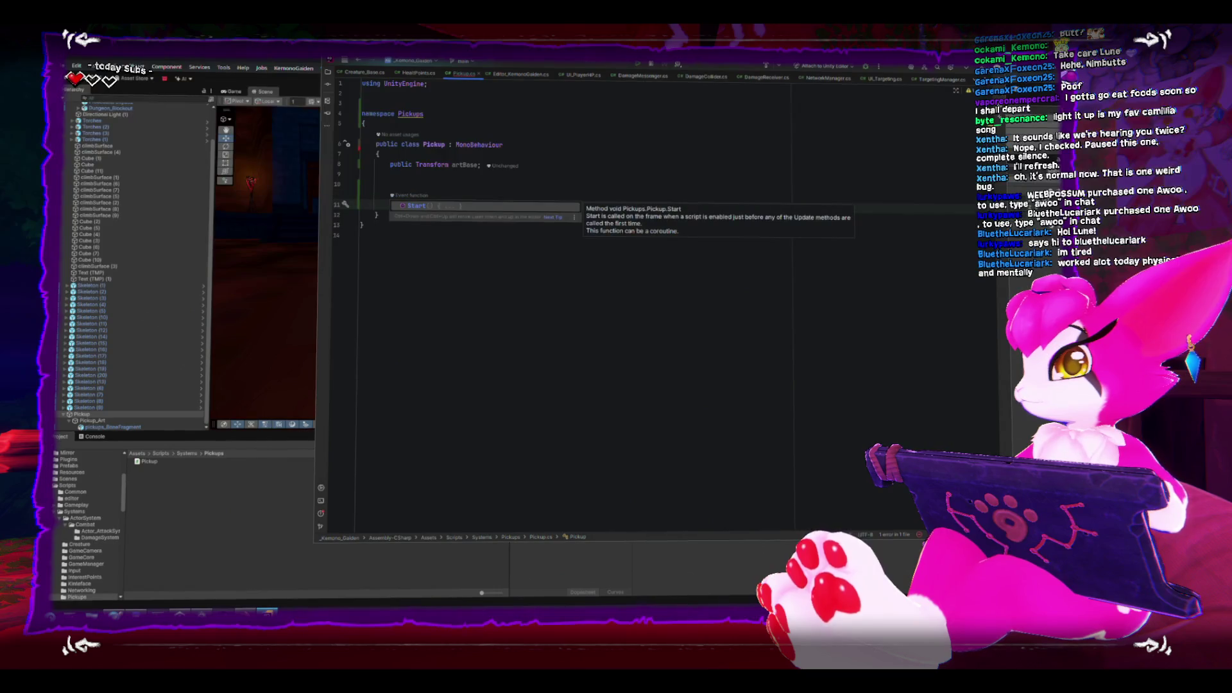
pyautogui.press('Return')
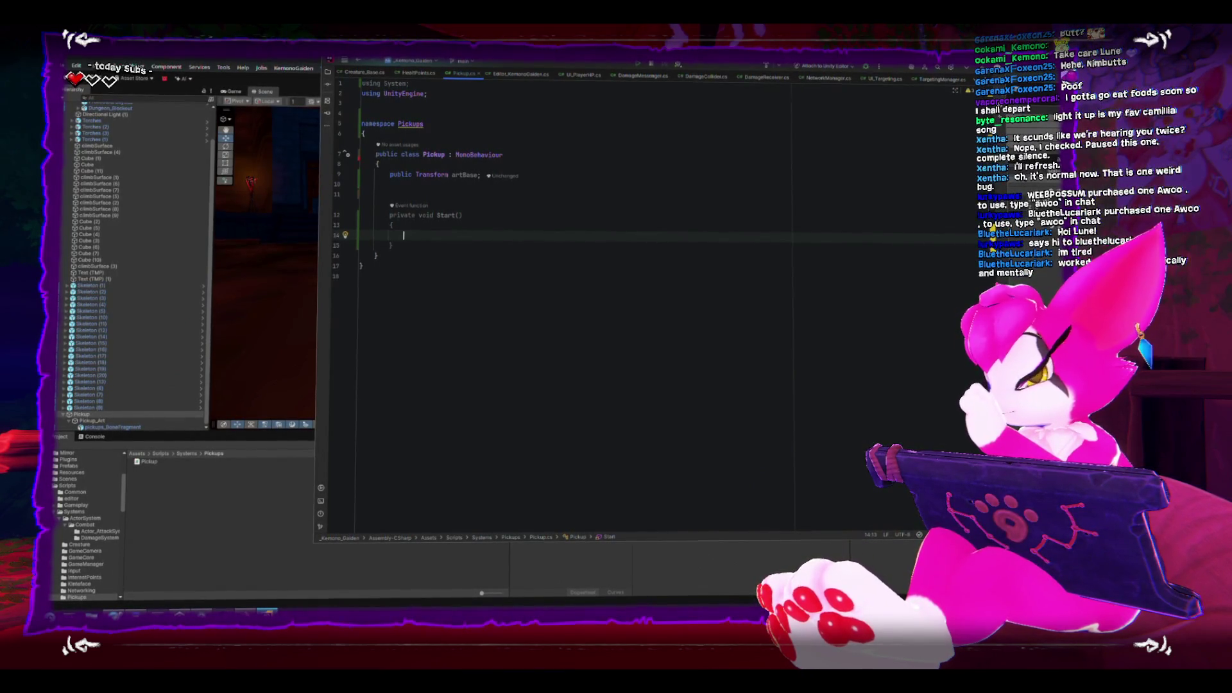
# Begin a 'public Tween' field below artBase, browsing suggestions down to DOTweenAnimation, then cancel.
pyautogui.write('tween')
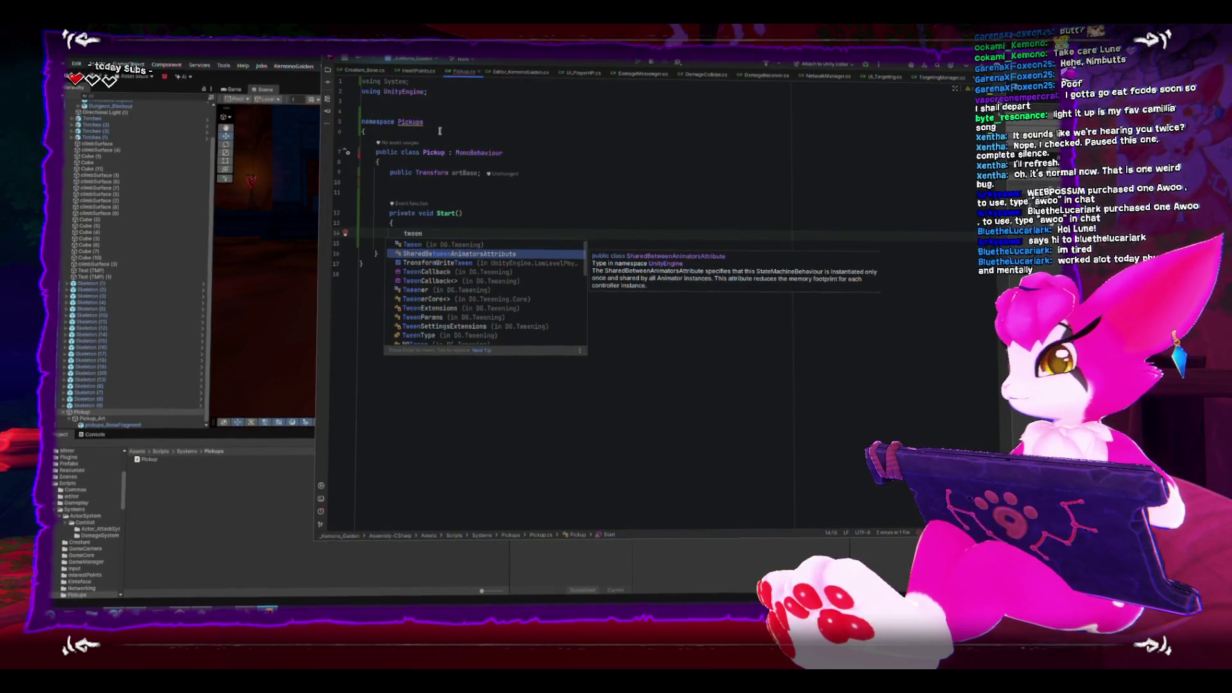
pyautogui.hotkey('ctrl', 'z')
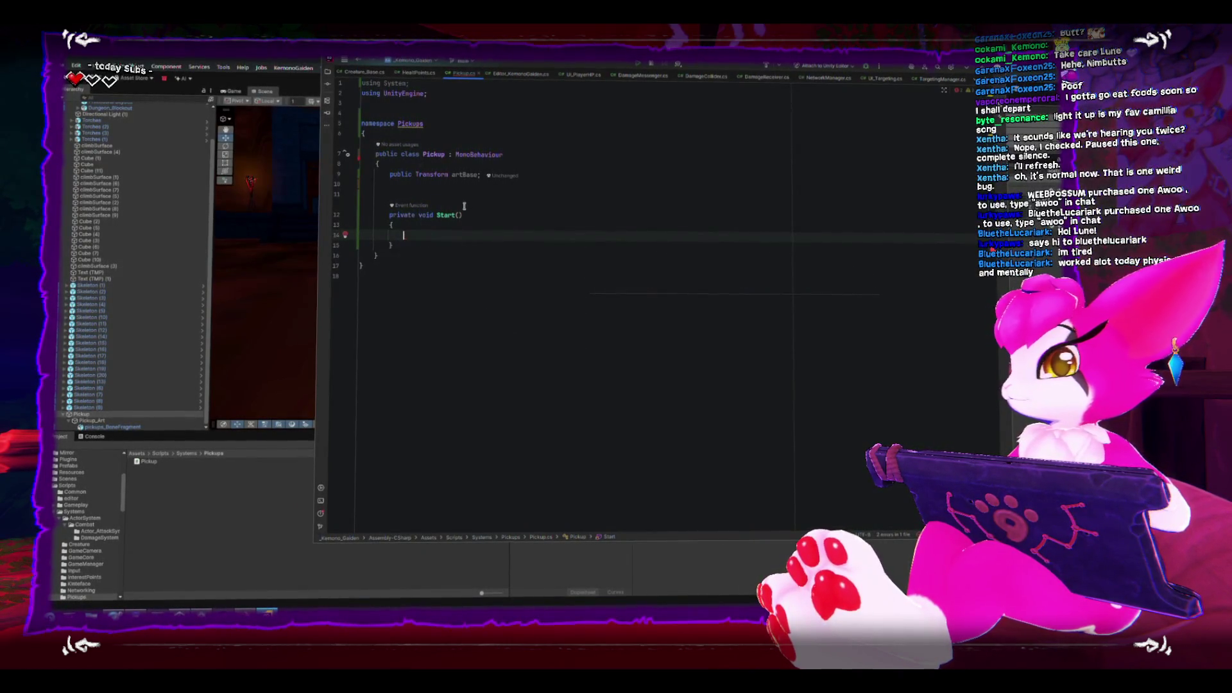
pyautogui.click(455, 186)
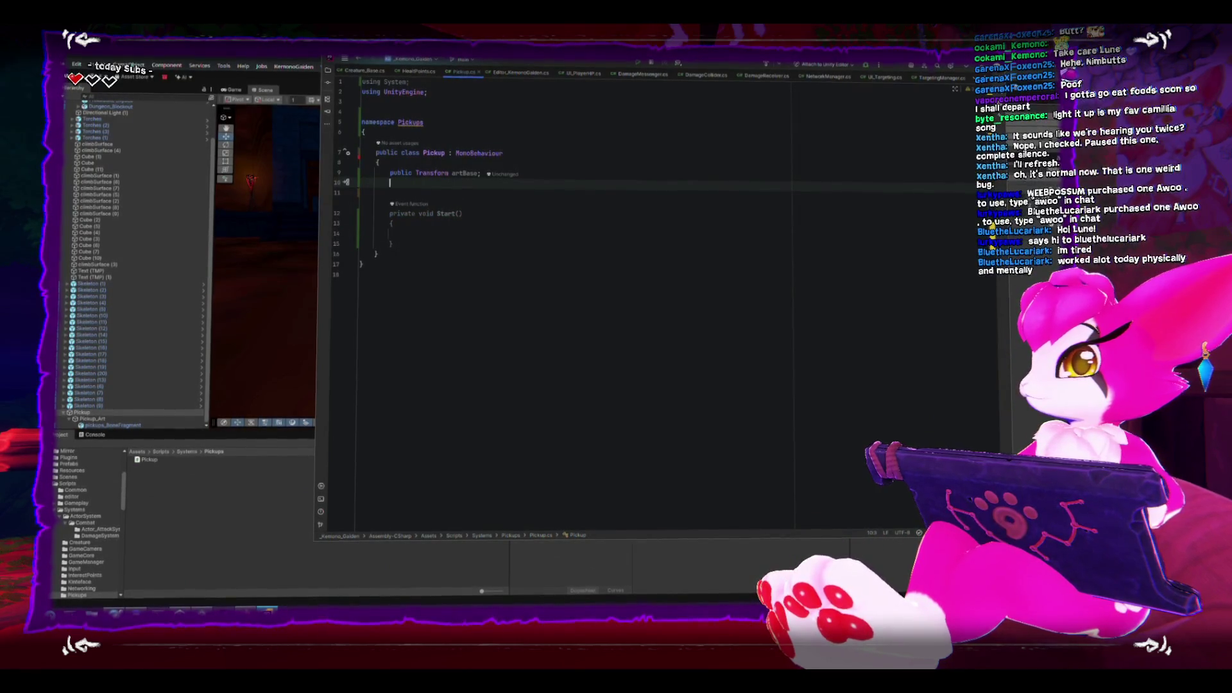
pyautogui.write('public Tween')
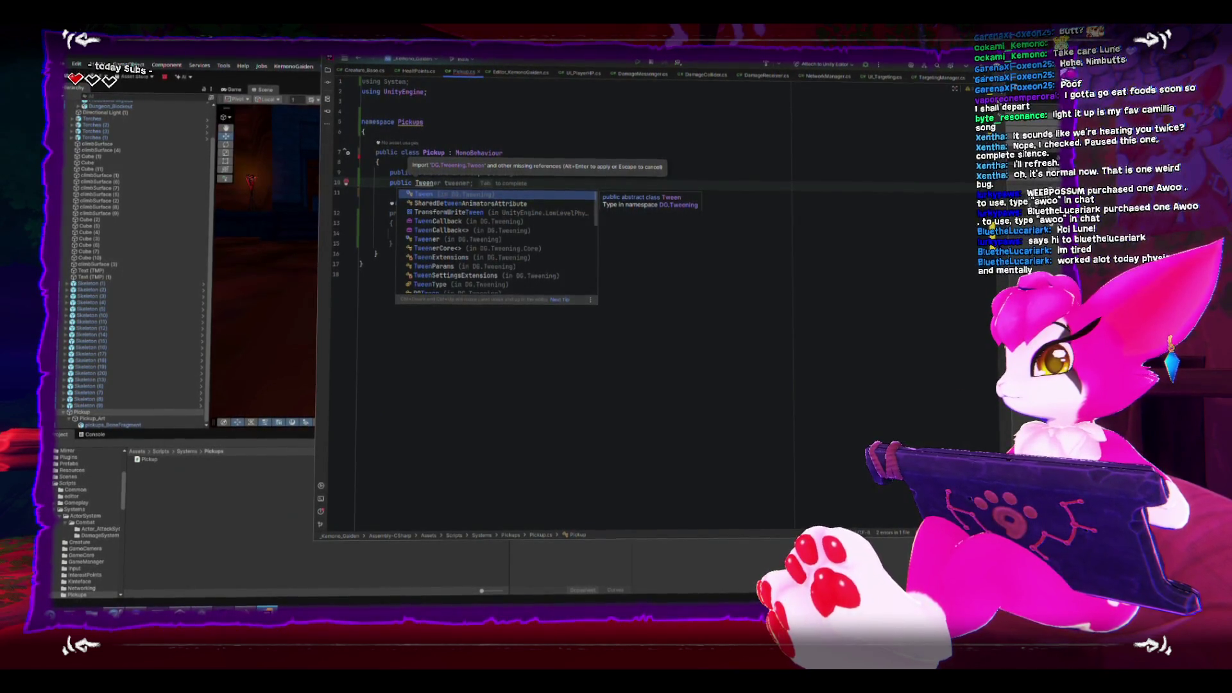
pyautogui.press('Down')
pyautogui.press('Down')
pyautogui.press('Down')
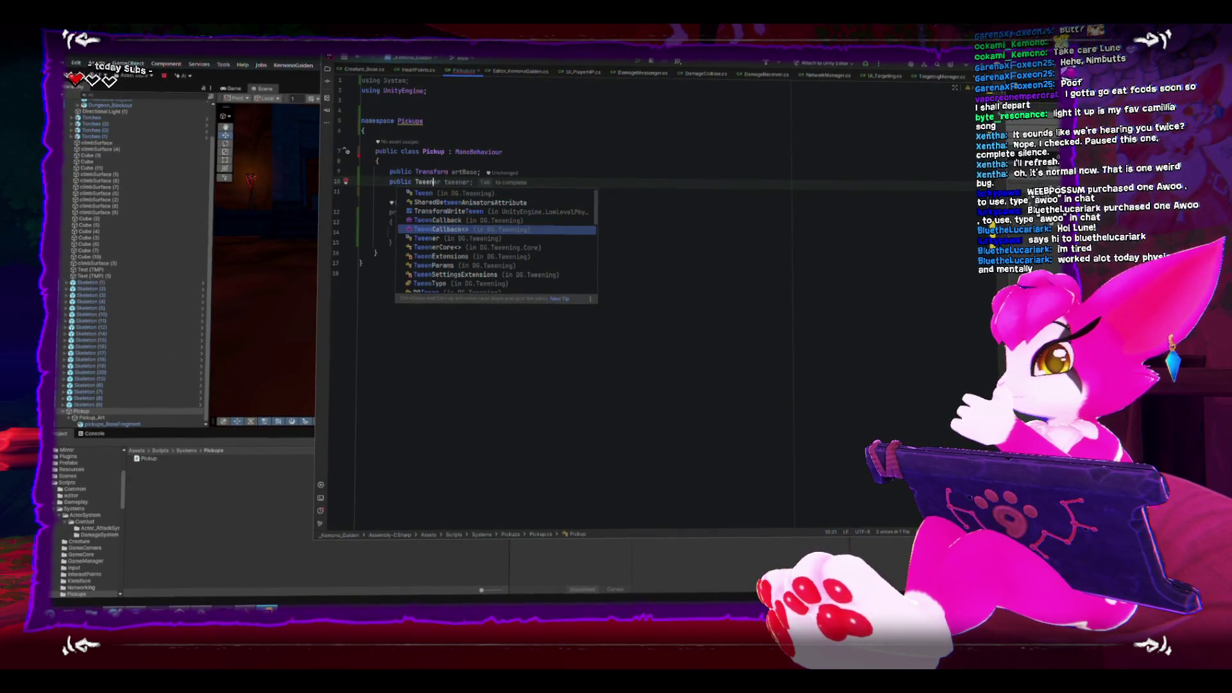
pyautogui.scroll(-3, 468, 241)
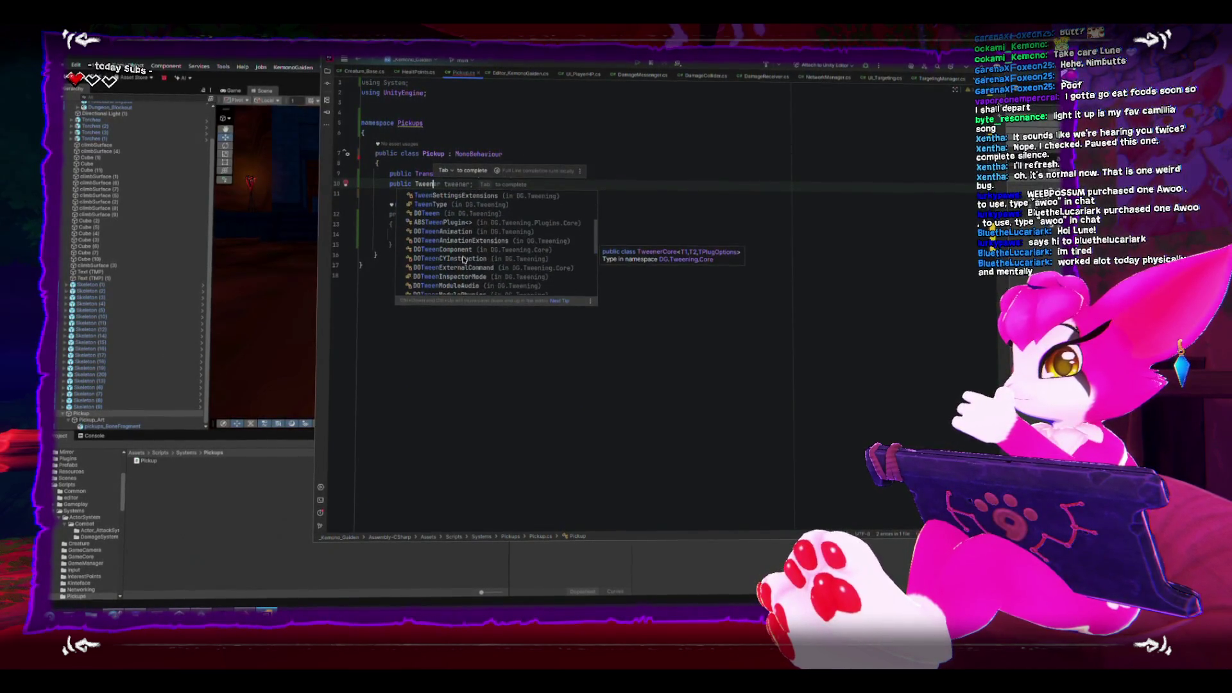
pyautogui.press('Down')
pyautogui.press('Down')
pyautogui.press('Down')
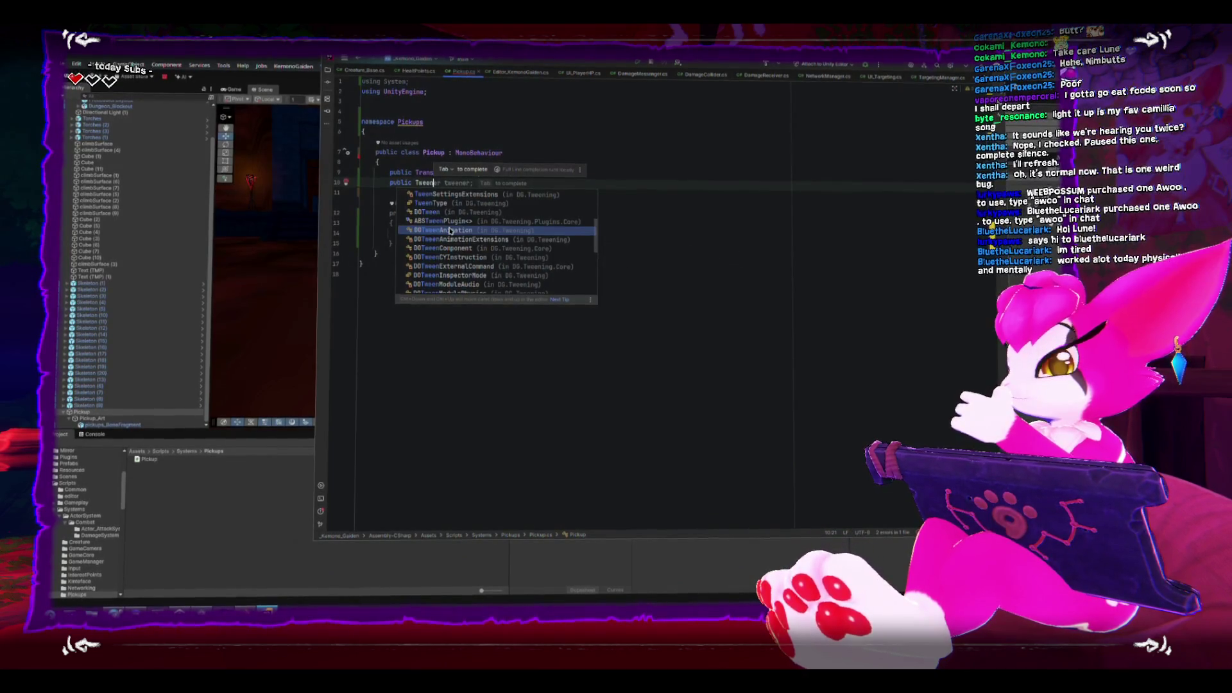
pyautogui.press('Escape')
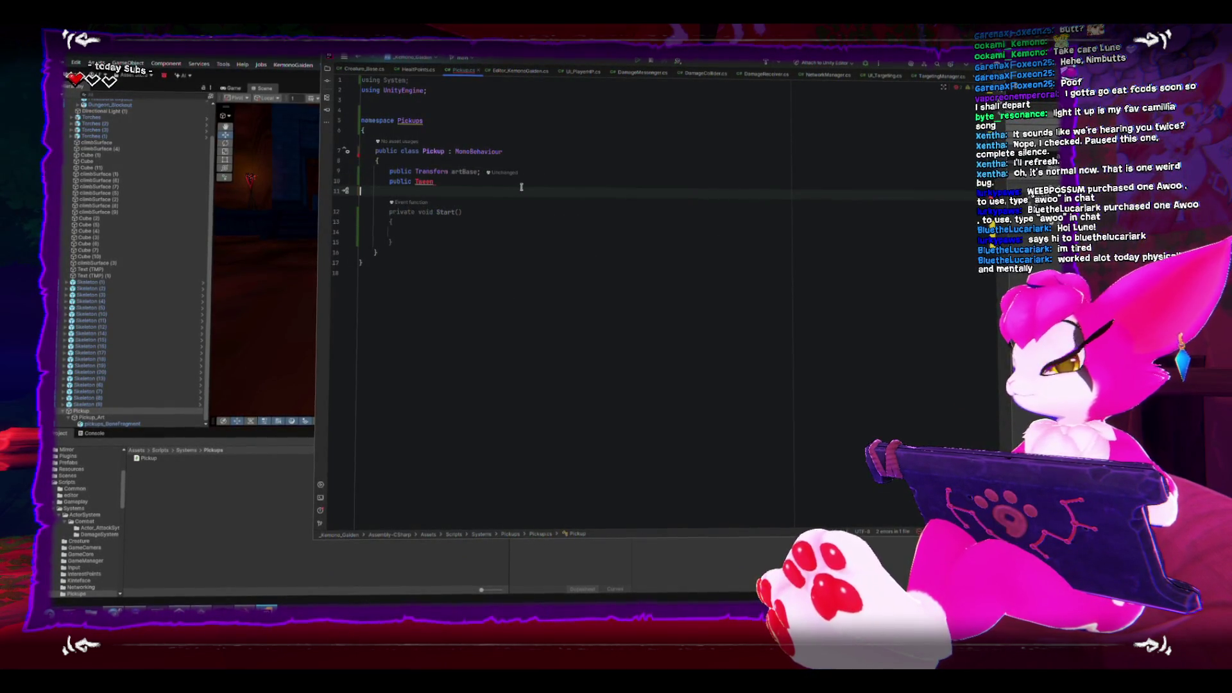
pyautogui.press('Up')
pyautogui.press('Up')
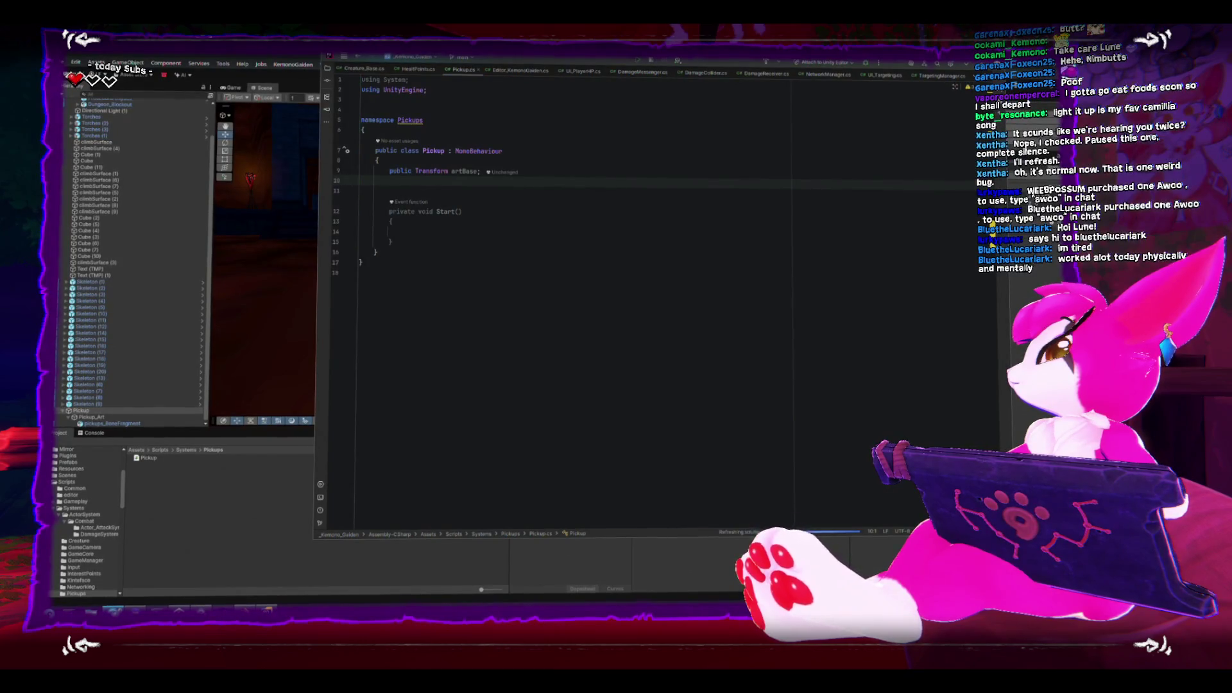
pyautogui.hotkey('alt', 'Tab')
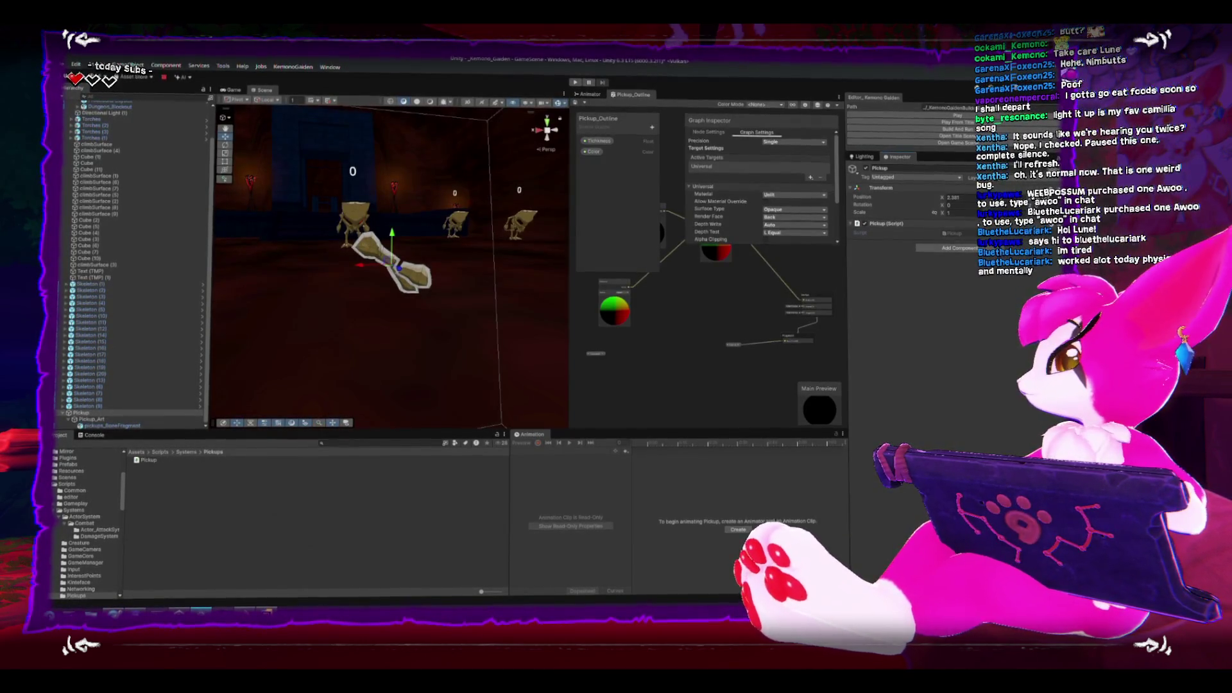
pyautogui.hotkey('alt', 'Tab')
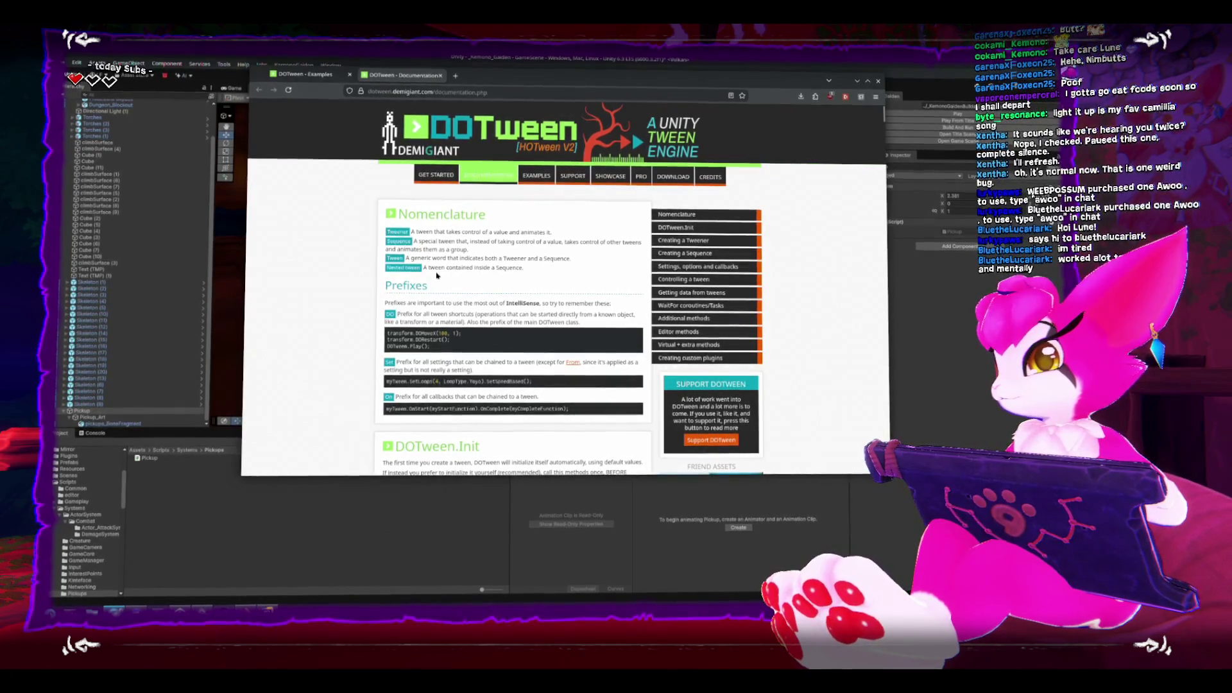
pyautogui.scroll(-3, 438, 276)
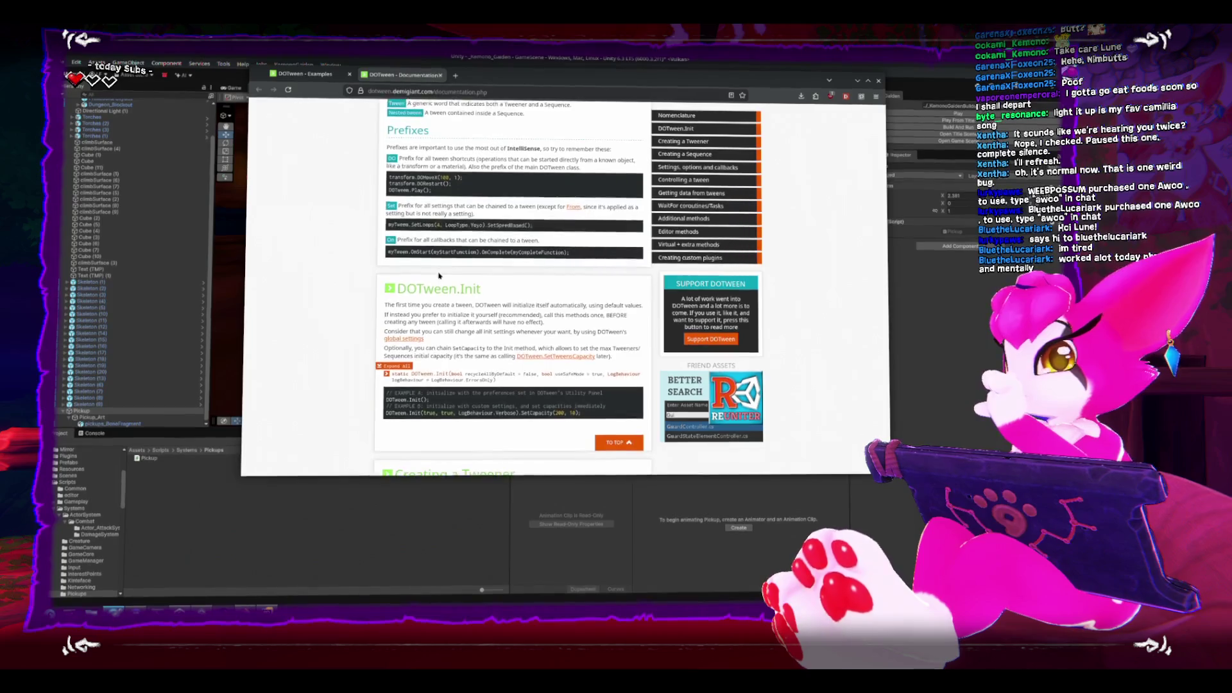
pyautogui.scroll(3, 439, 274)
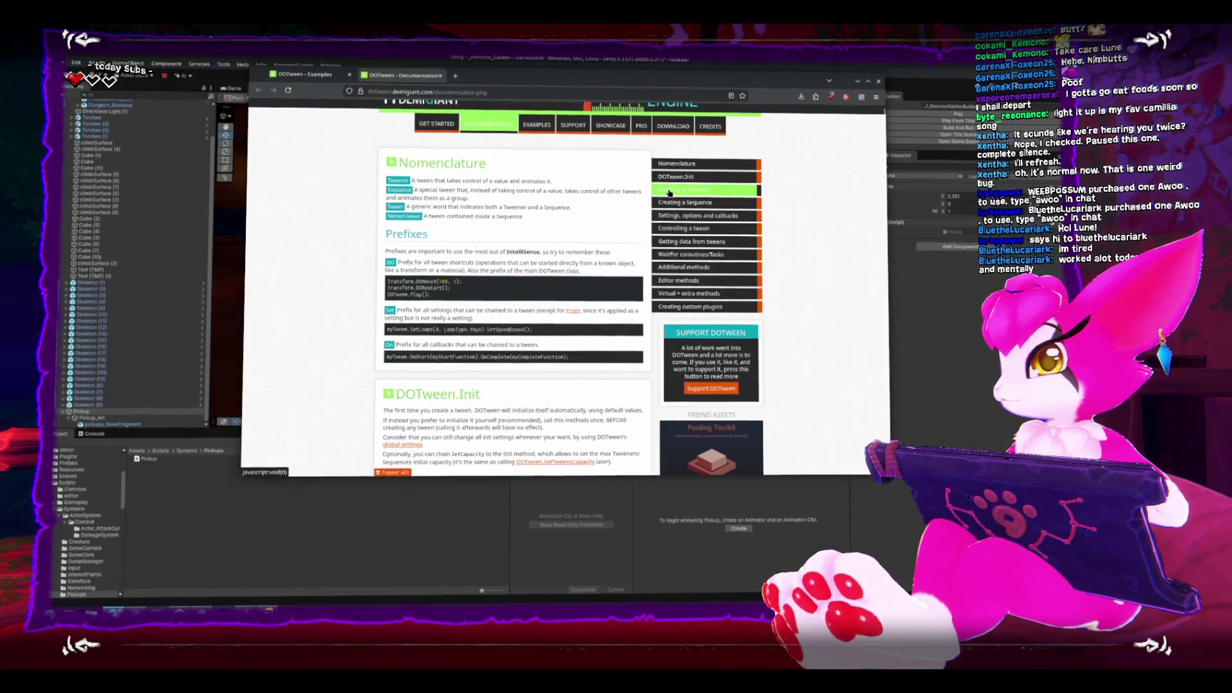
pyautogui.click(302, 76)
pyautogui.scroll(5, 662, 244)
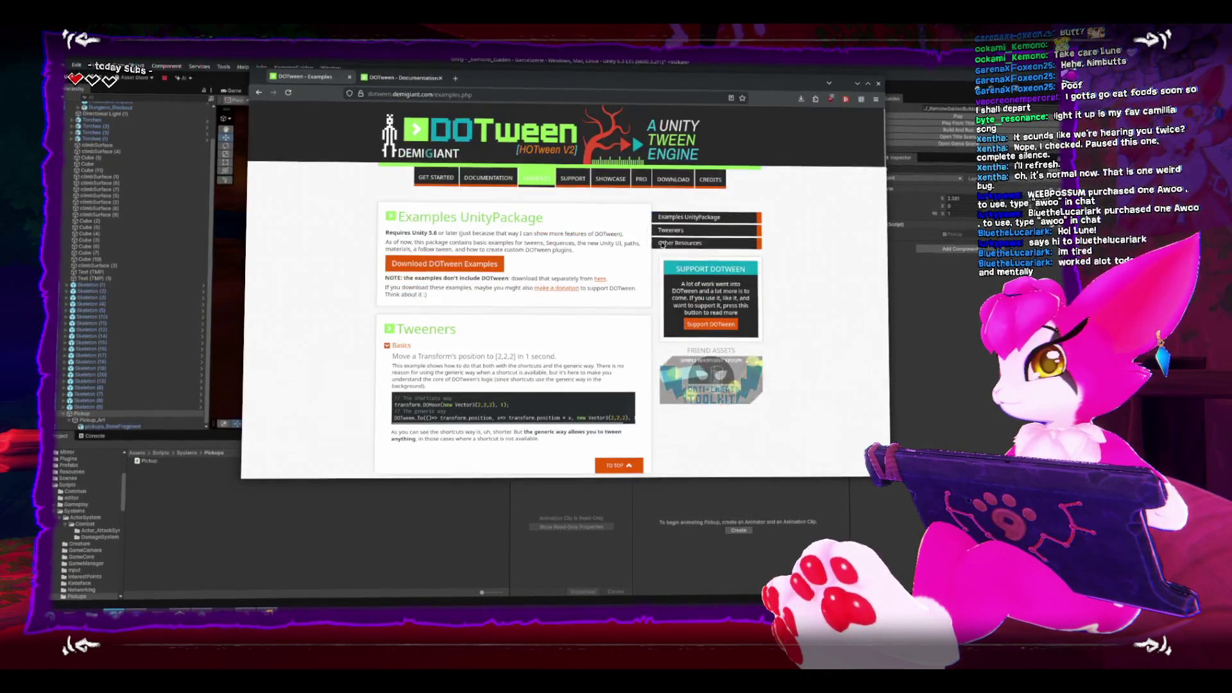
pyautogui.click(488, 176)
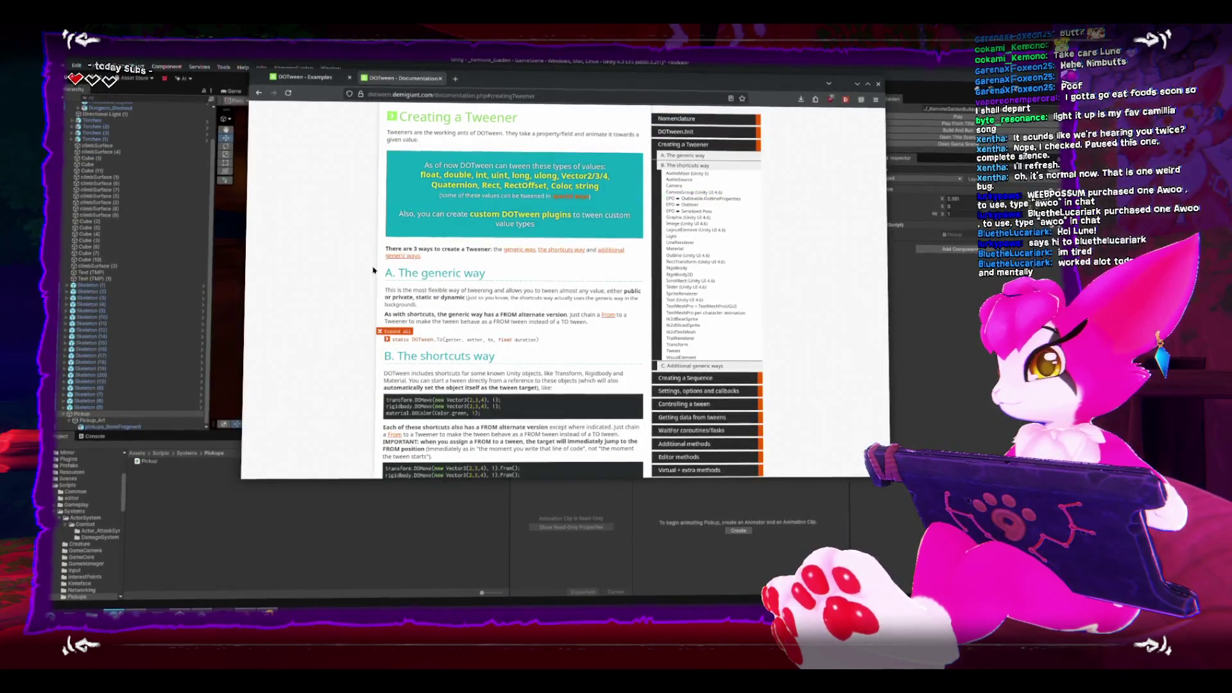
pyautogui.scroll(-2, 369, 272)
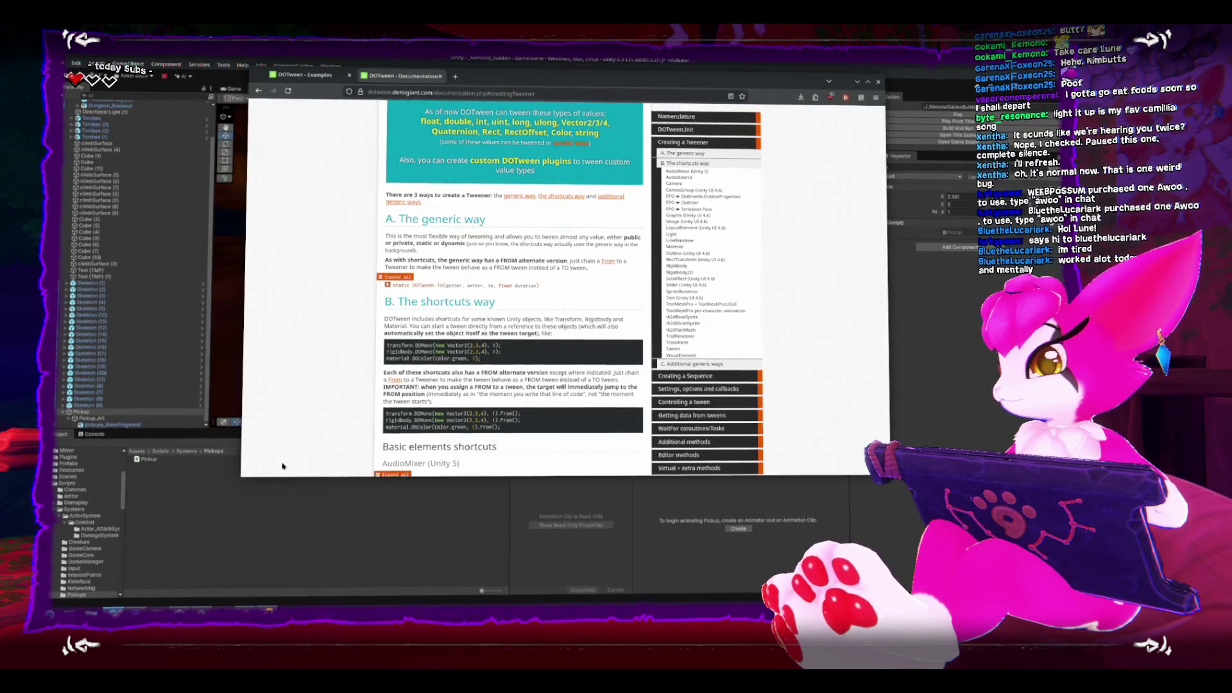
pyautogui.click(257, 606)
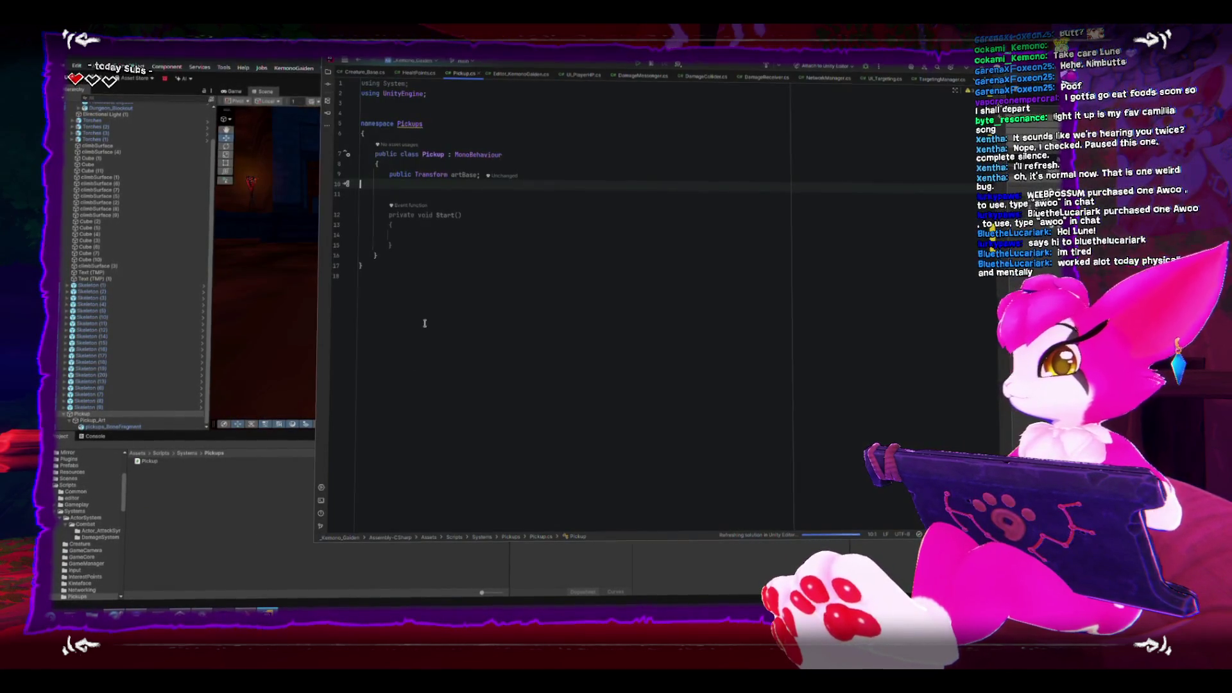
# Start a line inside Start() with artBase.do.
pyautogui.click(450, 236)
pyautogui.click(453, 225)
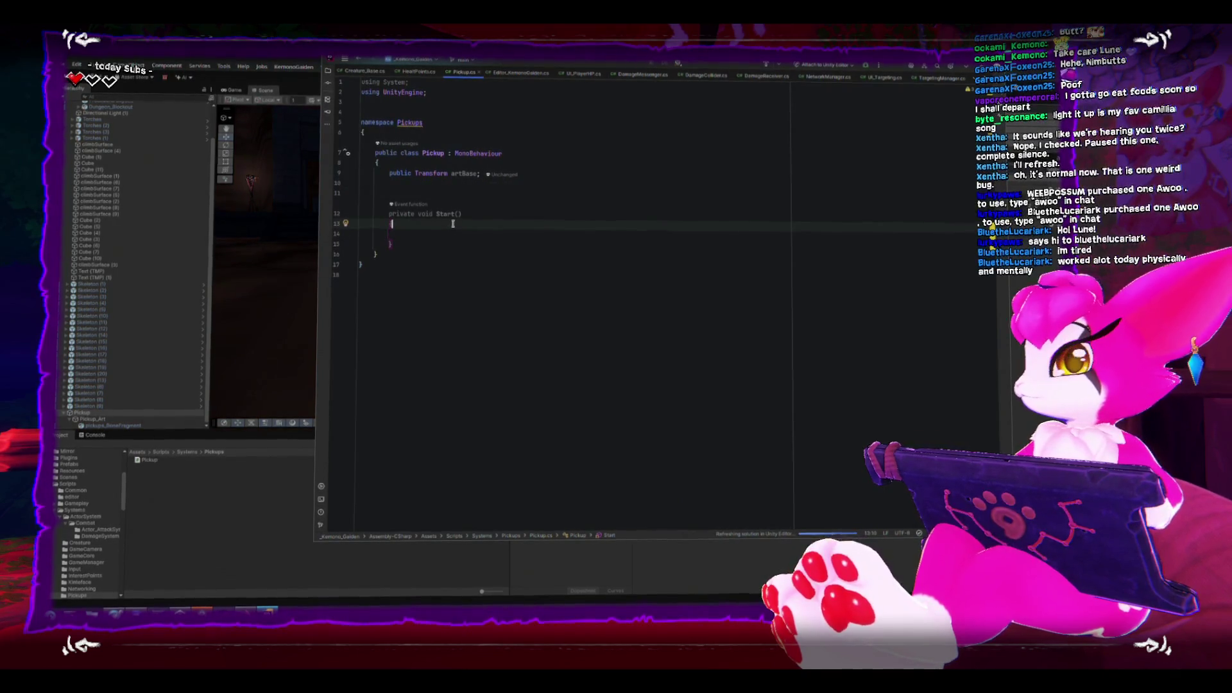
pyautogui.press('Down')
pyautogui.write('ar')
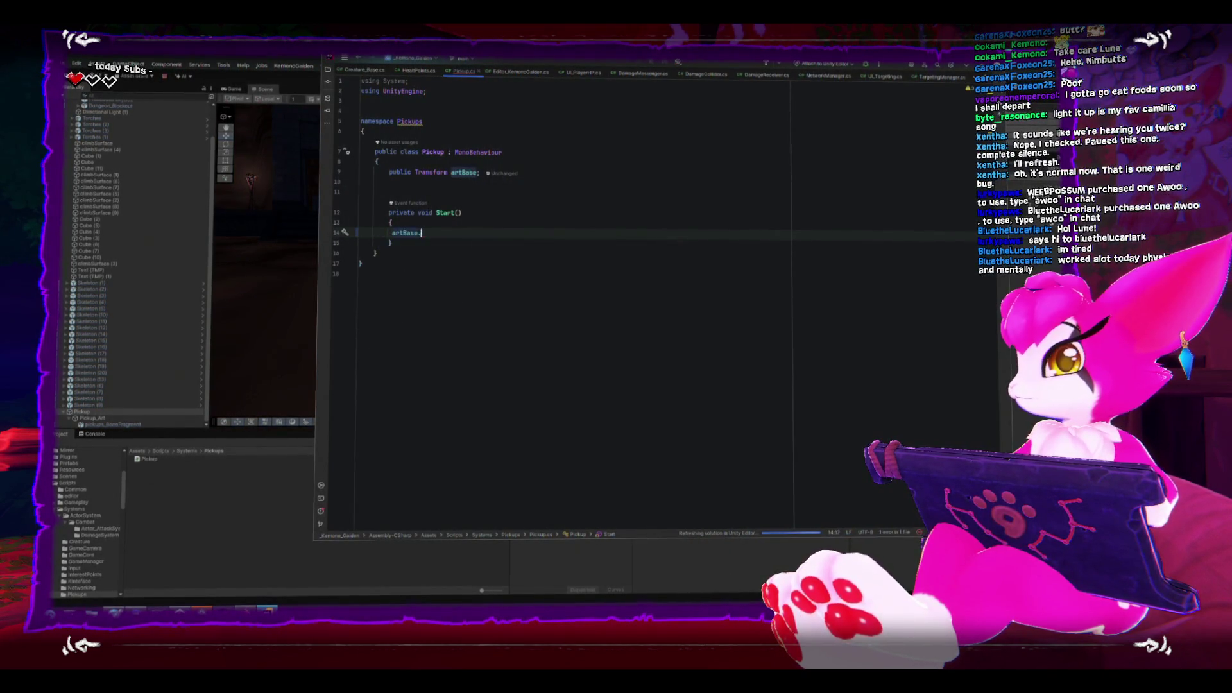
pyautogui.write('do')
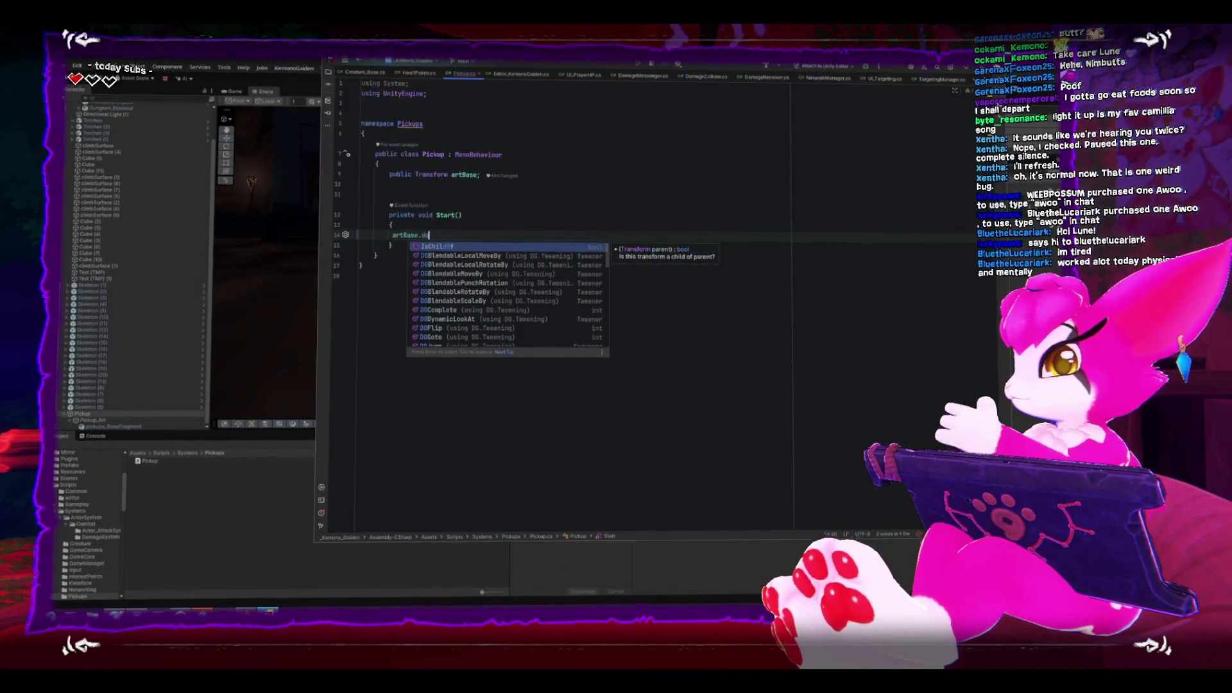
# Scroll through the autocomplete list of DOTween methods available on artBase.
pyautogui.scroll(-1, 443, 287)
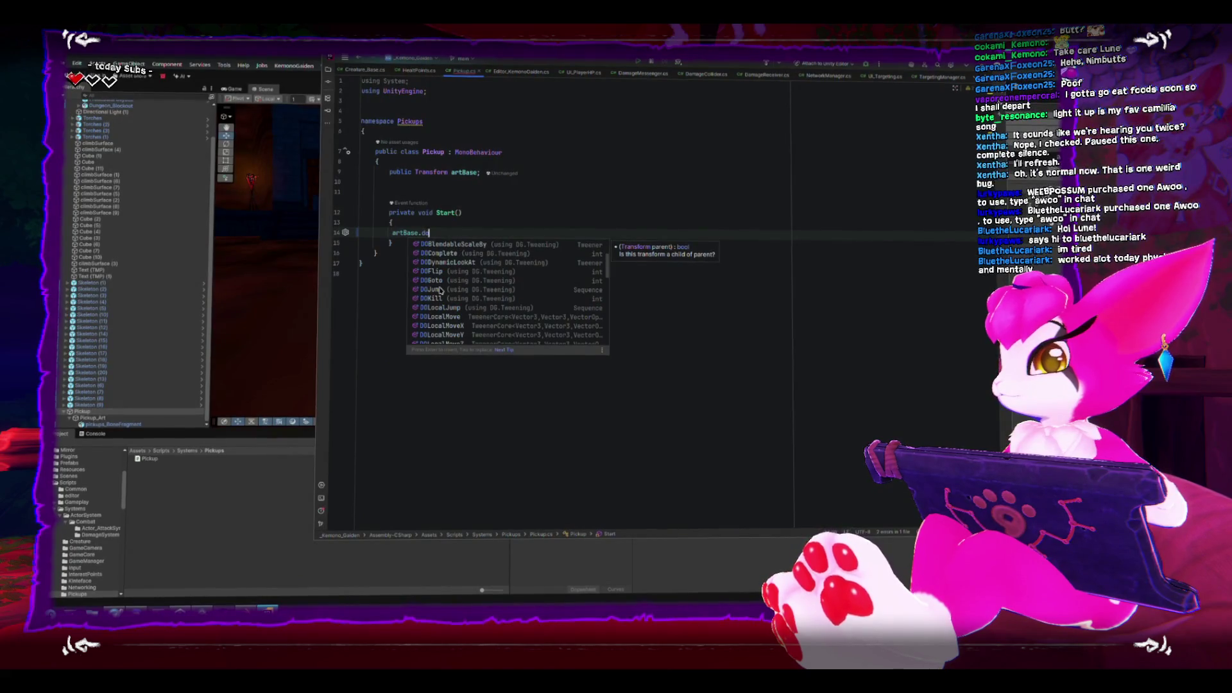
pyautogui.scroll(-1, 441, 290)
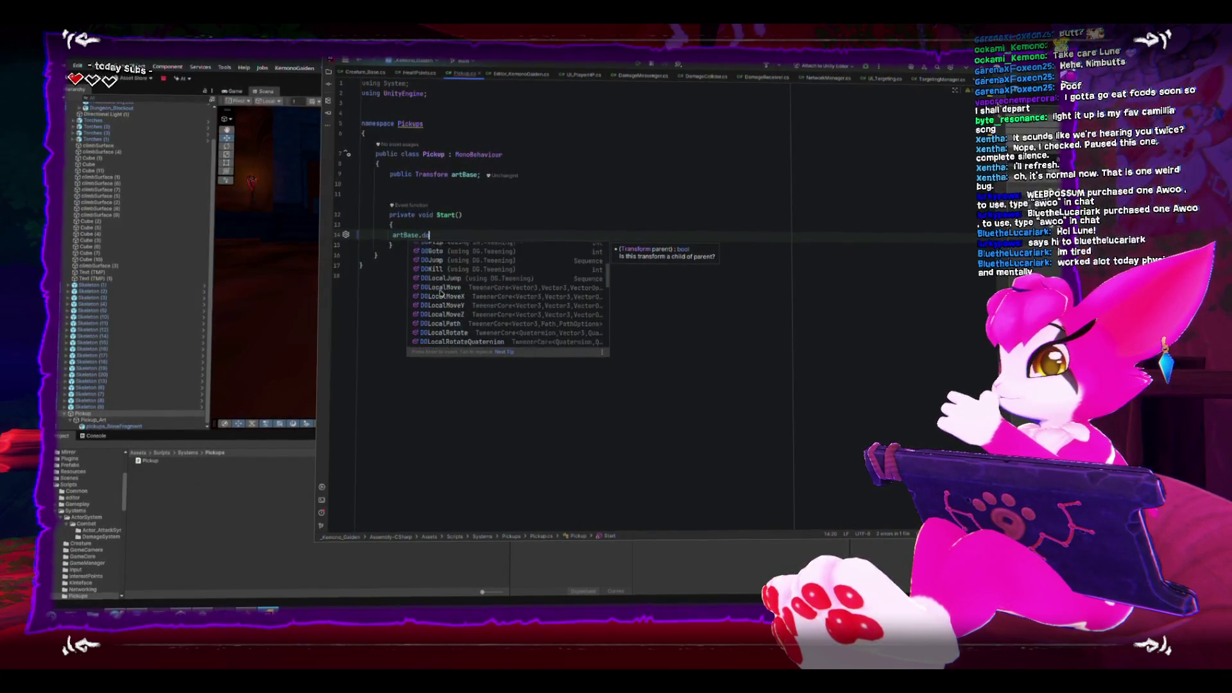
pyautogui.scroll(-3, 441, 292)
pyautogui.scroll(-1, 500, 299)
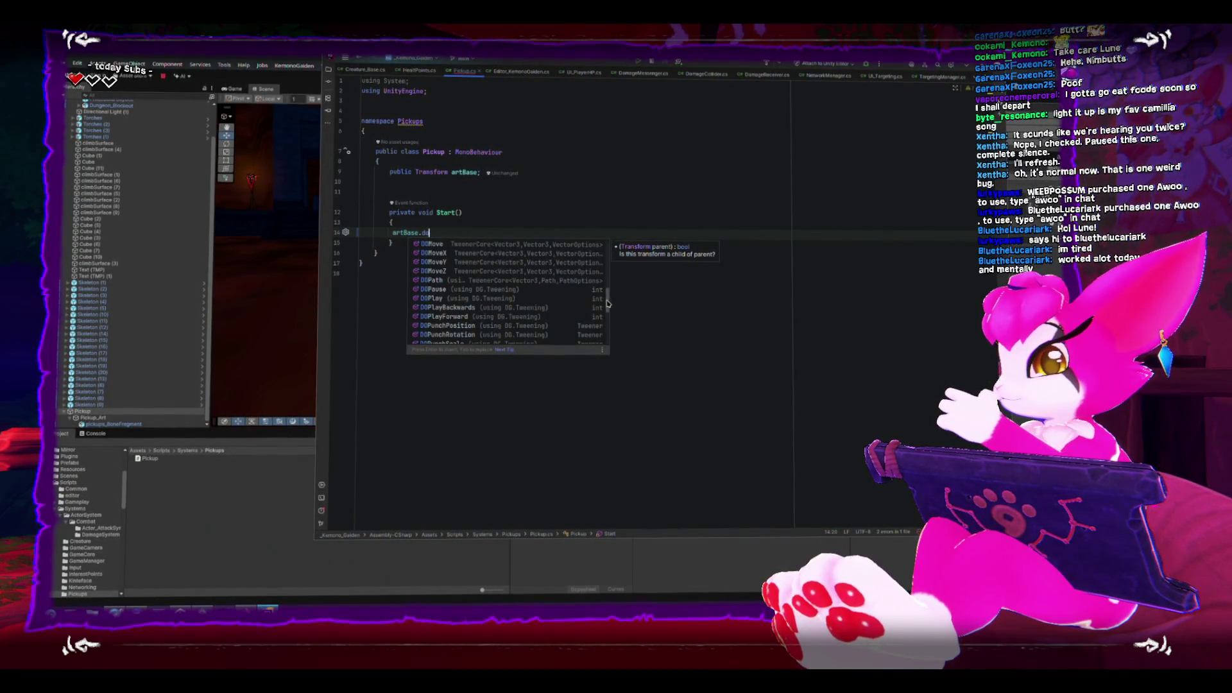
pyautogui.moveTo(607, 304); pyautogui.dragTo(607, 336)
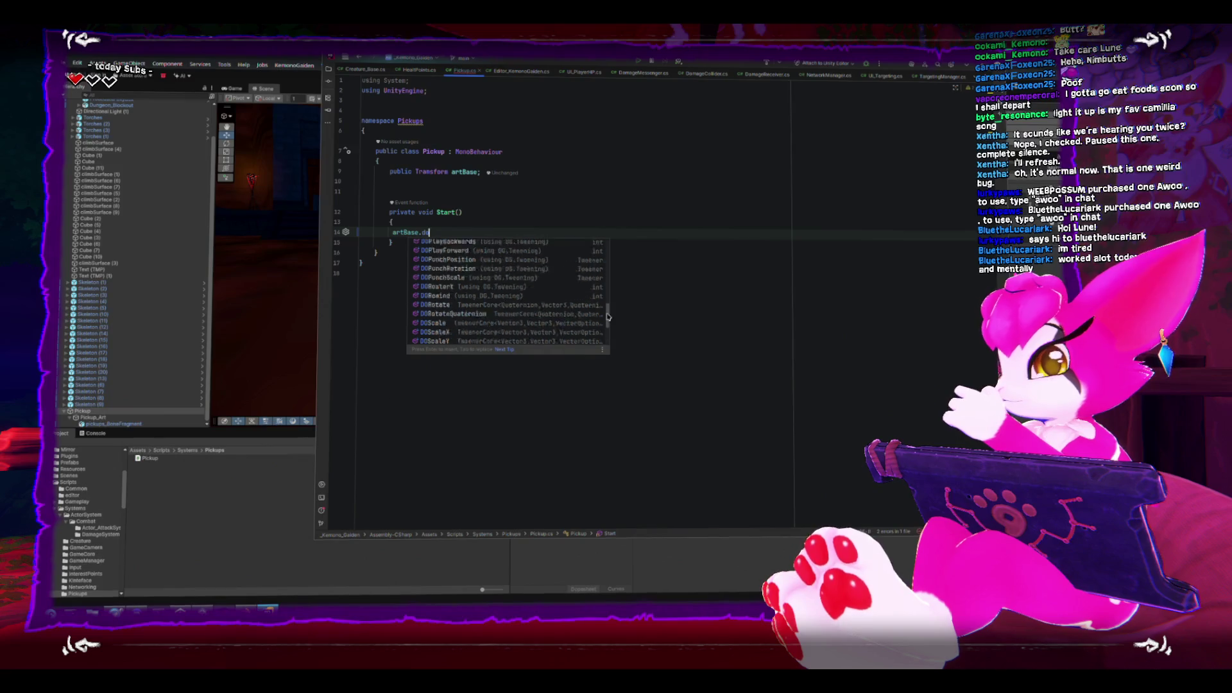
pyautogui.moveTo(606, 281); pyautogui.dragTo(598, 255)
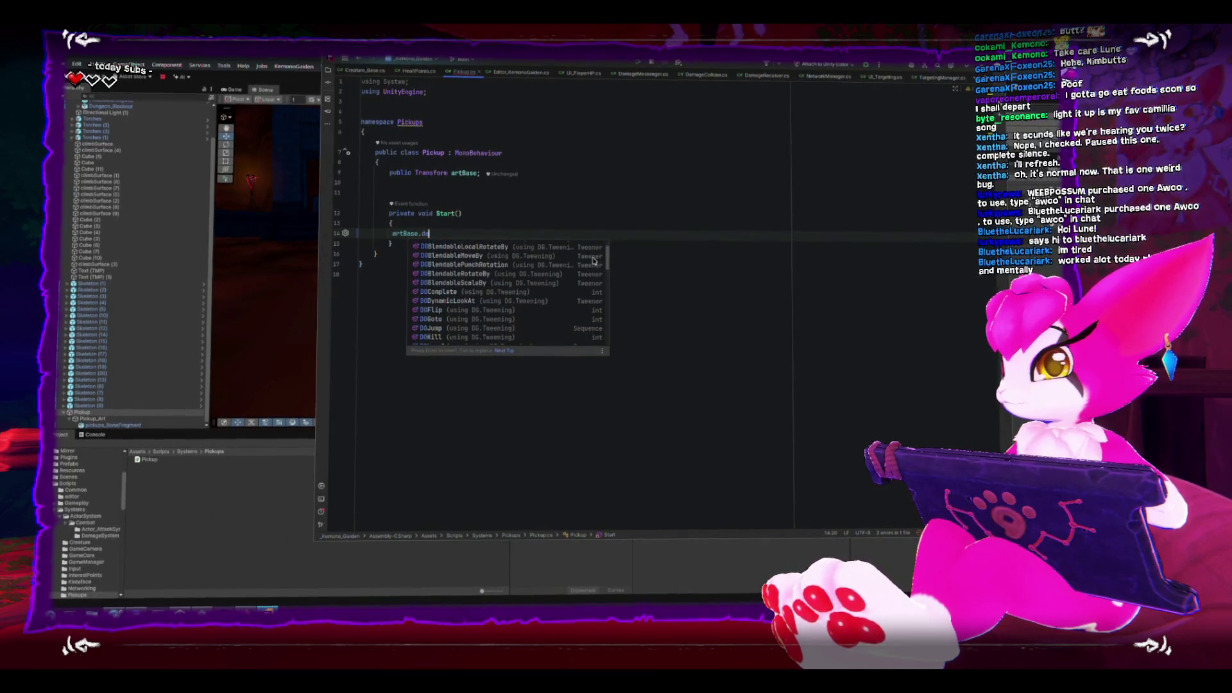
pyautogui.scroll(-3, 595, 263)
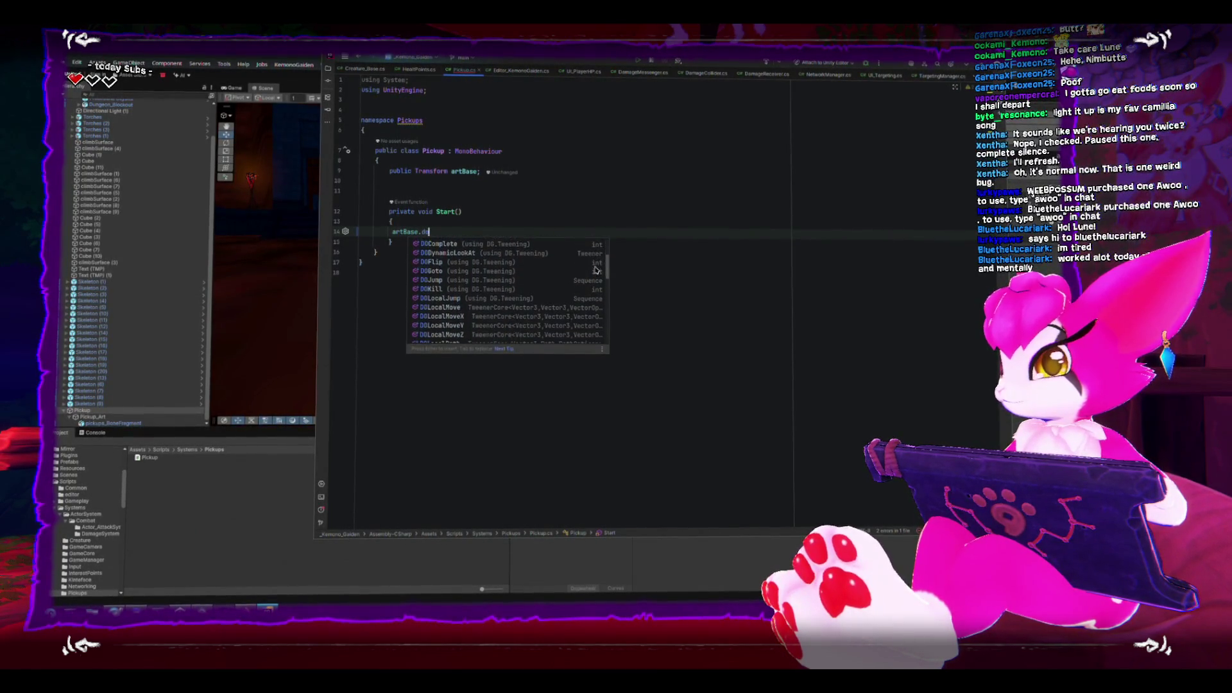
pyautogui.scroll(-1, 595, 269)
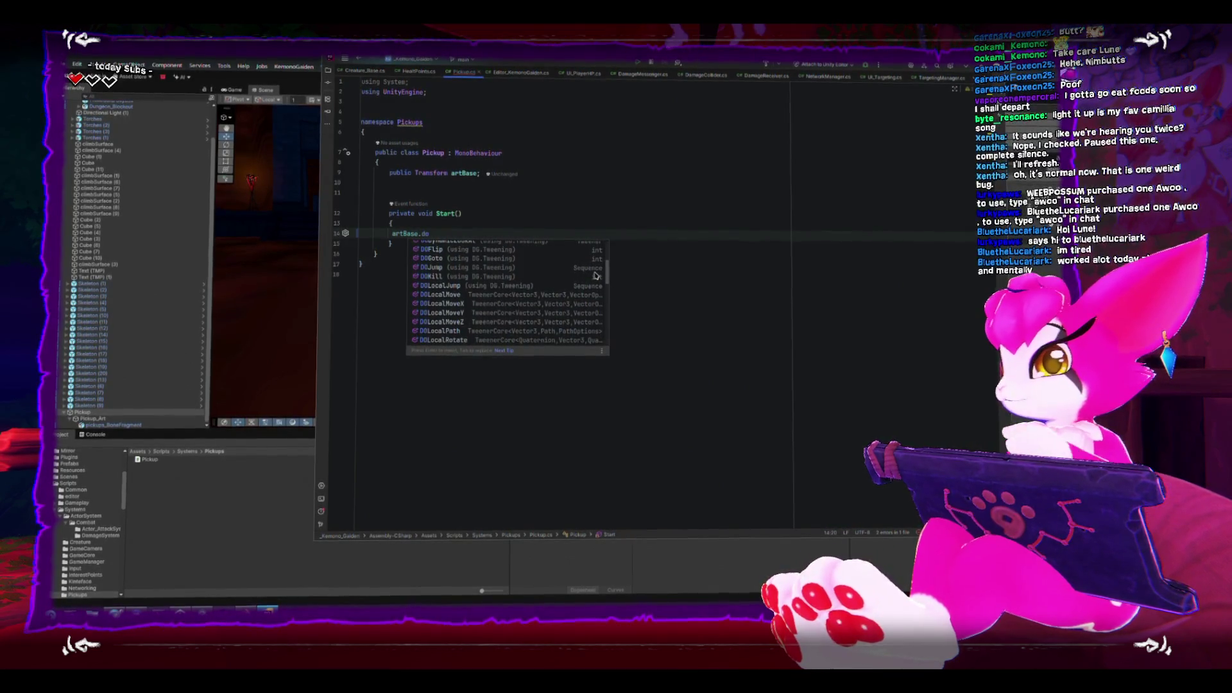
pyautogui.scroll(-1, 595, 276)
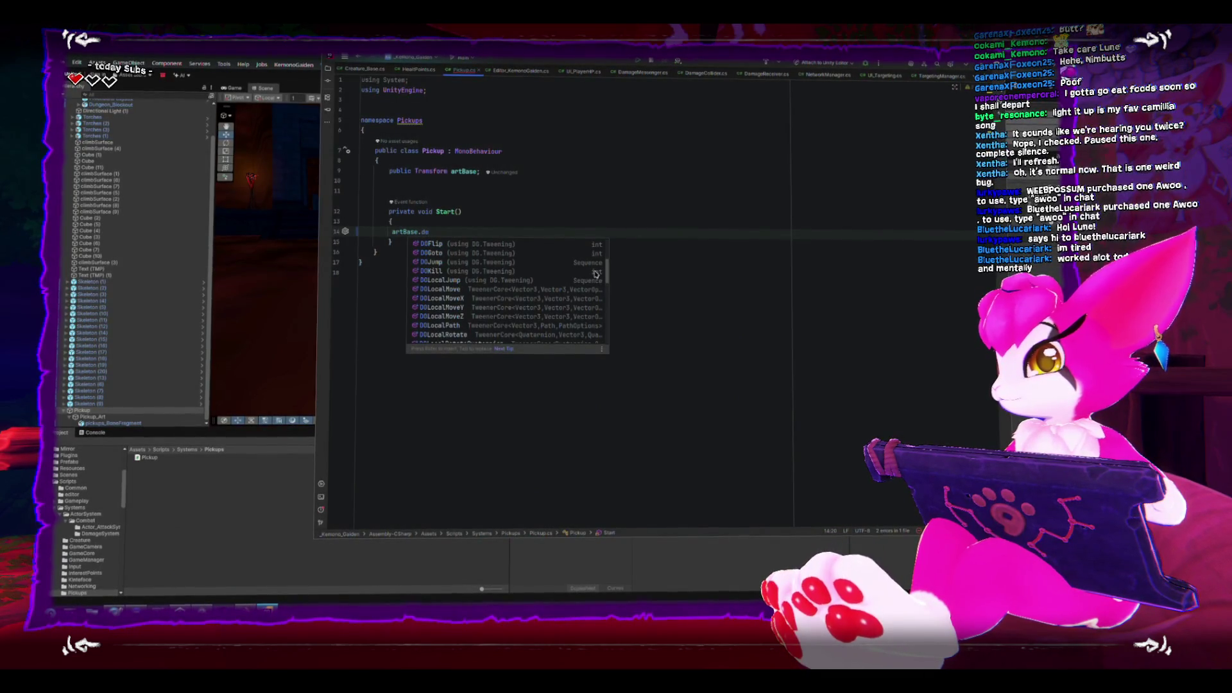
pyautogui.scroll(4, 596, 275)
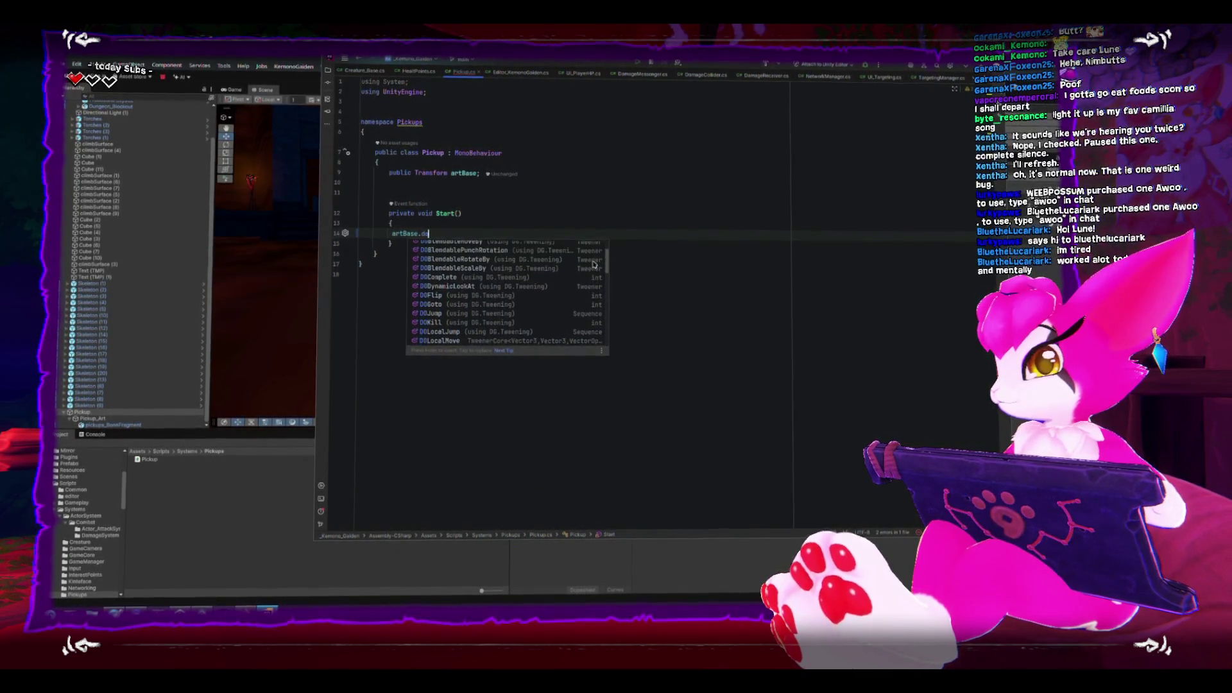
pyautogui.scroll(2, 595, 263)
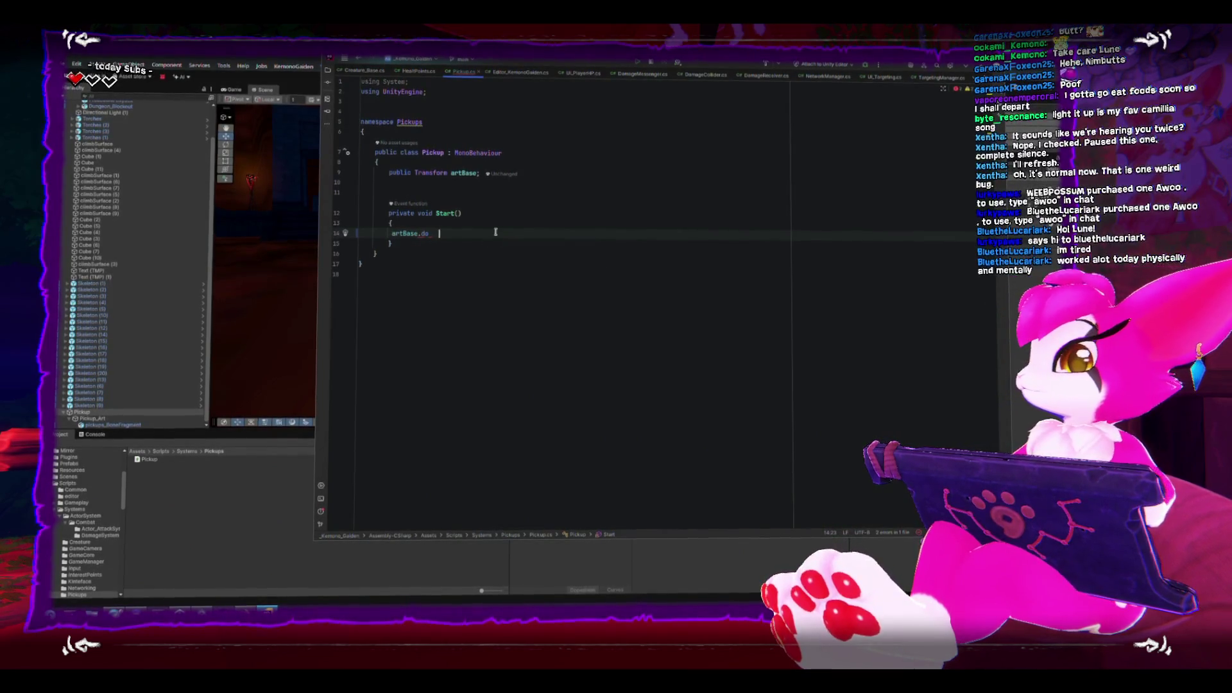
# Back in the Unity editor, give Pickup_Art a DOTween Animation component via the 'do' component search.
pyautogui.click(97, 423)
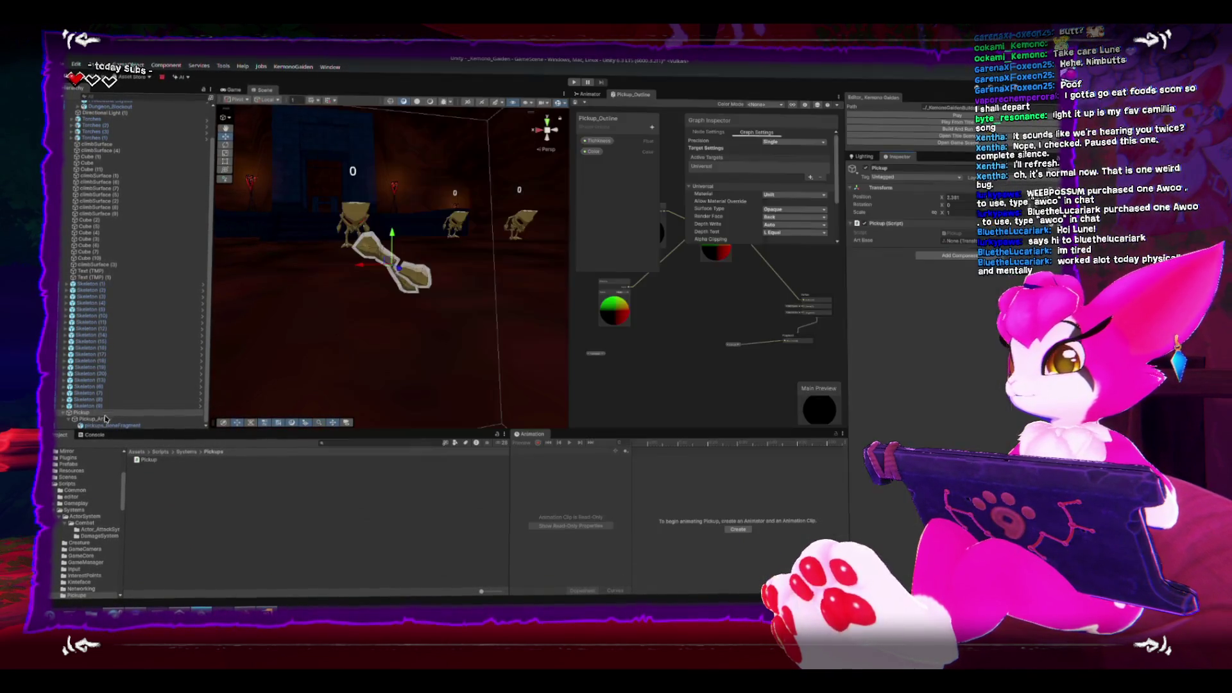
pyautogui.click(95, 418)
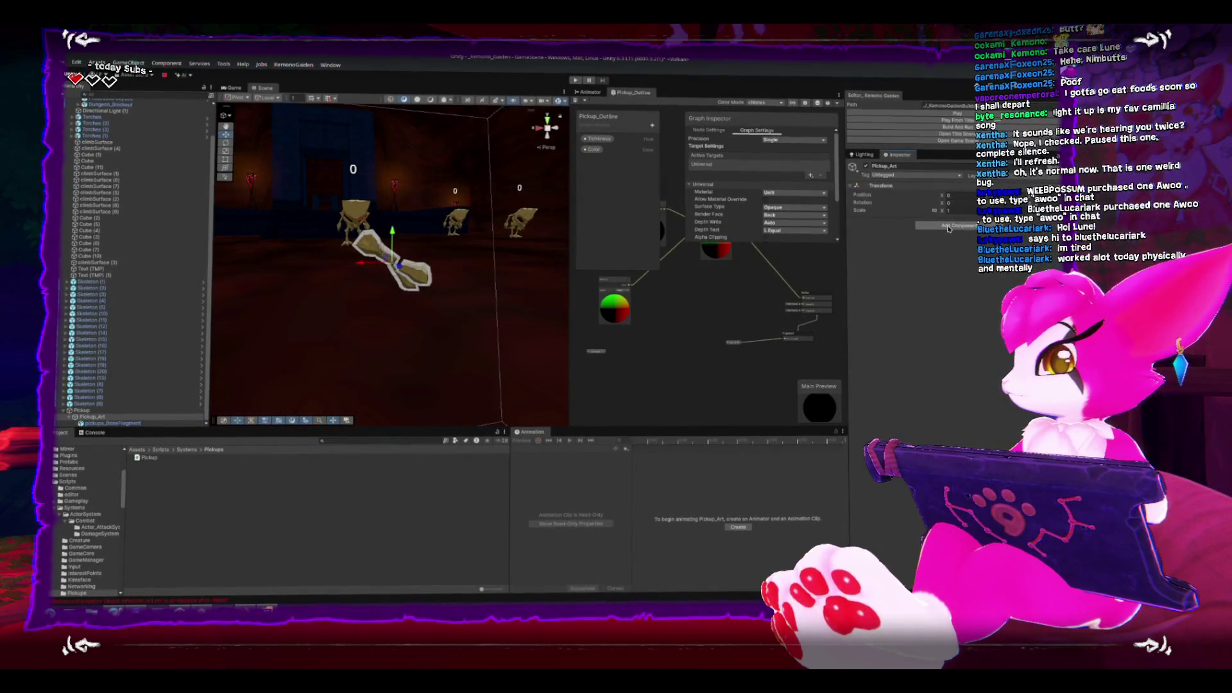
pyautogui.click(949, 226)
pyautogui.write('do')
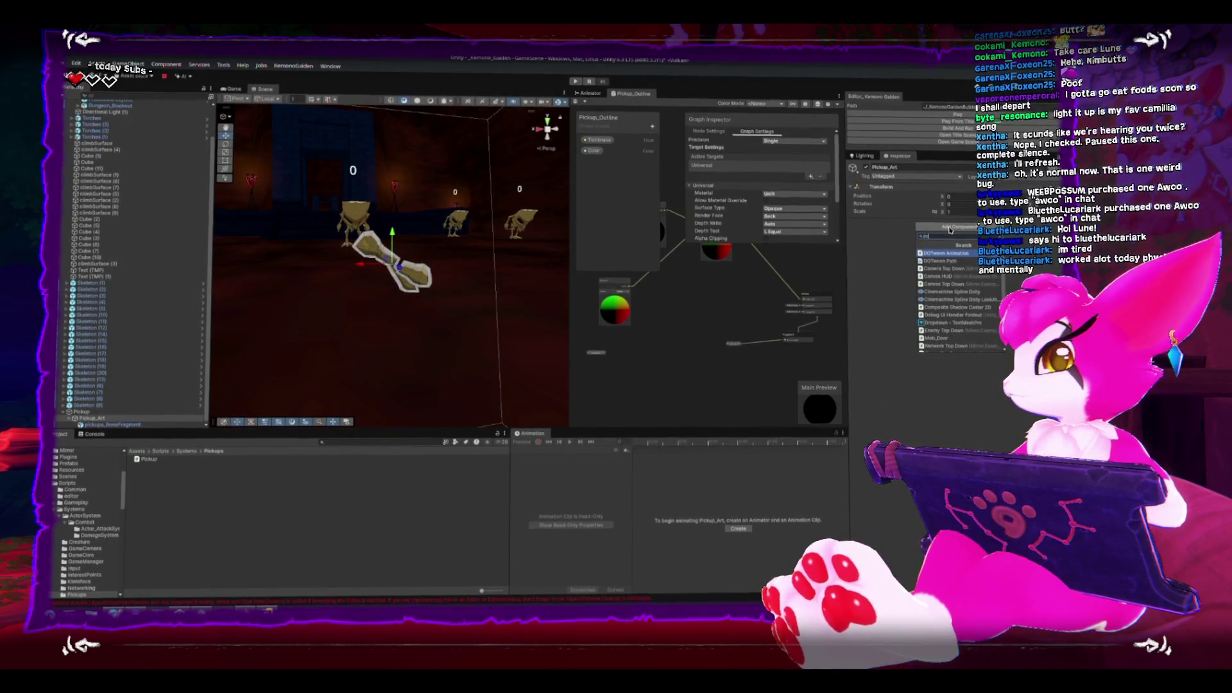
pyautogui.press('Return')
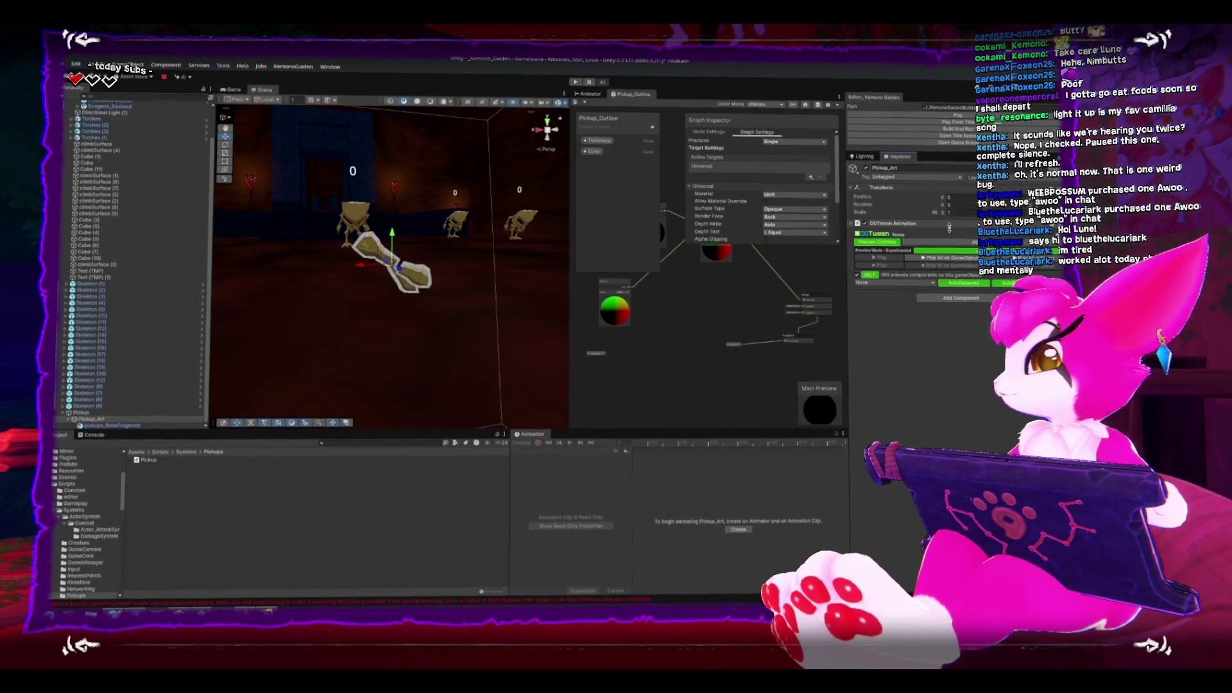
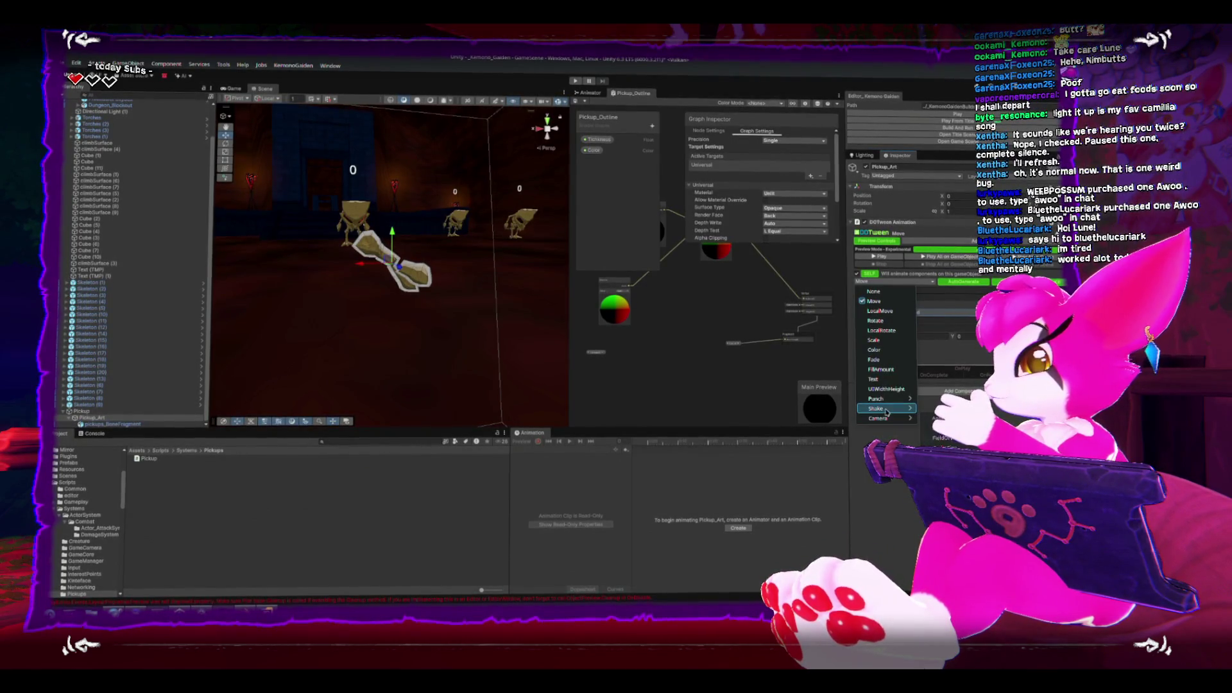
# Remove the DOTween Animation component from Pickup_Art and switch to the Pickup script in Rider.
pyautogui.click(877, 300)
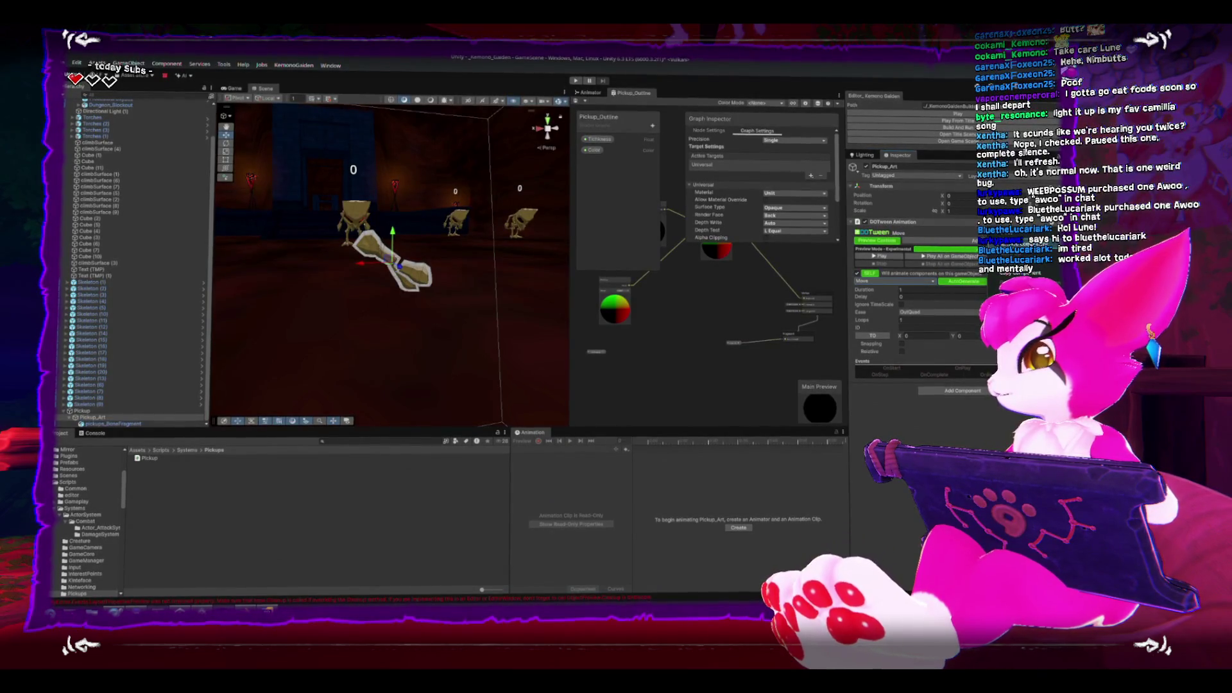
pyautogui.click(955, 299)
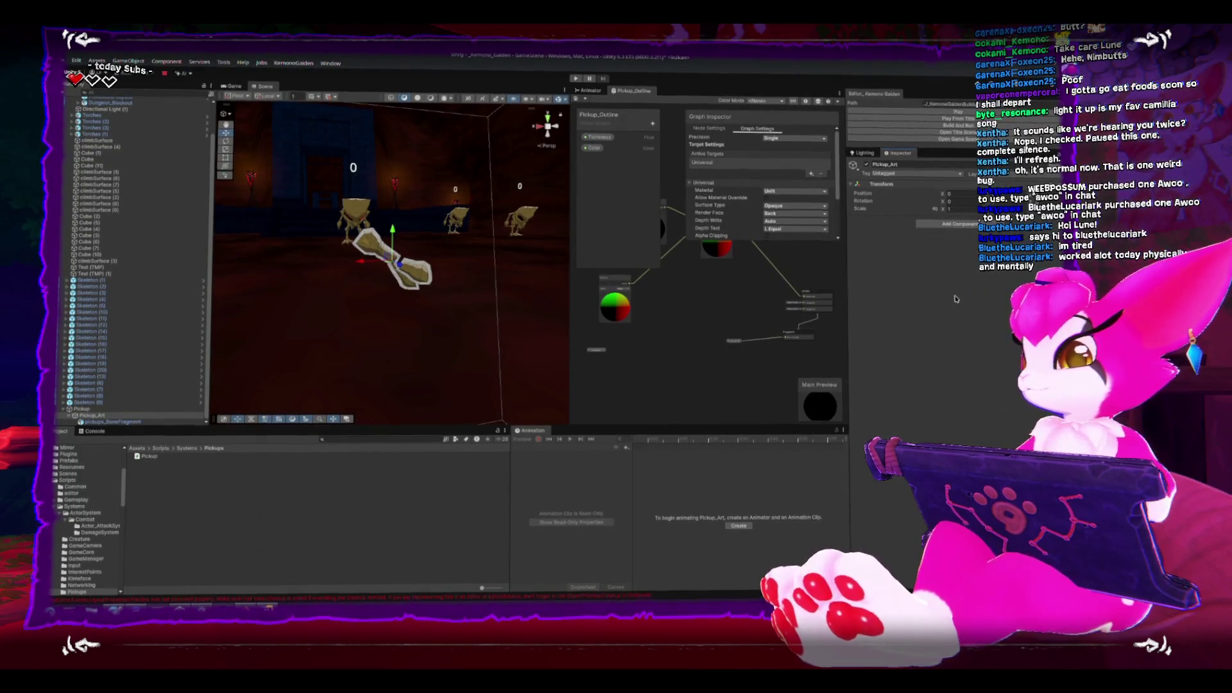
pyautogui.hotkey('alt', 'Tab')
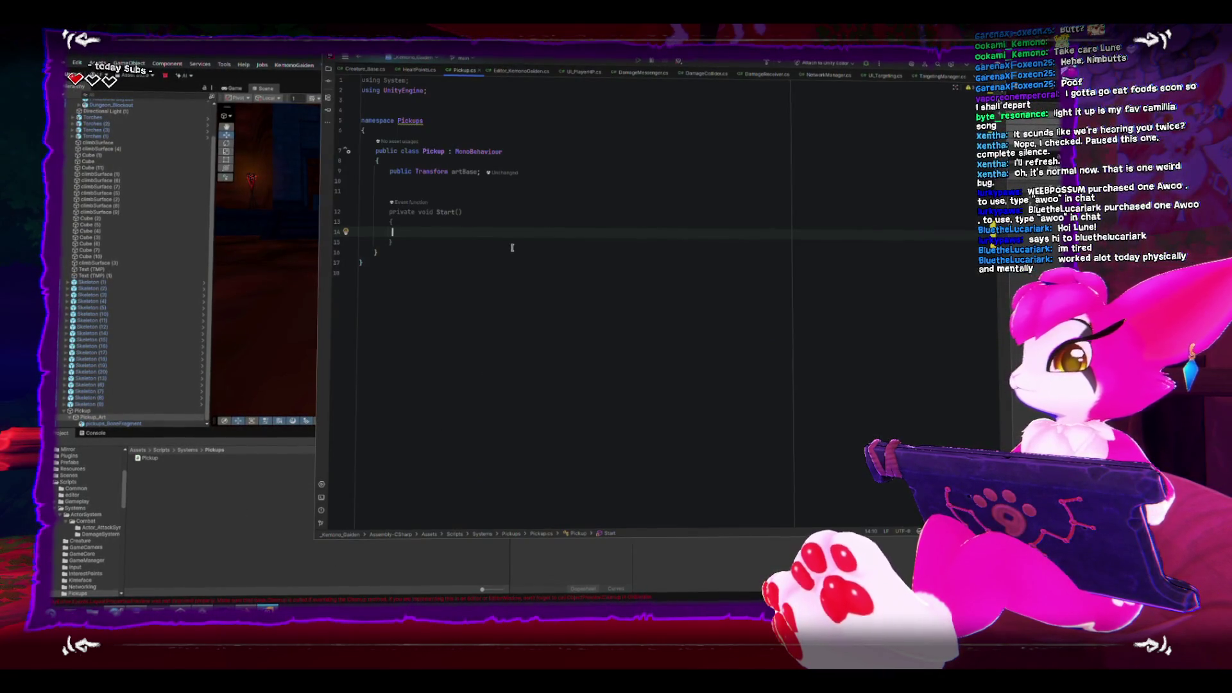
# Delete the unused Start method and add a public float waveSpeed field set to 1.
pyautogui.moveTo(512, 248); pyautogui.dragTo(354, 208)
pyautogui.press('BackSpace')
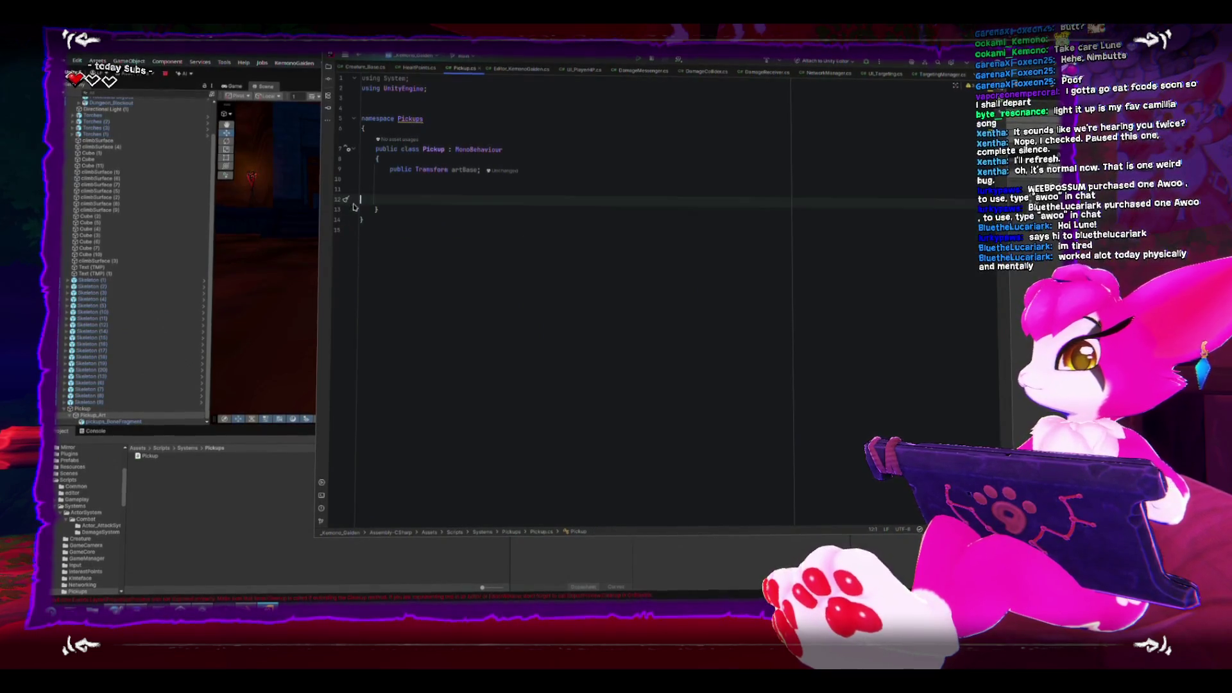
pyautogui.press('Tab')
pyautogui.press('Tab')
pyautogui.press('Up')
pyautogui.press('Up')
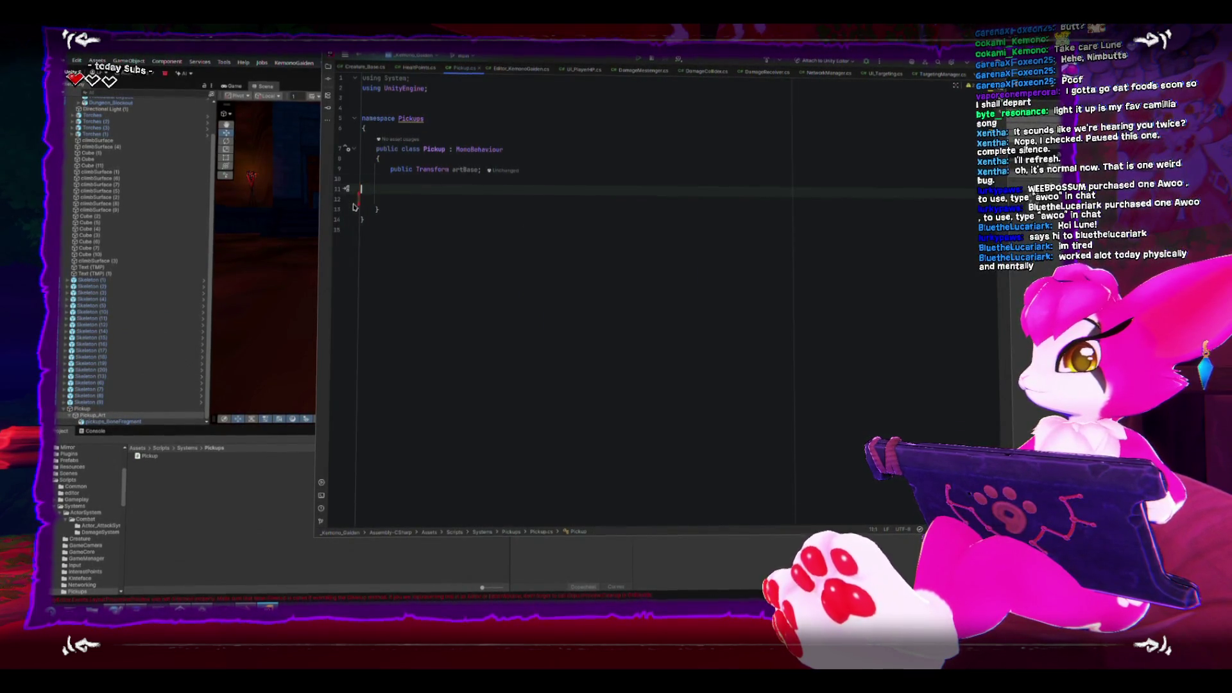
pyautogui.press('Return')
pyautogui.write('public float ')
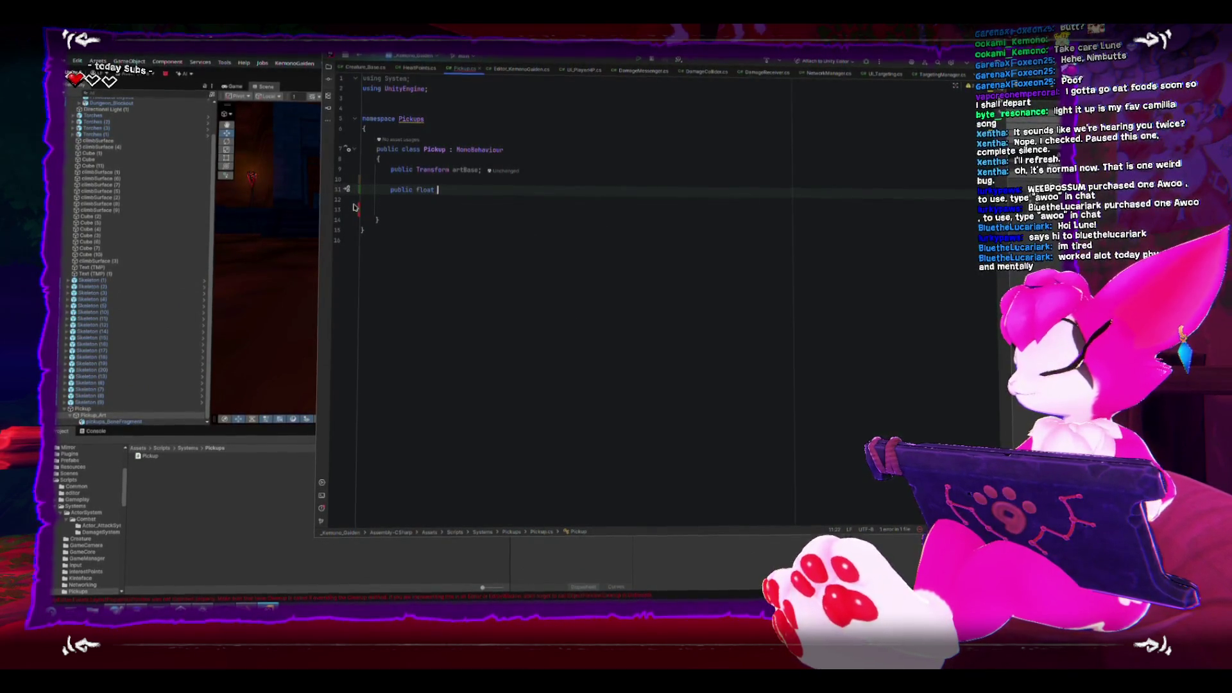
pyautogui.write('mave')
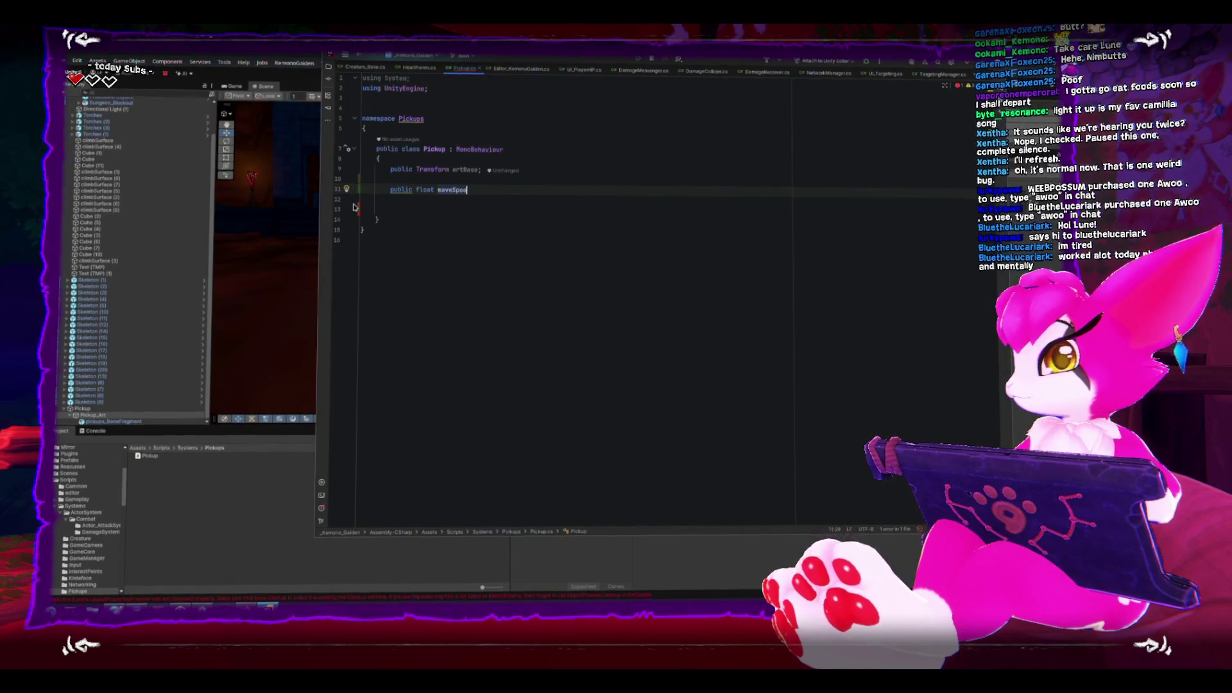
pyautogui.write('d')
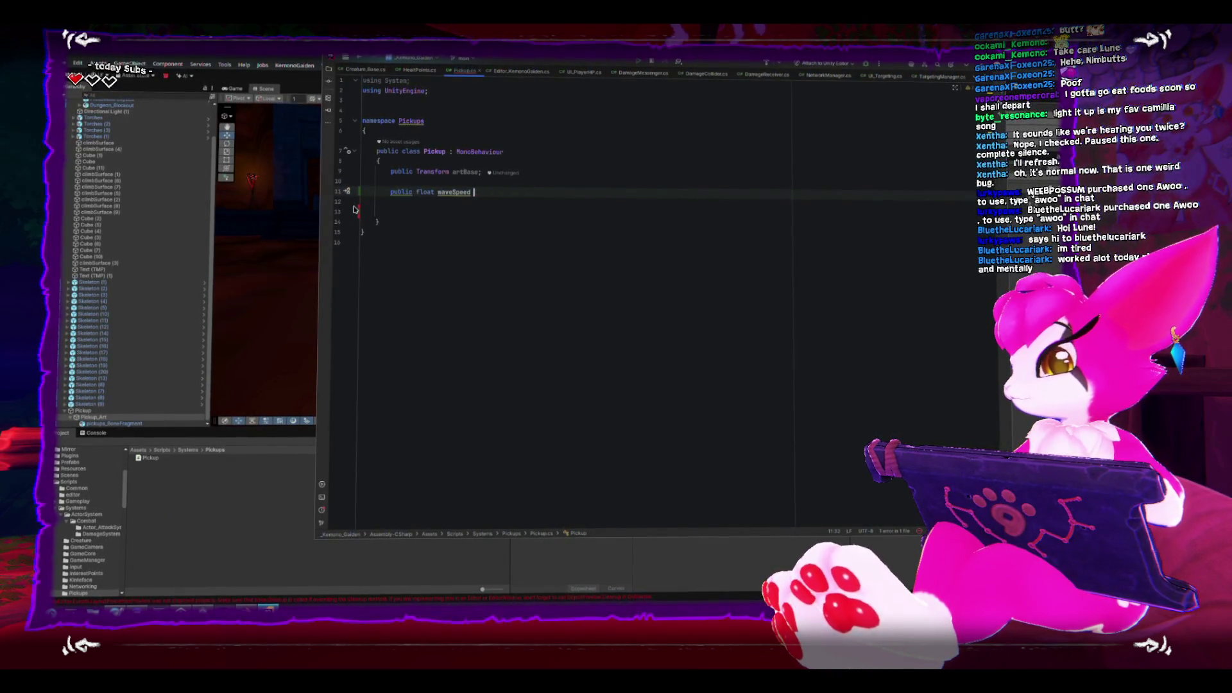
pyautogui.write('; = 1;')
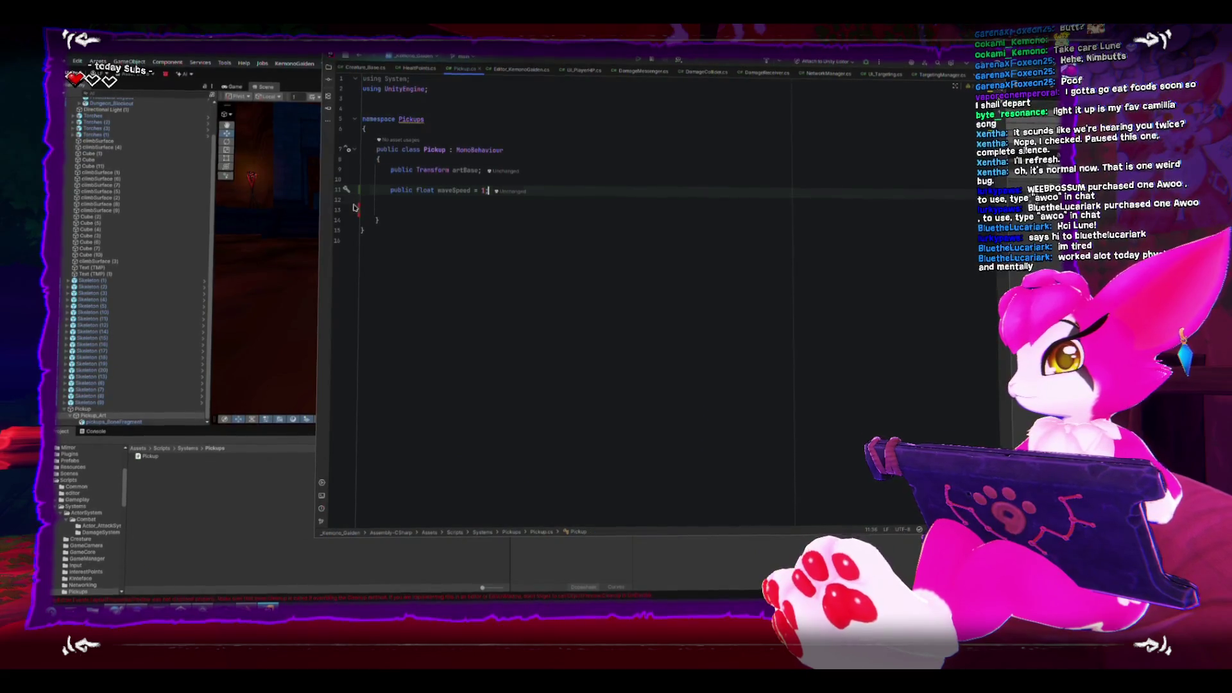
pyautogui.press('Return')
pyautogui.press('Return')
# Generate an Update method and clear its placeholder exception line.
pyautogui.write('v')
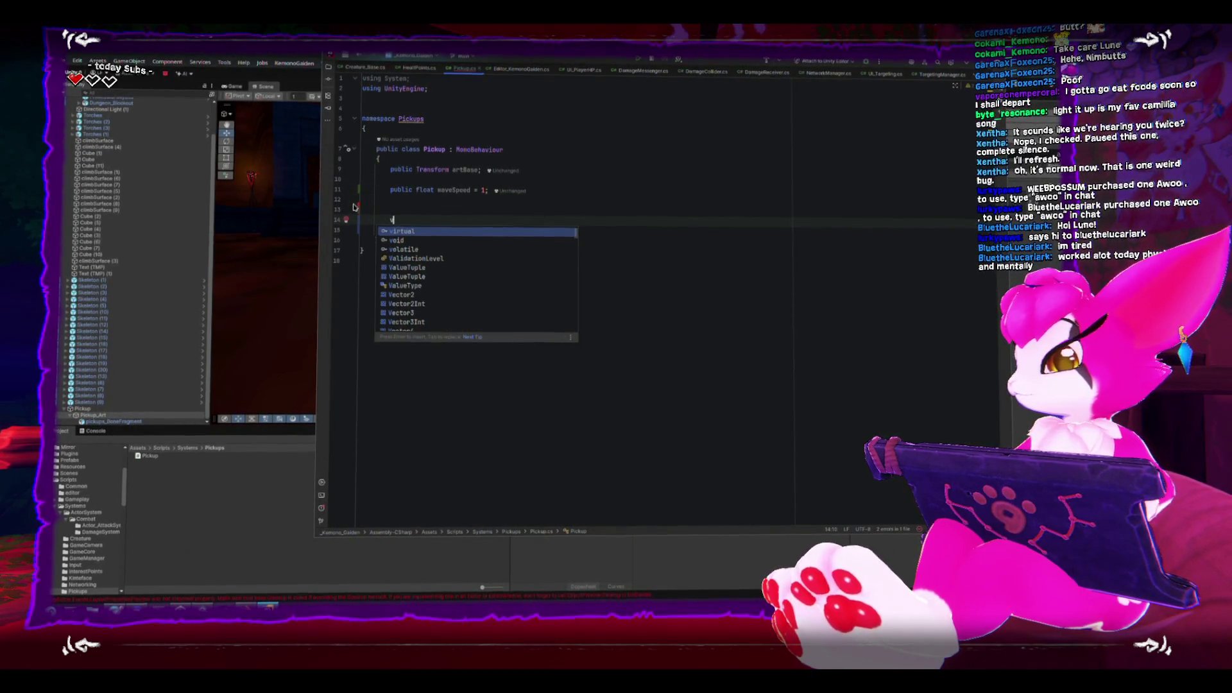
pyautogui.write('oid Up')
pyautogui.press('Return')
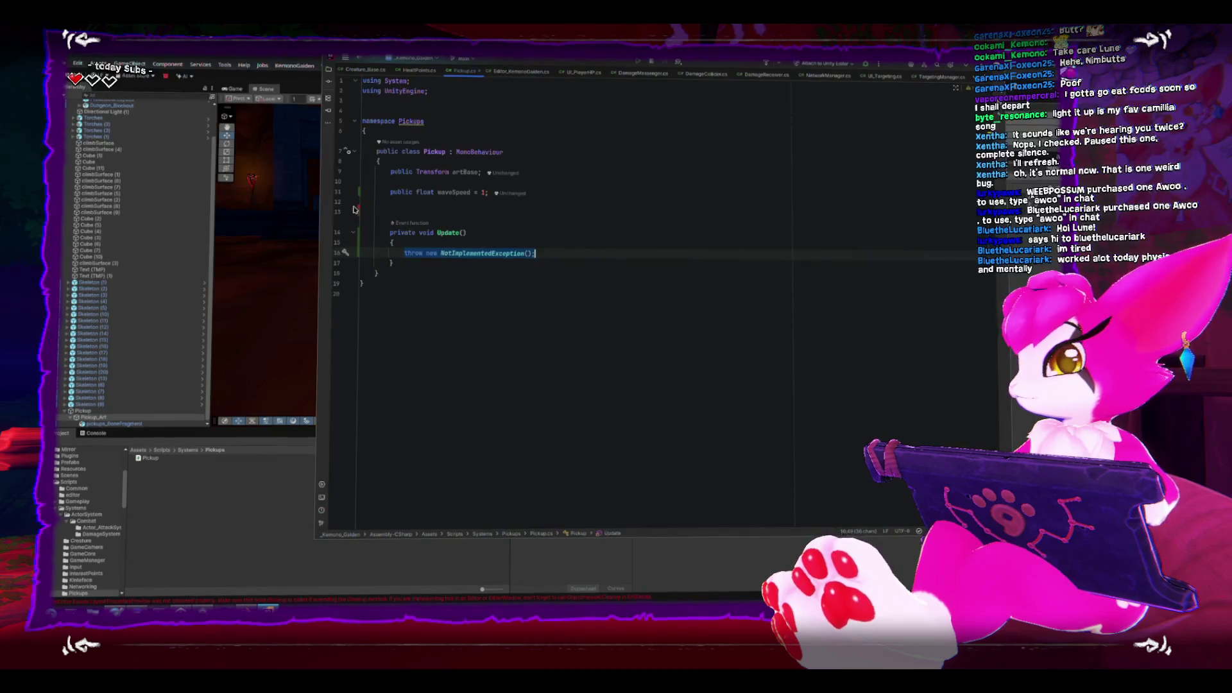
pyautogui.press('BackSpace')
pyautogui.press('Up')
pyautogui.press('Up')
pyautogui.press('Up')
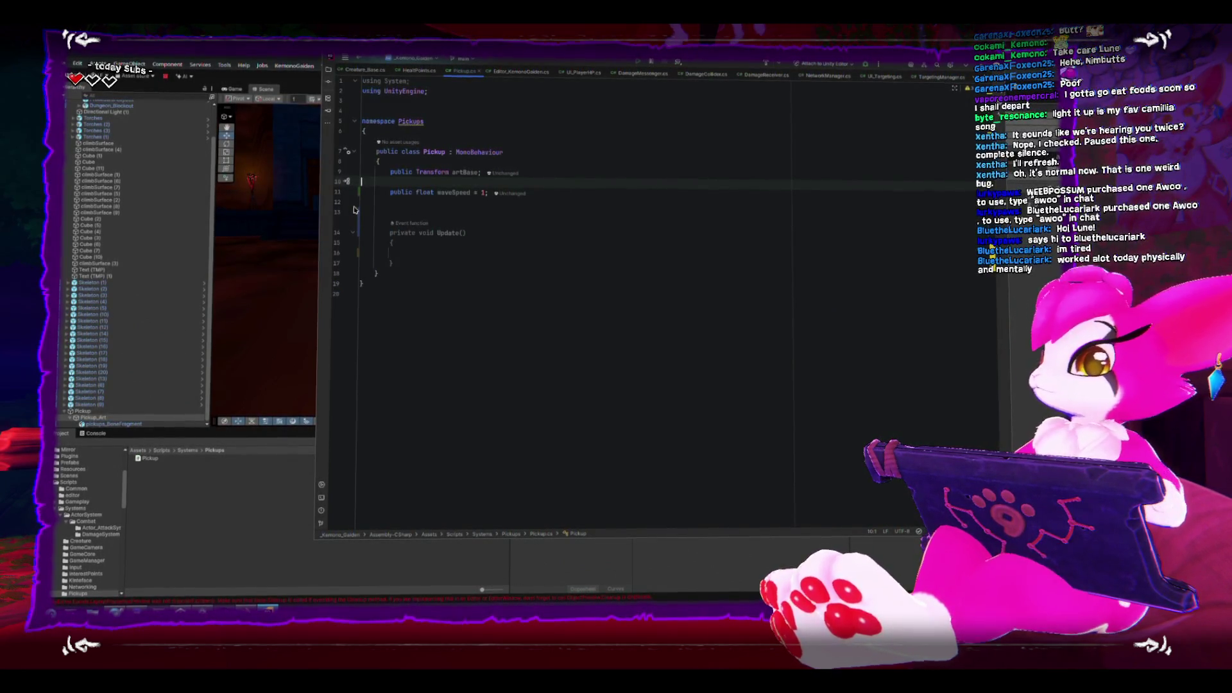
pyautogui.press('Down')
pyautogui.press('Down')
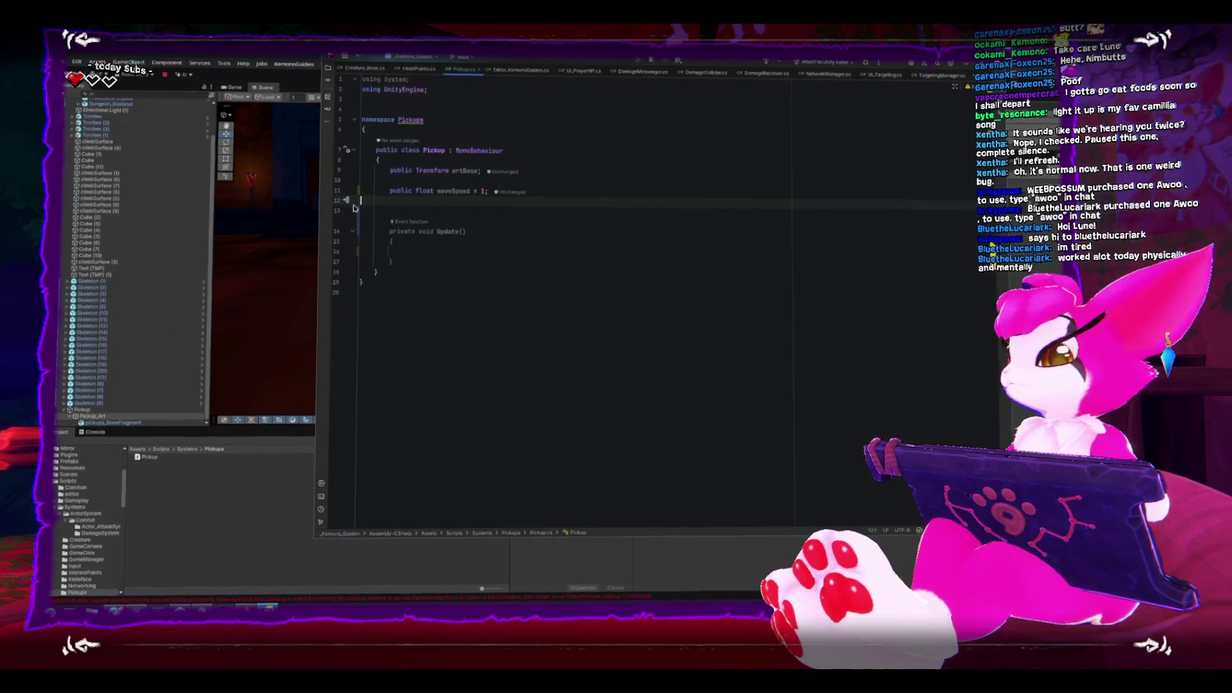
# Add a public float waveHeight field set to 1 and begin an artBase.transform line in Update.
pyautogui.write('public ')
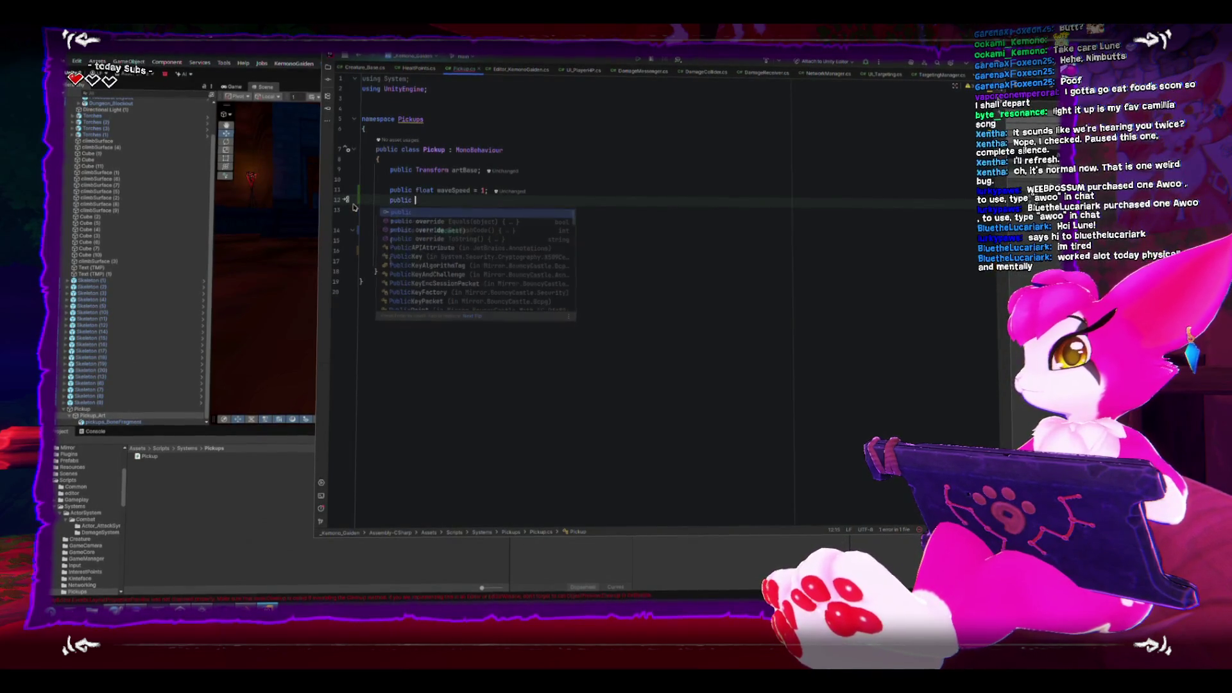
pyautogui.write('float maveHe')
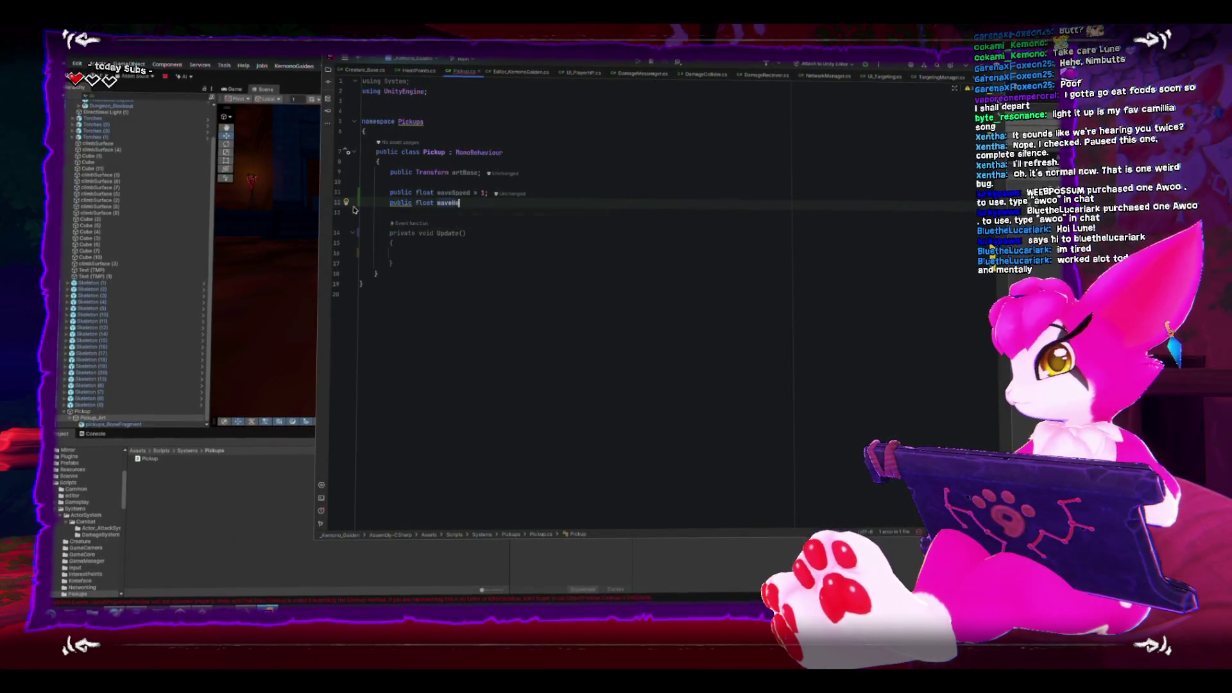
pyautogui.write('= 1;')
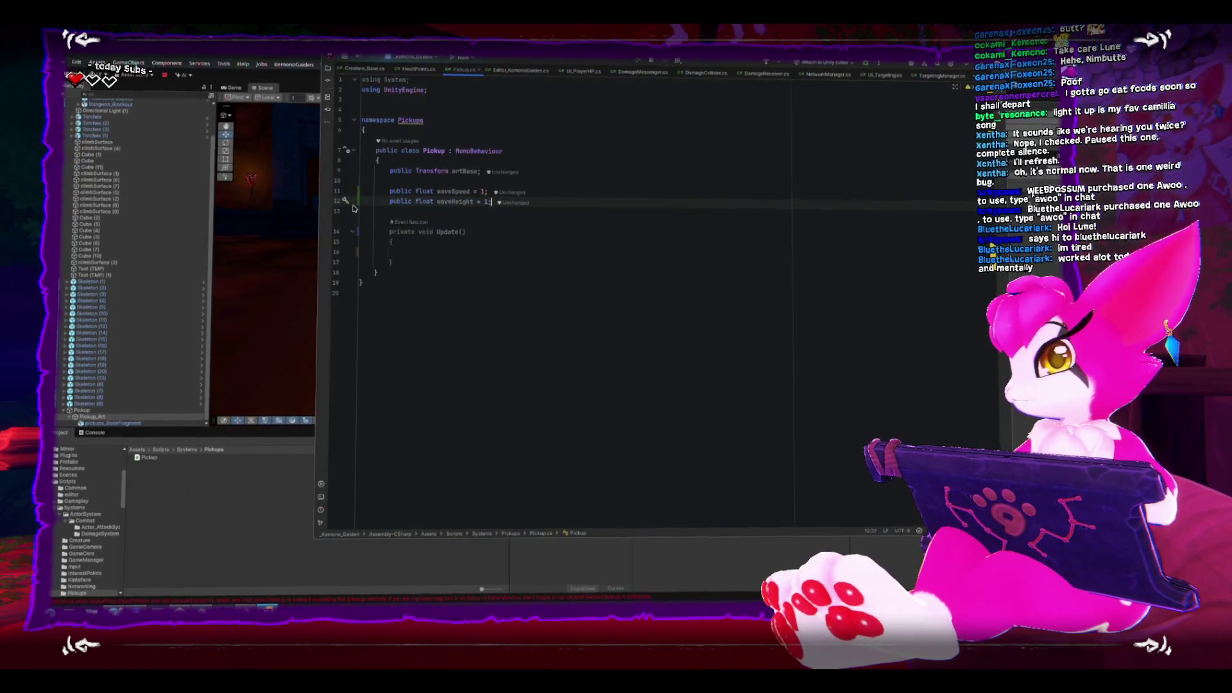
pyautogui.click(428, 261)
pyautogui.press('Up')
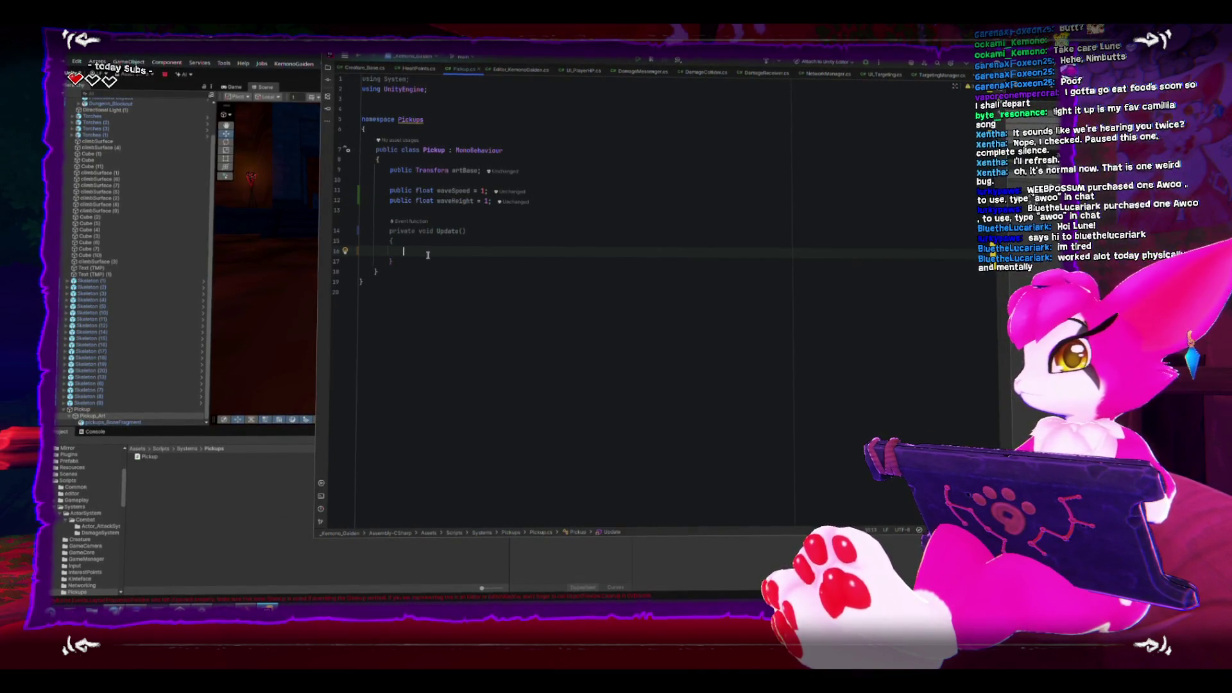
pyautogui.write('art')
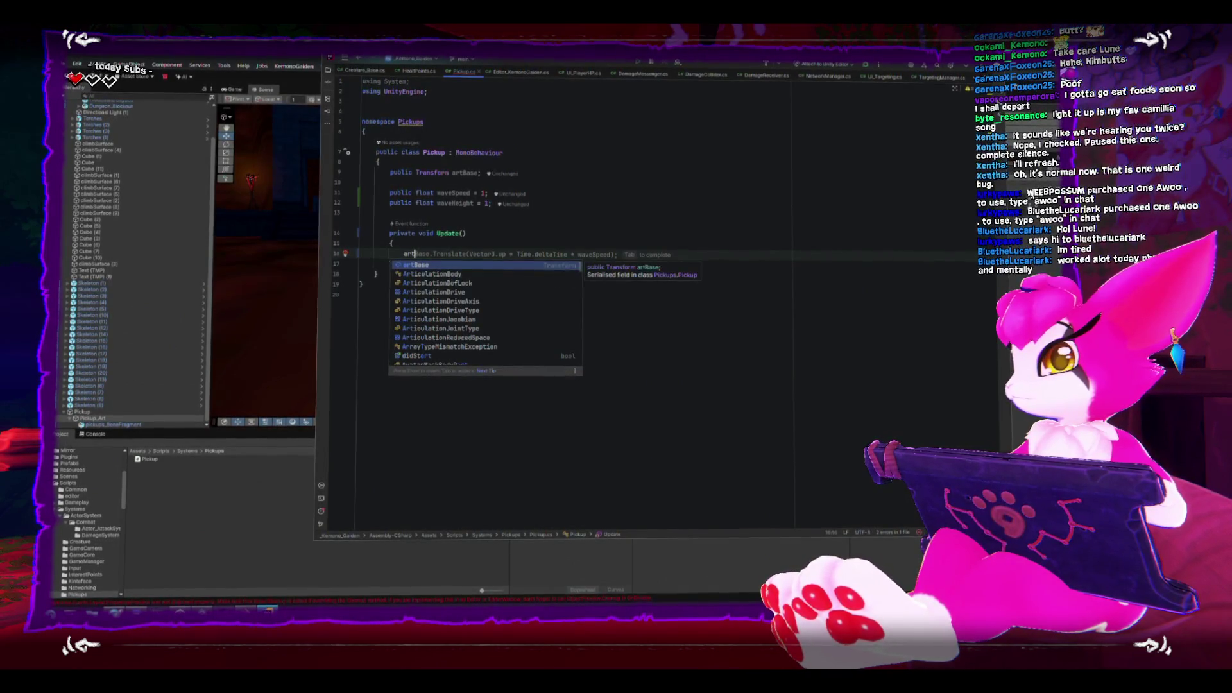
pyautogui.write('Base.transform.loa')
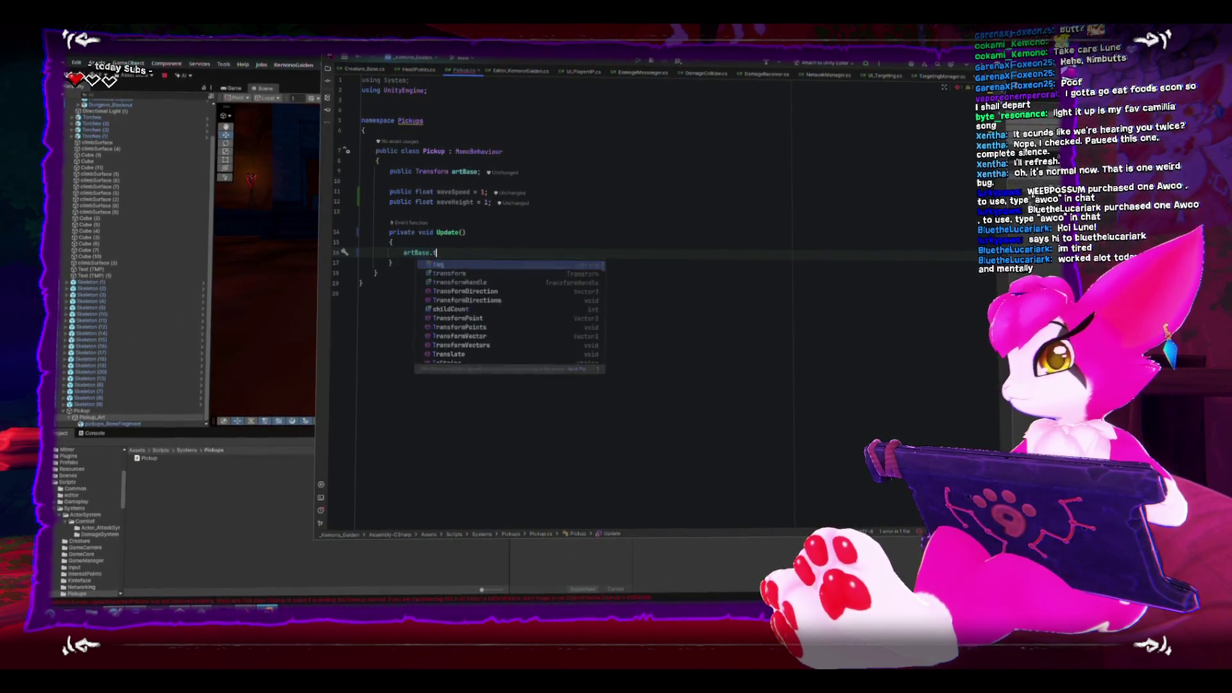
# Make Update set artBase's localPosition to Vector3.up * Mathf.Sin(Time.time * waveSpeed) * waveHeight.
pyautogui.press('Escape')
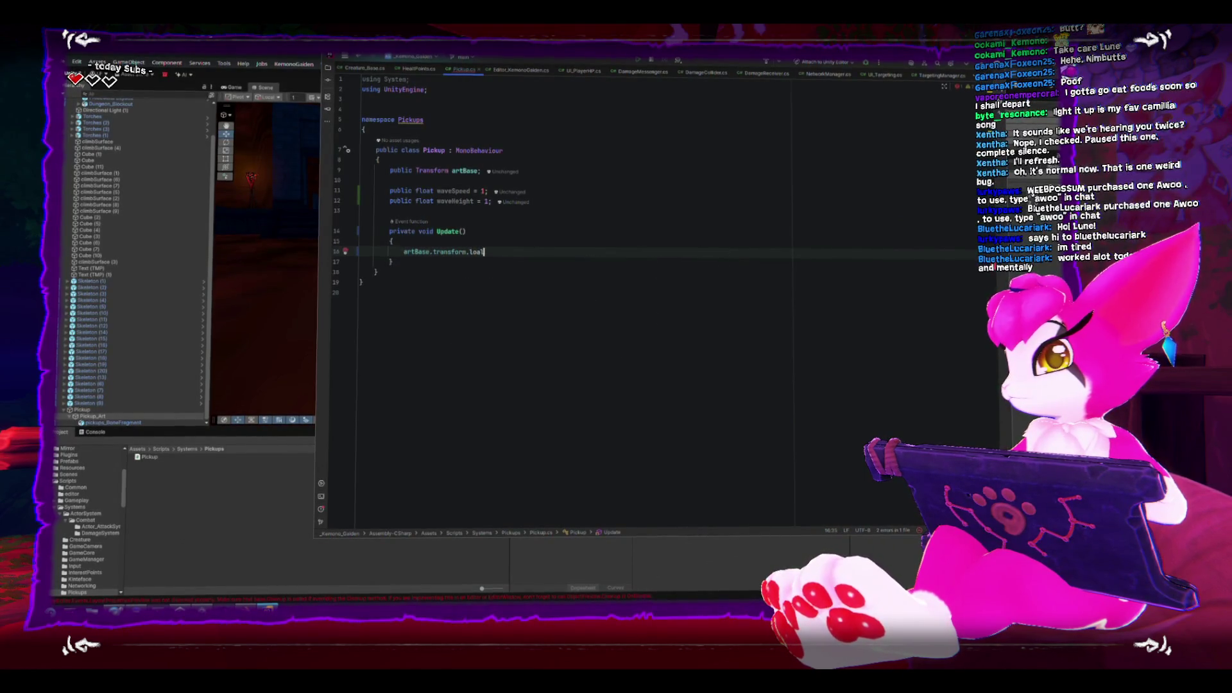
pyautogui.press('BackSpace')
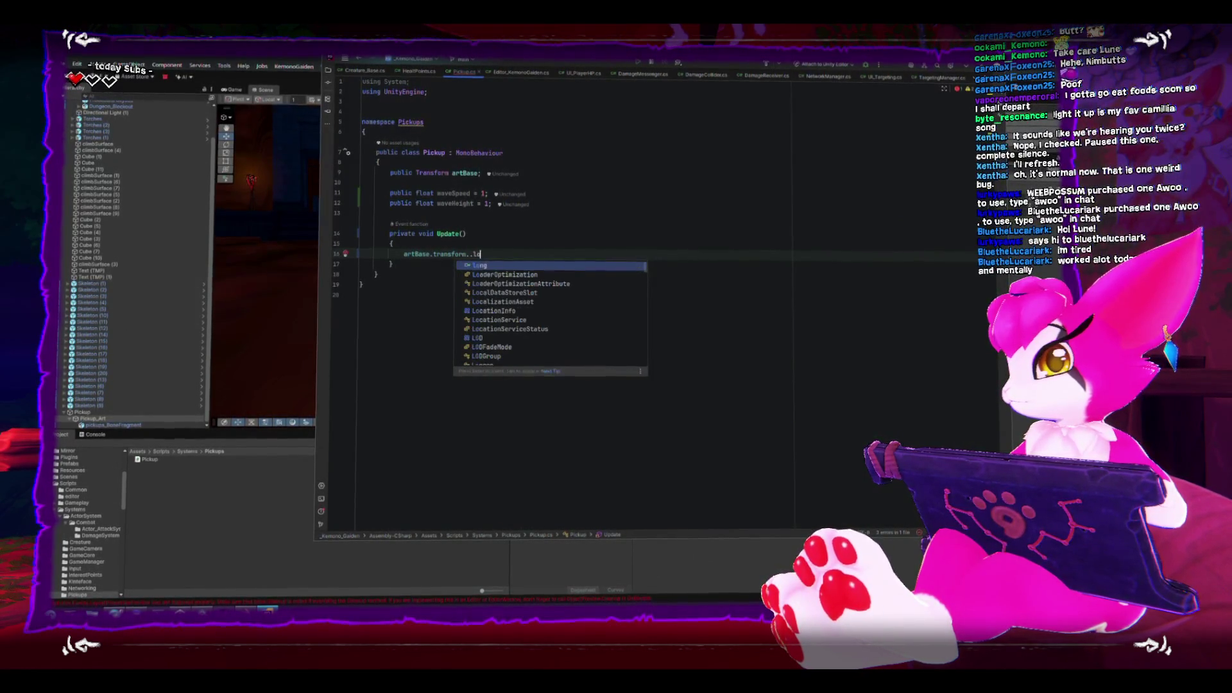
pyautogui.press('Escape')
pyautogui.write('localPosition')
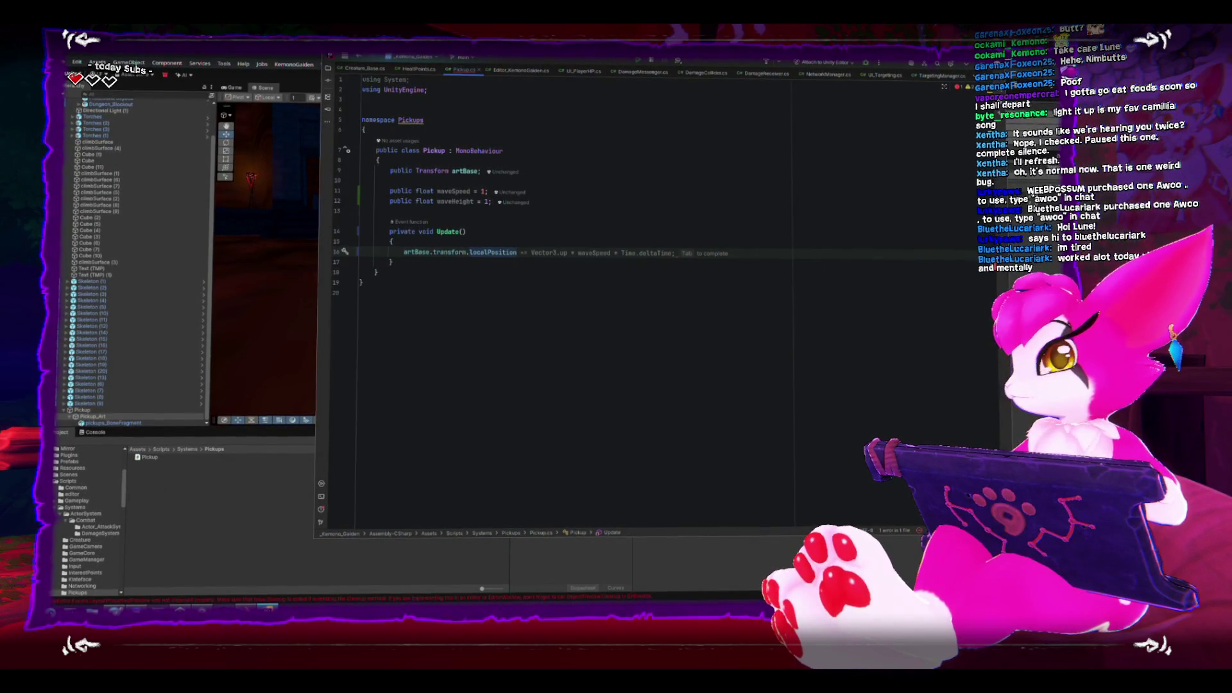
pyautogui.write(' = ')
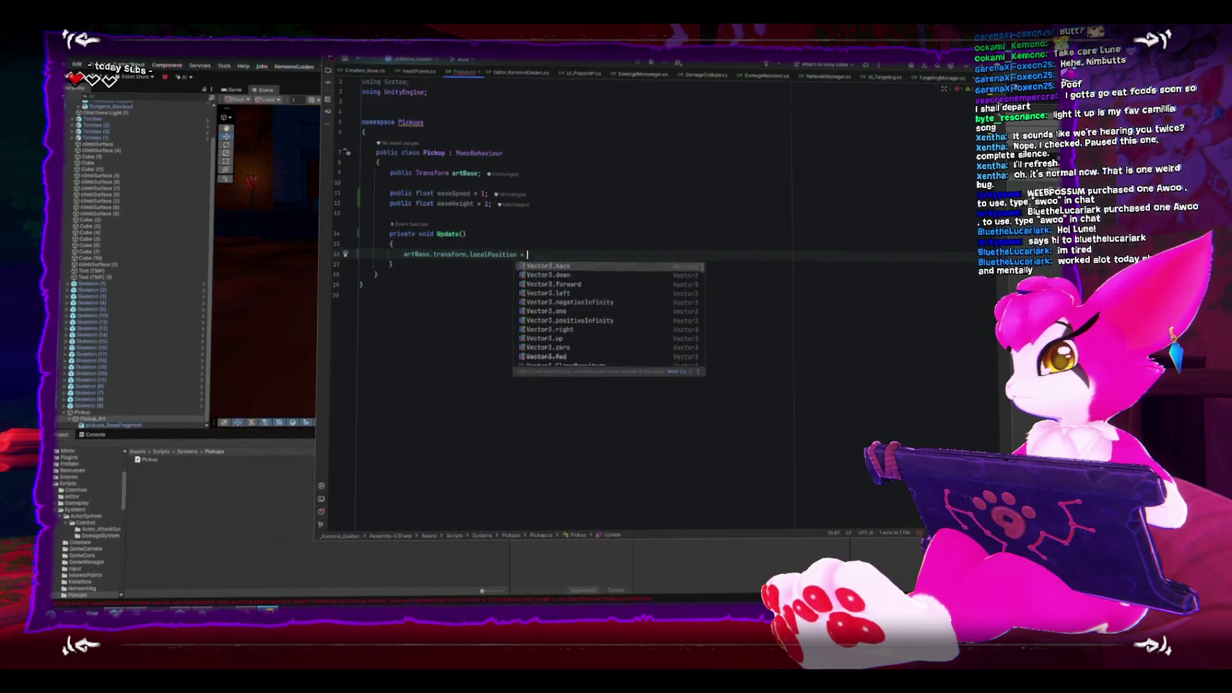
pyautogui.write('Vector3.up')
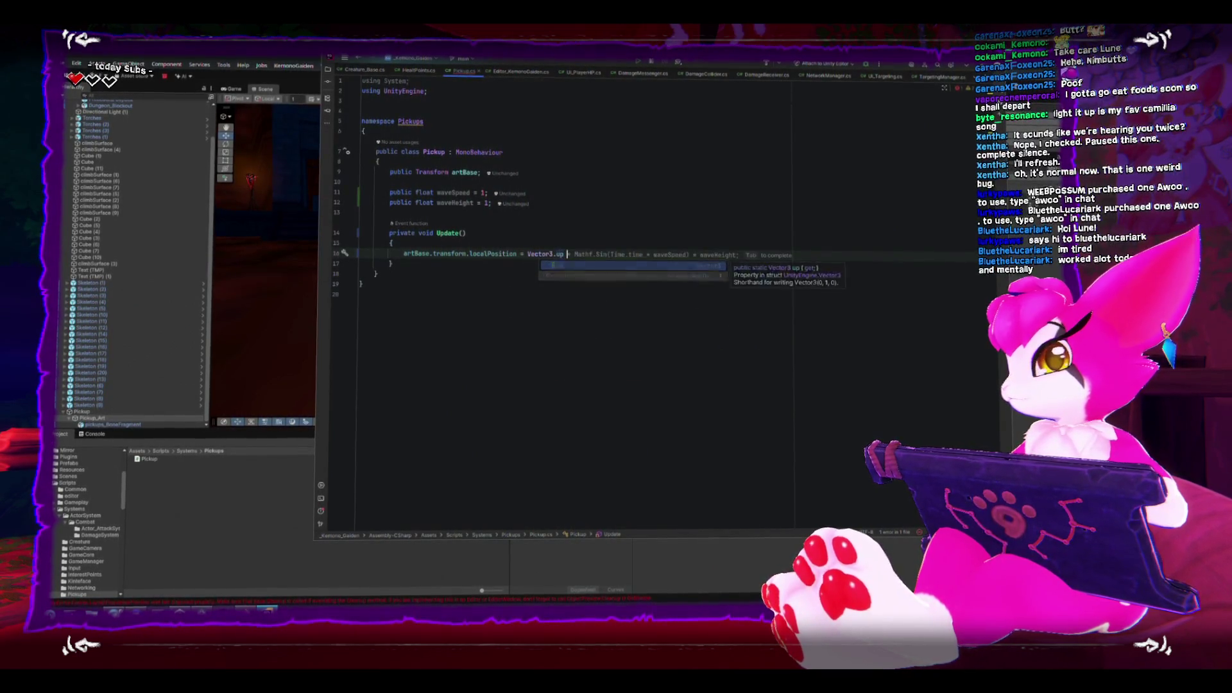
pyautogui.press('Escape')
pyautogui.press('Tab')
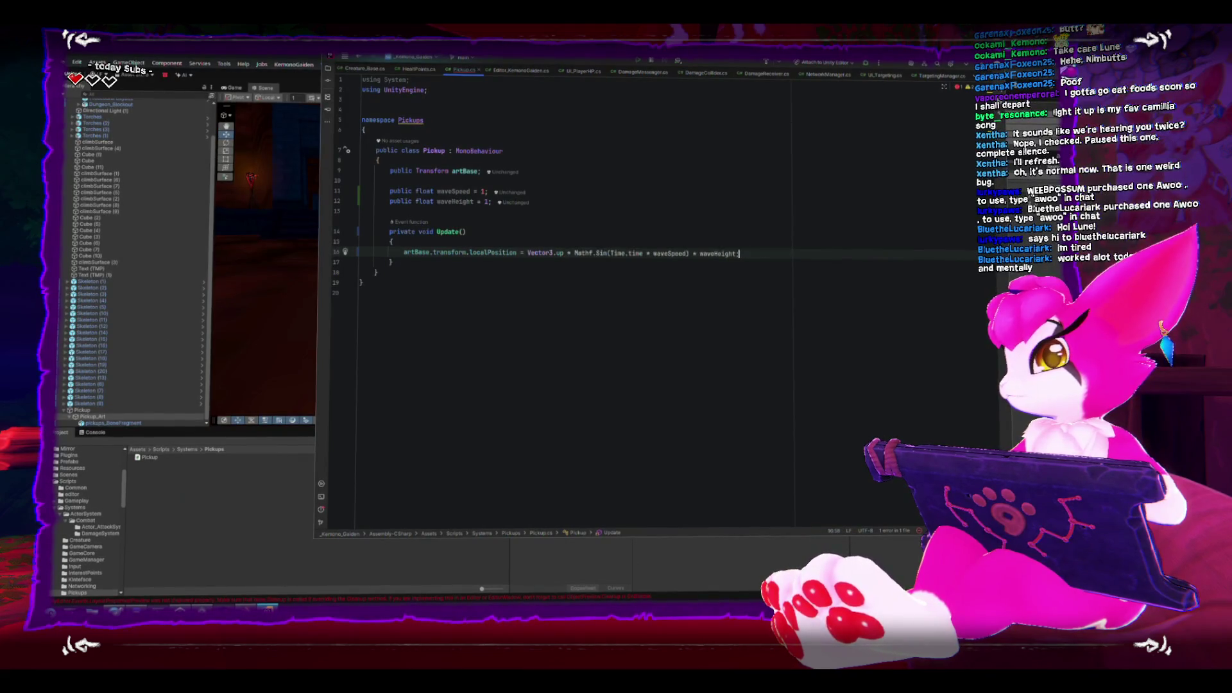
pyautogui.click(658, 583)
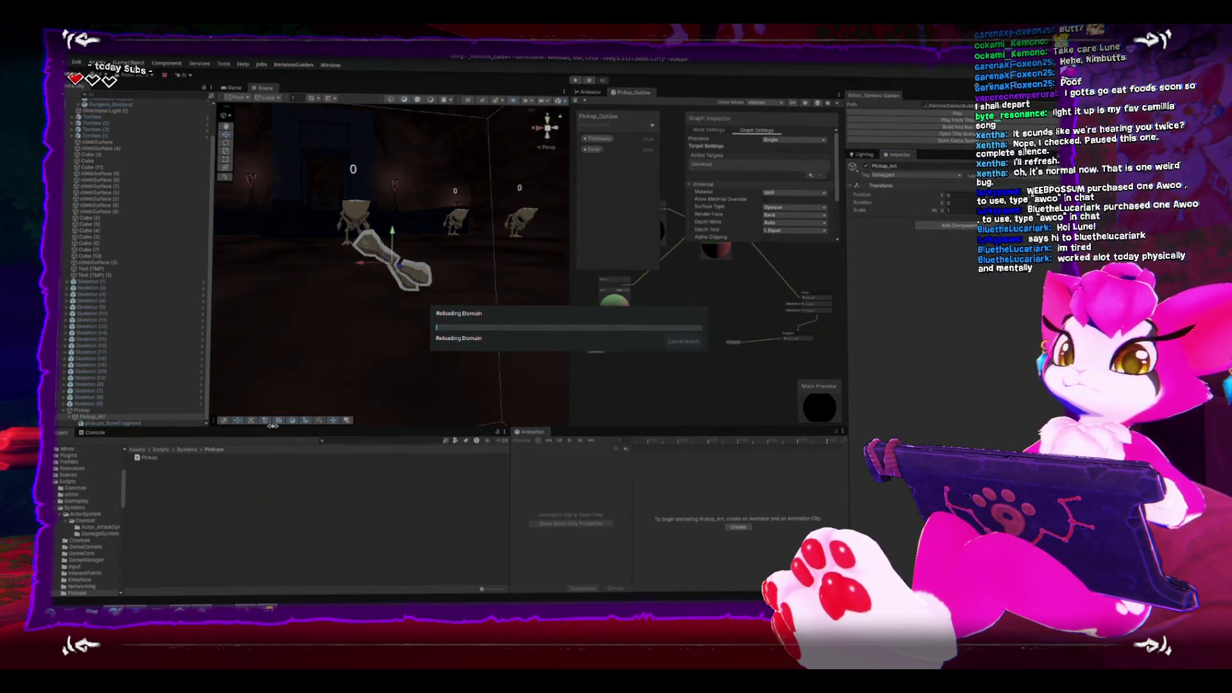
# Select the Pickup, show the Game view beside the Scene, and enter Play mode.
pyautogui.click(84, 414)
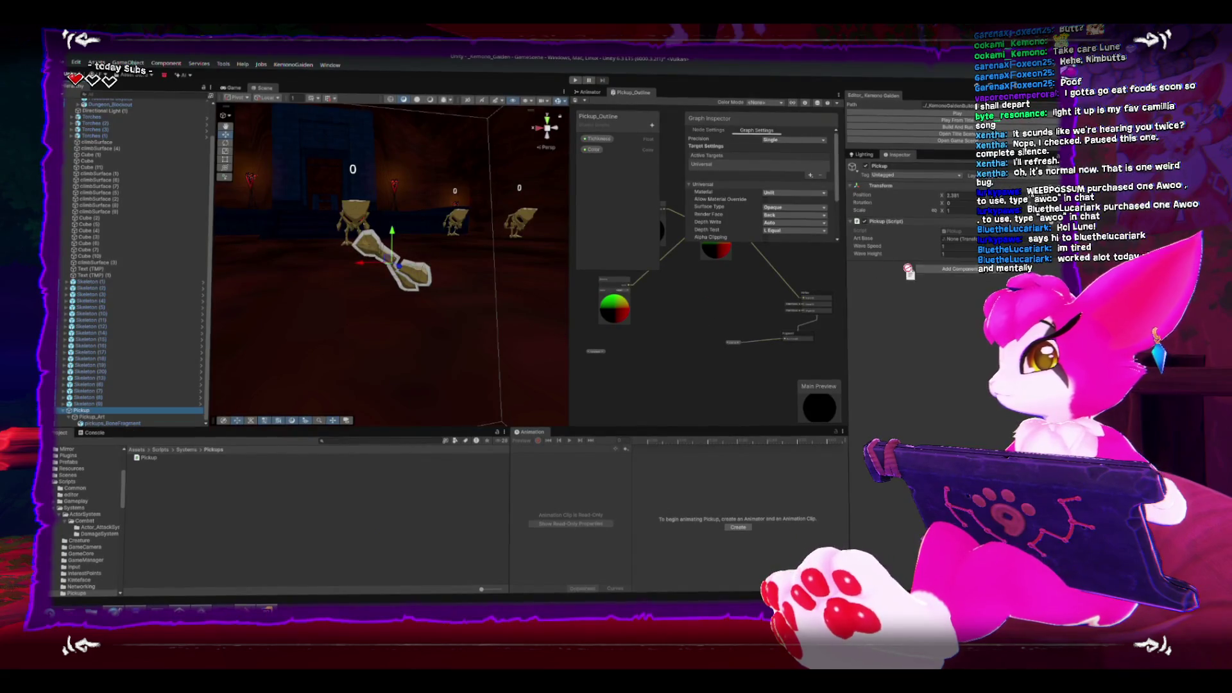
pyautogui.moveTo(347, 315)
pyautogui.mouseDown()
pyautogui.moveTo(322, 321)
pyautogui.moveTo(567, 116)
pyautogui.mouseUp()
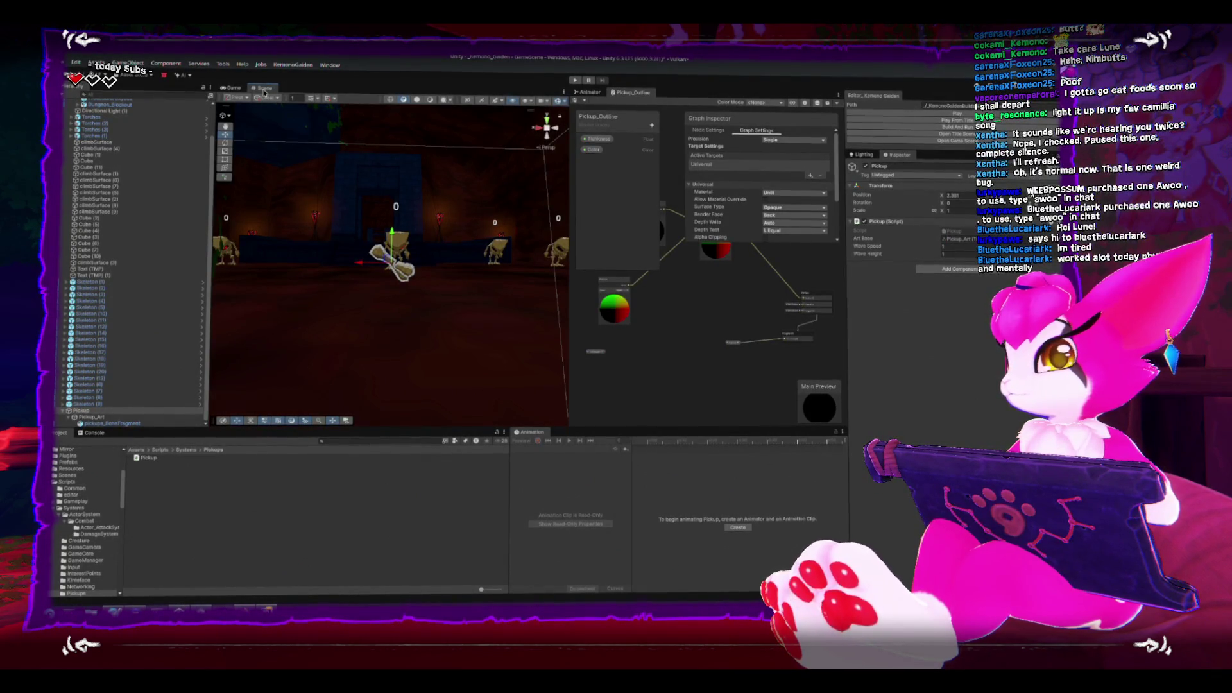
pyautogui.moveTo(228, 88); pyautogui.dragTo(572, 96)
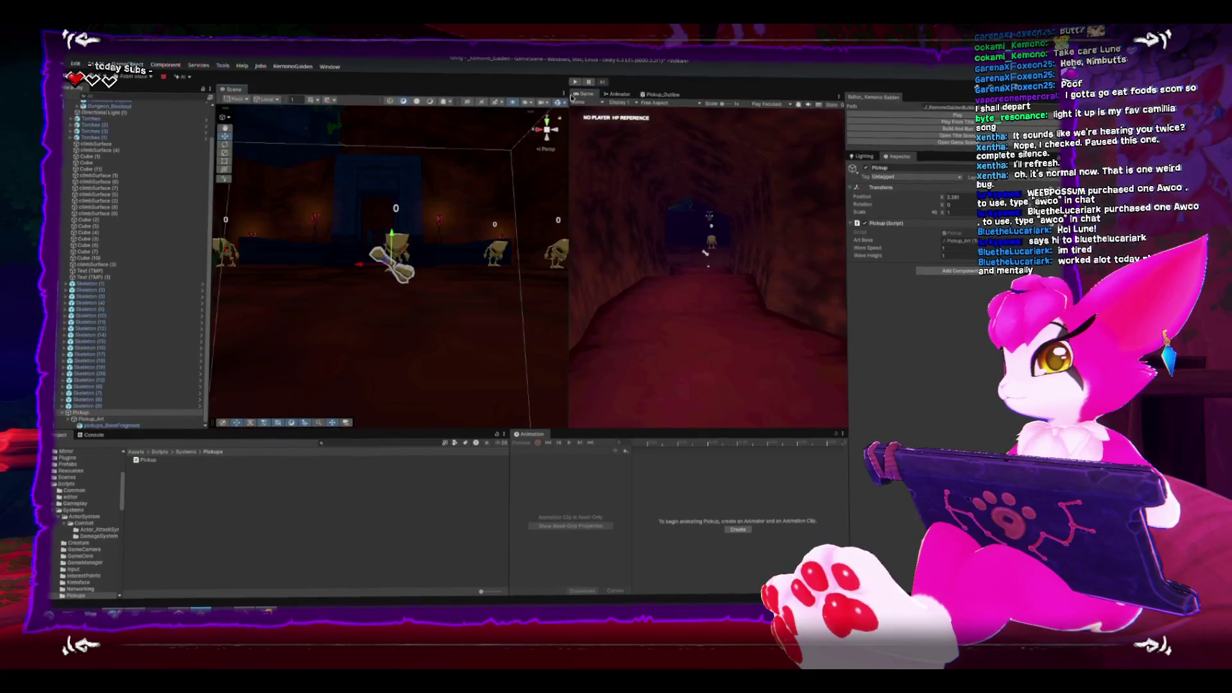
pyautogui.click(577, 84)
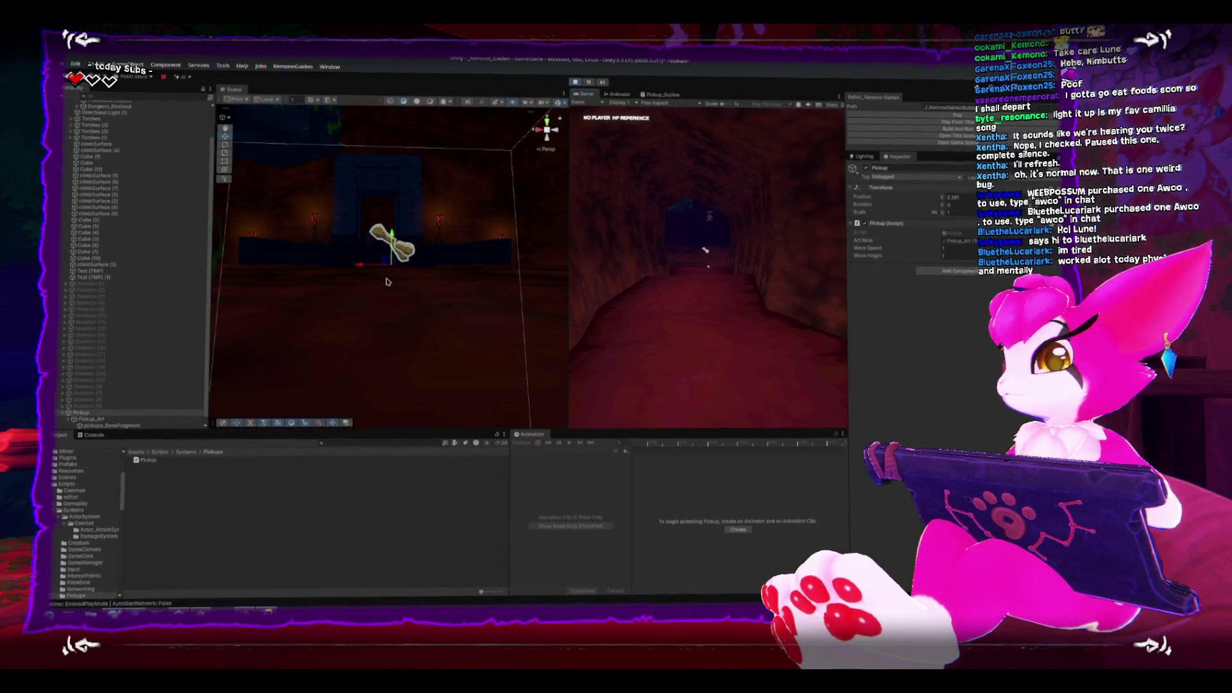
# Frame the view on the bone pickup with the doorway and torches behind it.
pyautogui.moveTo(386, 281)
pyautogui.mouseDown()
pyautogui.moveTo(422, 312)
pyautogui.moveTo(492, 299)
pyautogui.mouseUp()
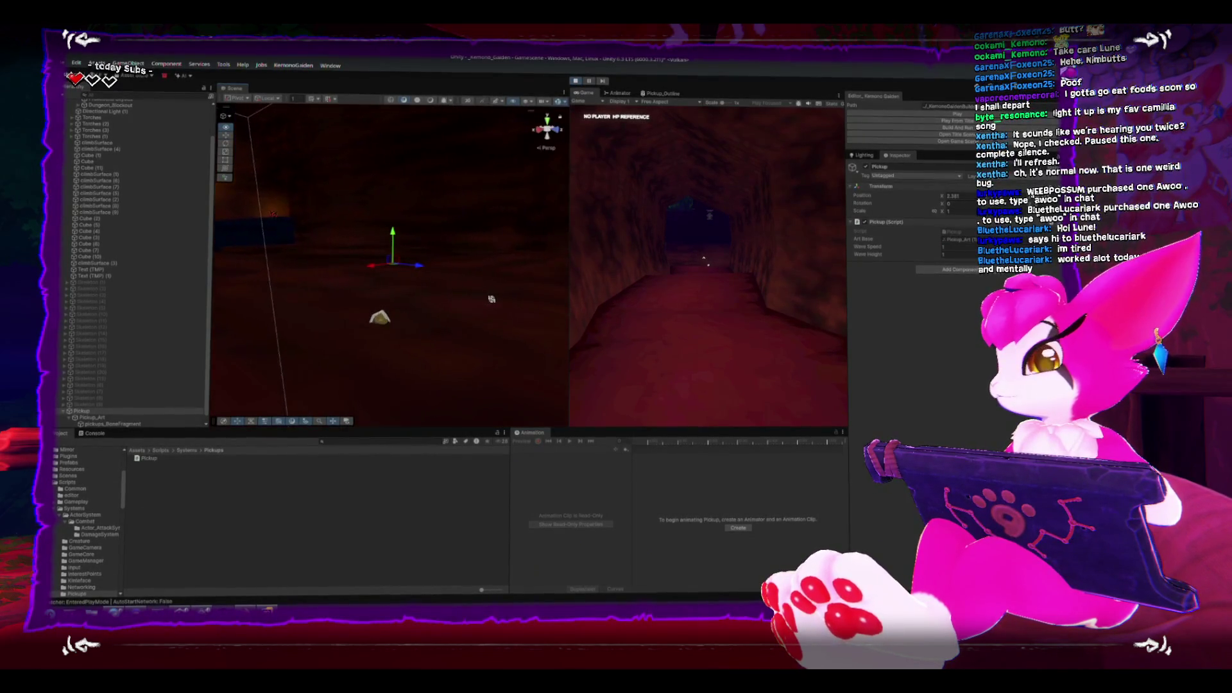
pyautogui.press('f')
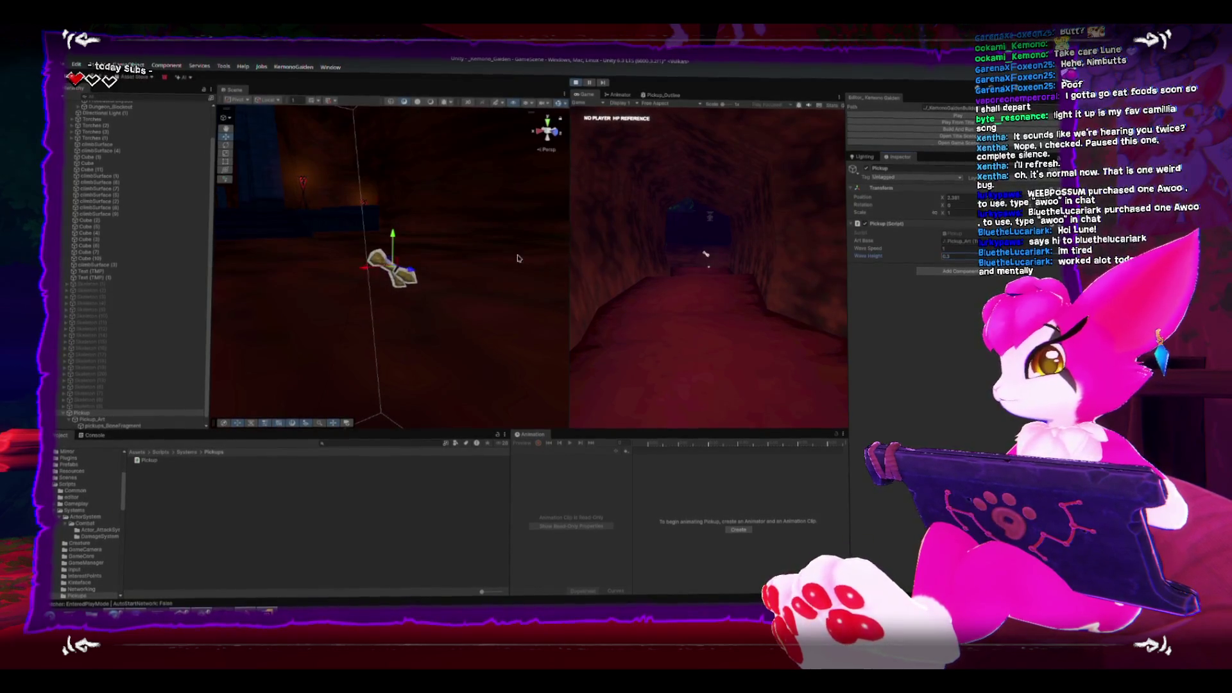
pyautogui.moveTo(424, 256)
pyautogui.mouseDown()
pyautogui.moveTo(449, 255)
pyautogui.moveTo(430, 256)
pyautogui.mouseUp()
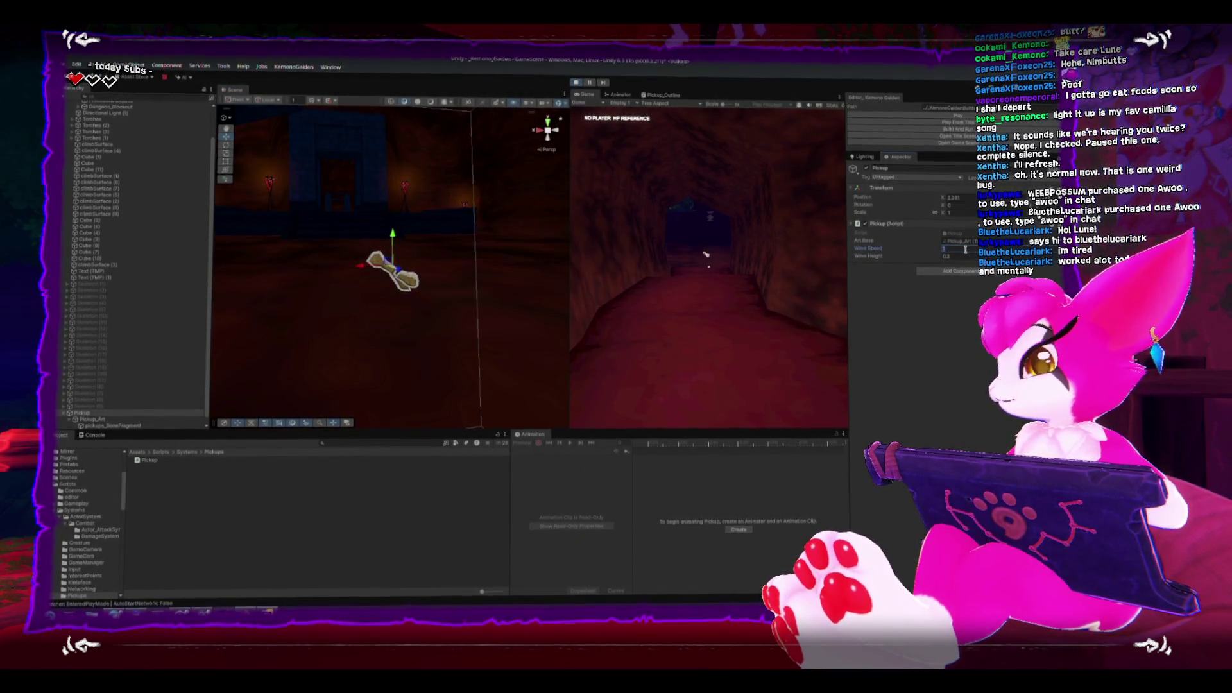
# Orbit the view to face the doorway wall head-on below the bone.
pyautogui.moveTo(545, 254)
pyautogui.mouseDown()
pyautogui.moveTo(484, 284)
pyautogui.moveTo(503, 327)
pyautogui.moveTo(507, 205)
pyautogui.moveTo(374, 286)
pyautogui.moveTo(394, 265)
pyautogui.moveTo(476, 275)
pyautogui.moveTo(426, 236)
pyautogui.moveTo(545, 254)
pyautogui.mouseUp()
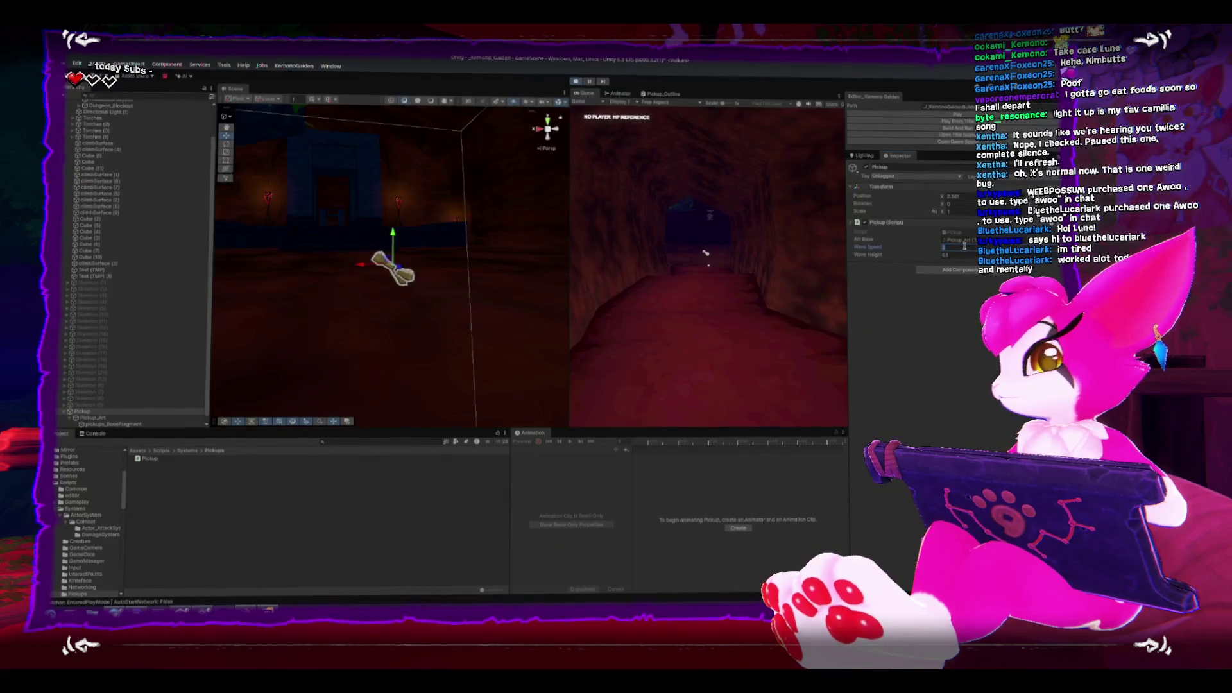
pyautogui.moveTo(488, 310)
pyautogui.mouseDown()
pyautogui.moveTo(426, 305)
pyautogui.moveTo(506, 297)
pyautogui.moveTo(417, 297)
pyautogui.moveTo(413, 282)
pyautogui.moveTo(366, 309)
pyautogui.moveTo(368, 264)
pyautogui.mouseUp()
pyautogui.scroll(-5, 367, 264)
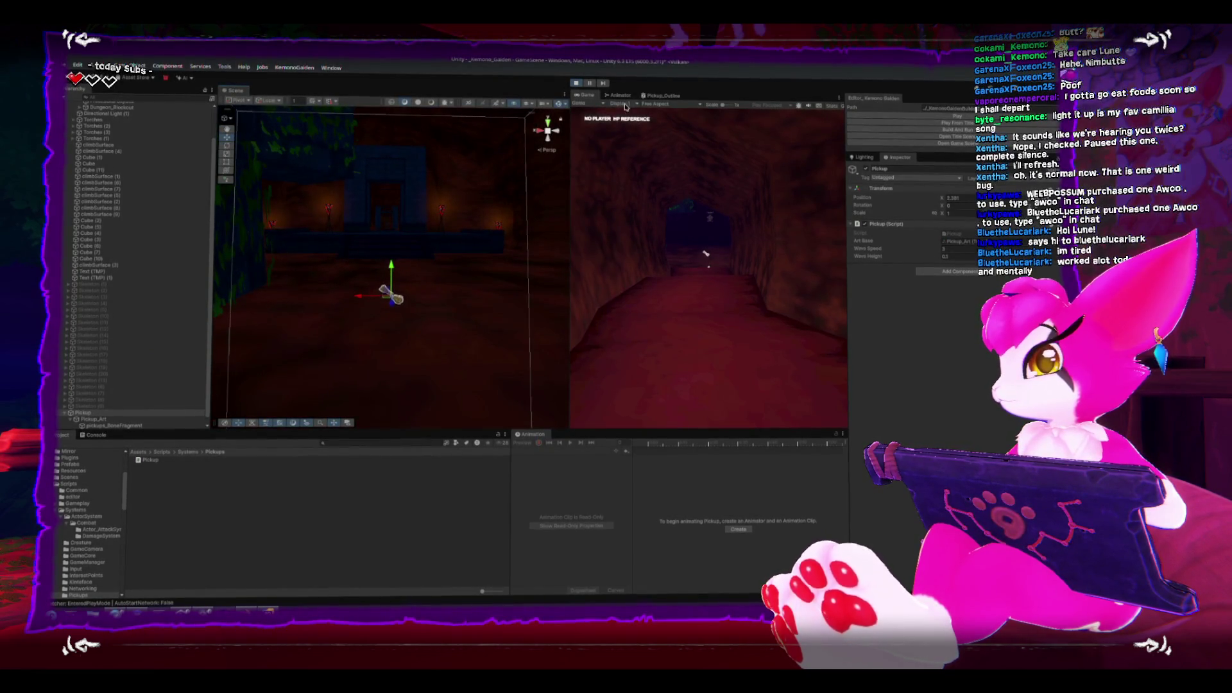
# Stop the playtest and orbit the Scene view around the skeletons and bone.
pyautogui.click(574, 82)
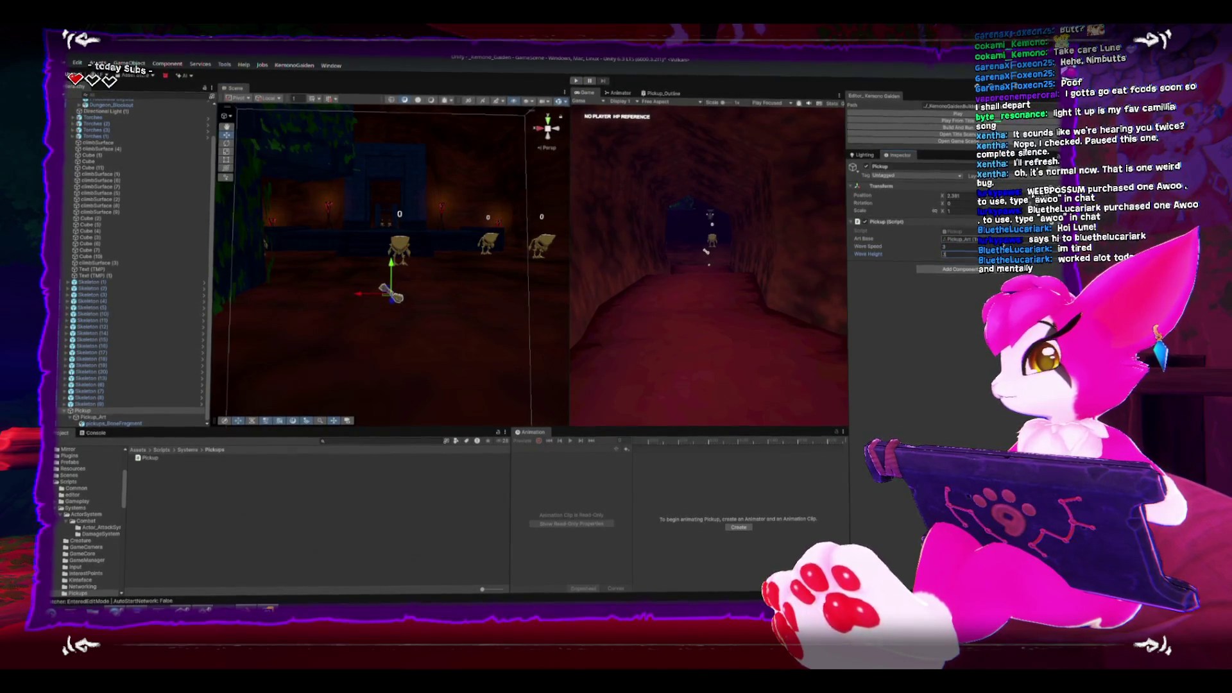
pyautogui.scroll(-2, 391, 289)
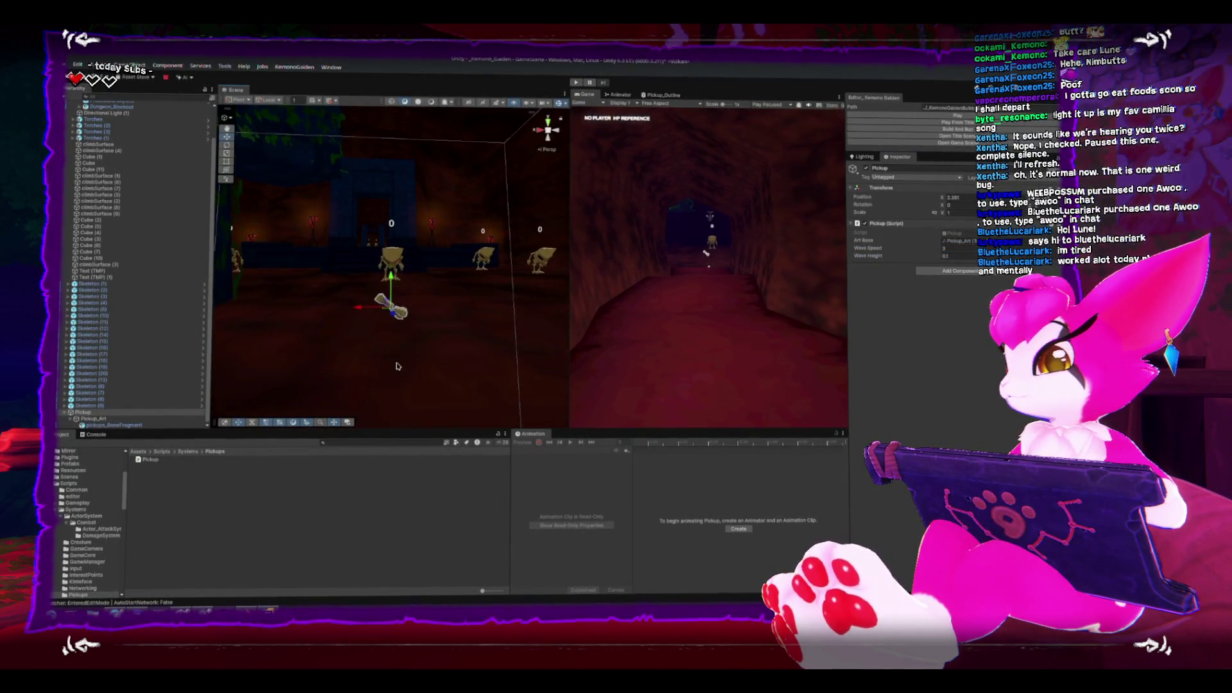
pyautogui.moveTo(398, 367); pyautogui.dragTo(396, 343)
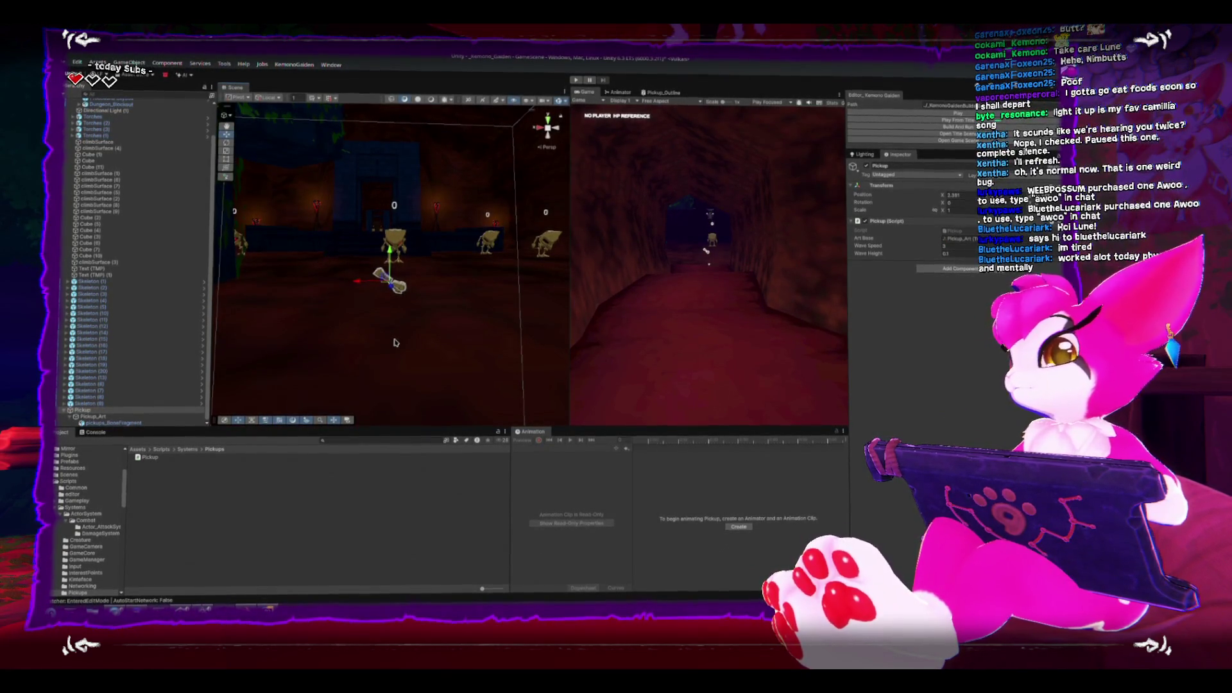
pyautogui.click(396, 342)
pyautogui.scroll(3, 414, 321)
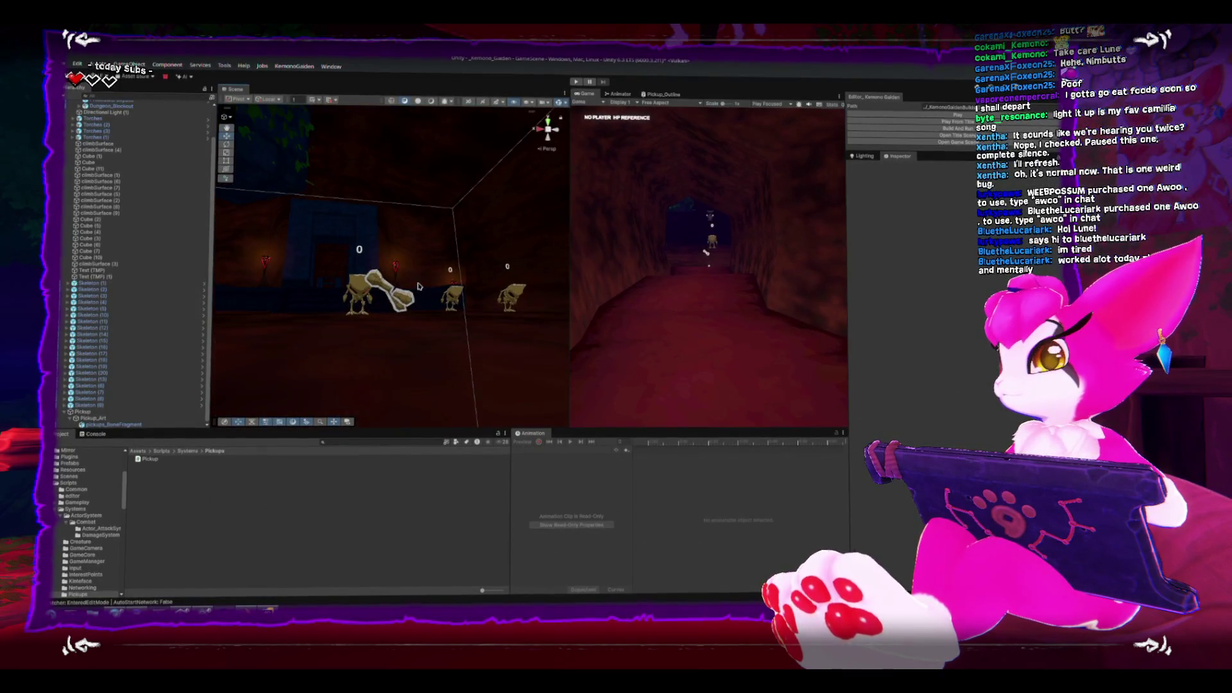
pyautogui.moveTo(417, 286)
pyautogui.mouseDown()
pyautogui.moveTo(360, 328)
pyautogui.moveTo(354, 298)
pyautogui.mouseUp()
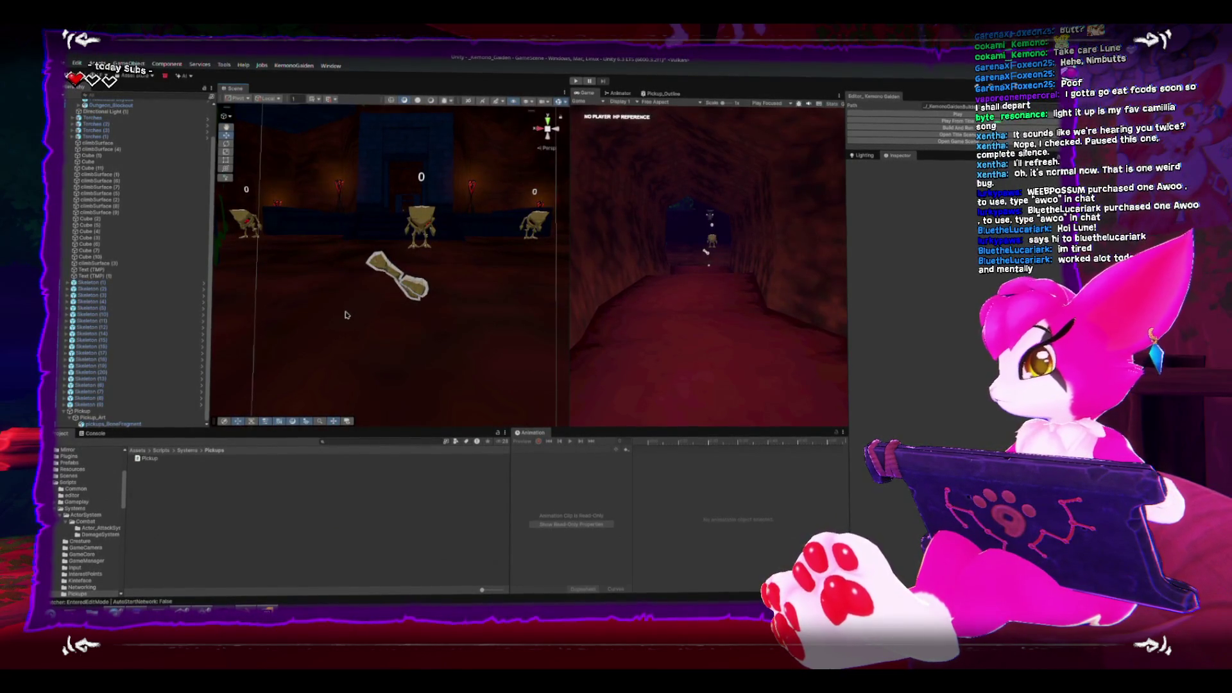
pyautogui.moveTo(346, 314)
pyautogui.mouseDown()
pyautogui.moveTo(399, 325)
pyautogui.moveTo(388, 301)
pyautogui.moveTo(360, 304)
pyautogui.moveTo(411, 288)
pyautogui.mouseUp()
# Select the bone pickup in the Scene view.
pyautogui.click(368, 315)
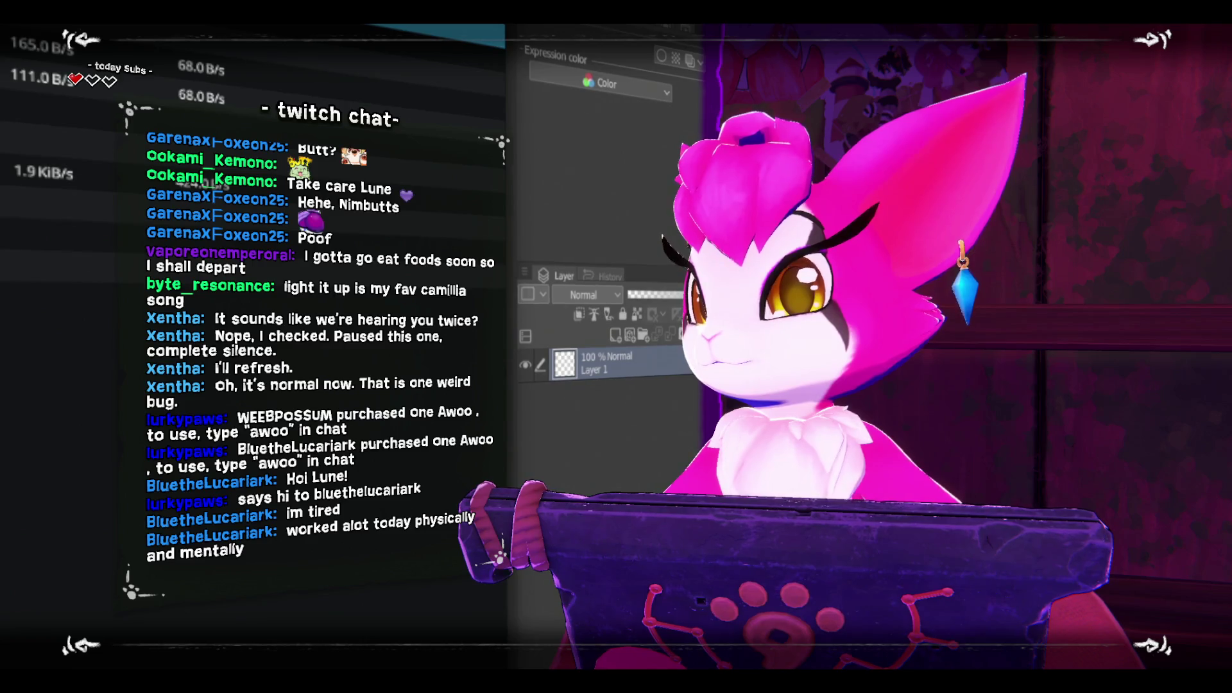
# Dismiss the lost-connection warning and fill the canvas with pure black.
pyautogui.click(5, 443)
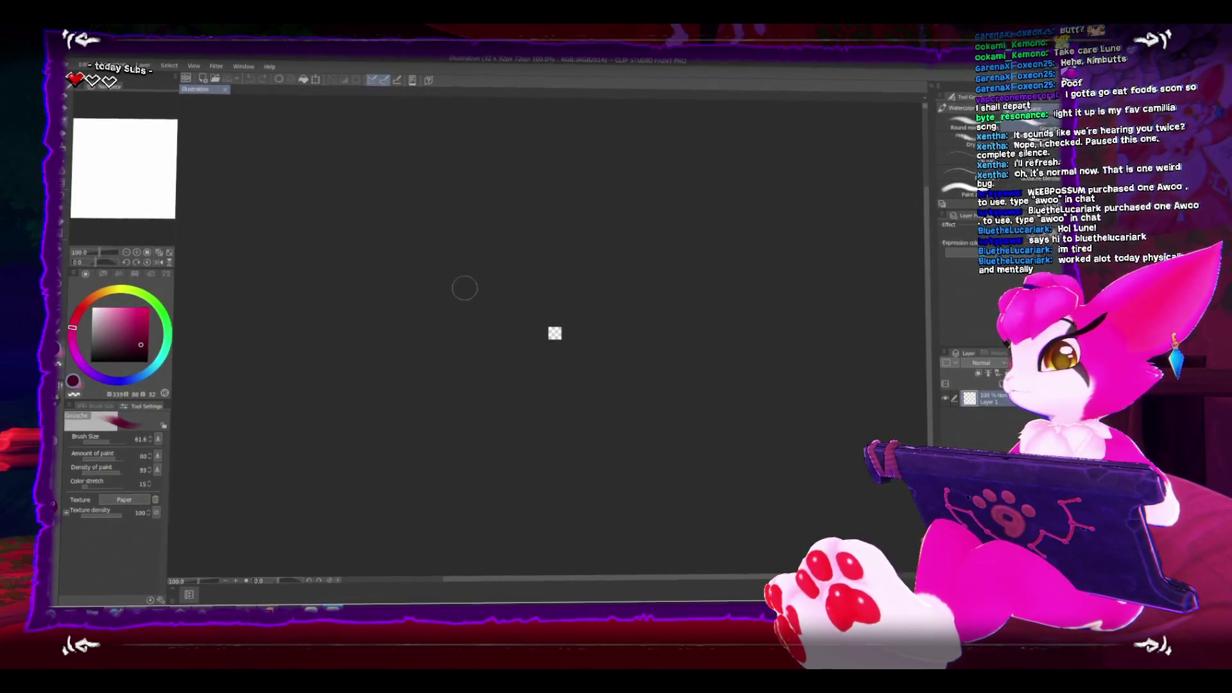
pyautogui.scroll(5, 564, 340)
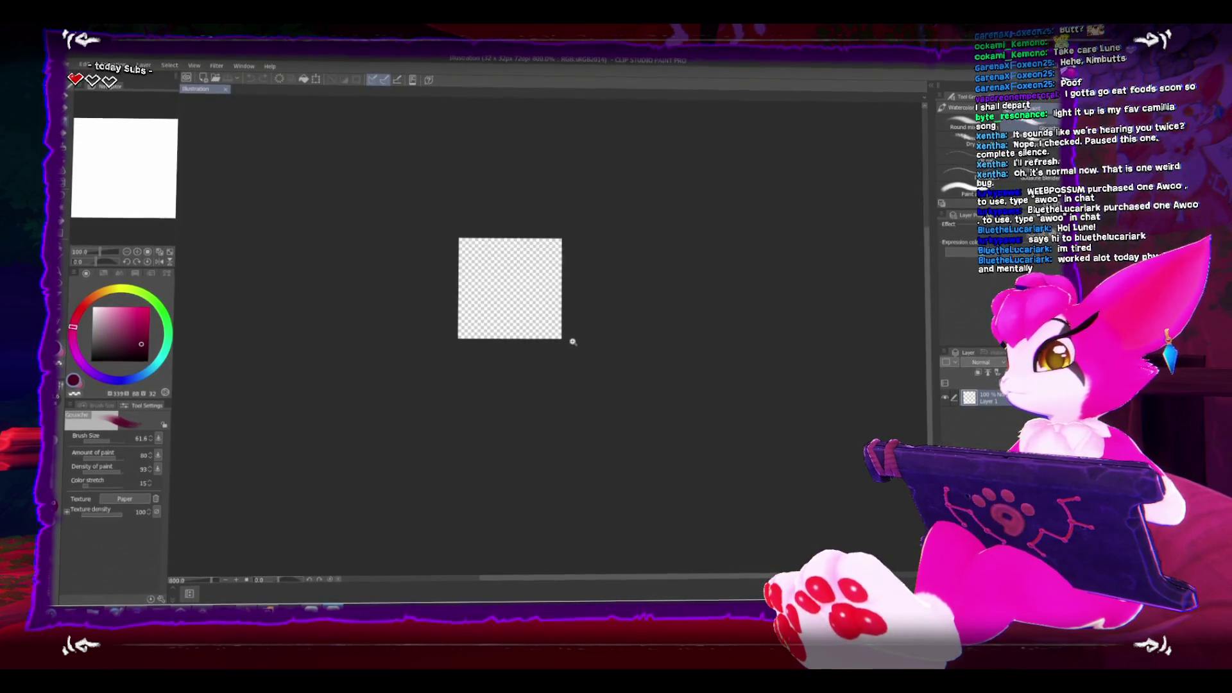
pyautogui.moveTo(144, 340); pyautogui.dragTo(164, 363)
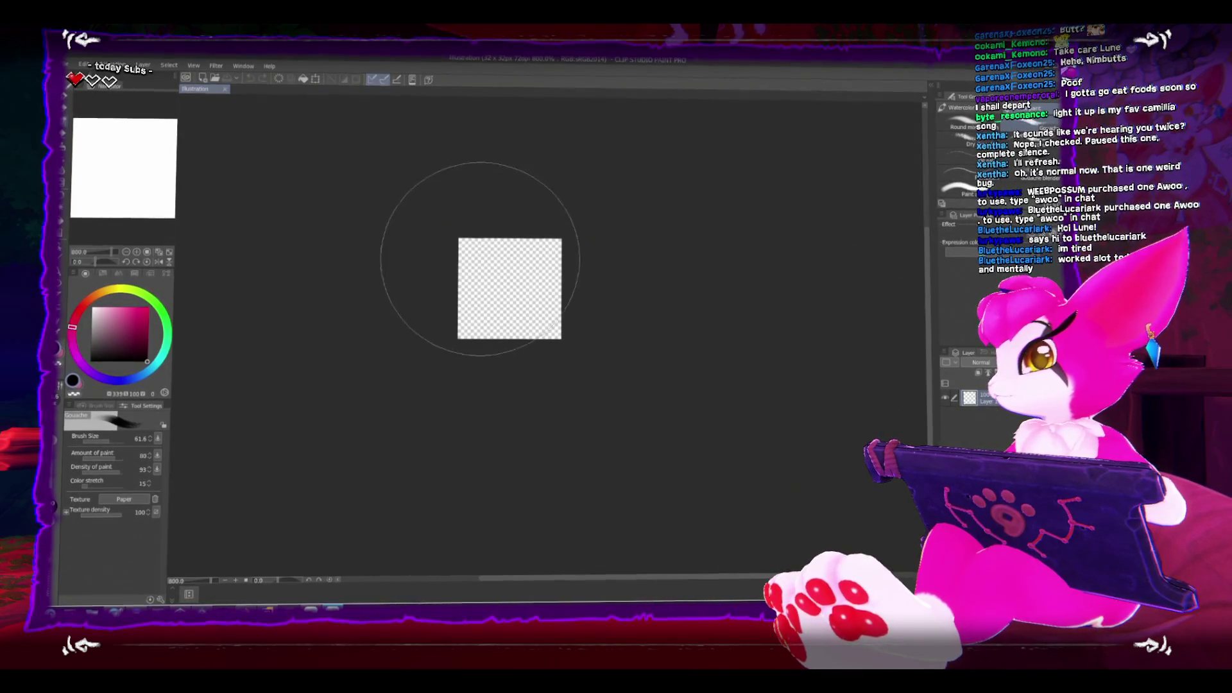
pyautogui.moveTo(480, 259); pyautogui.dragTo(427, 308)
# On a new layer, paint a white cross with a size-6 brush.
pyautogui.hotkey('ctrl', 'shift', 'n')
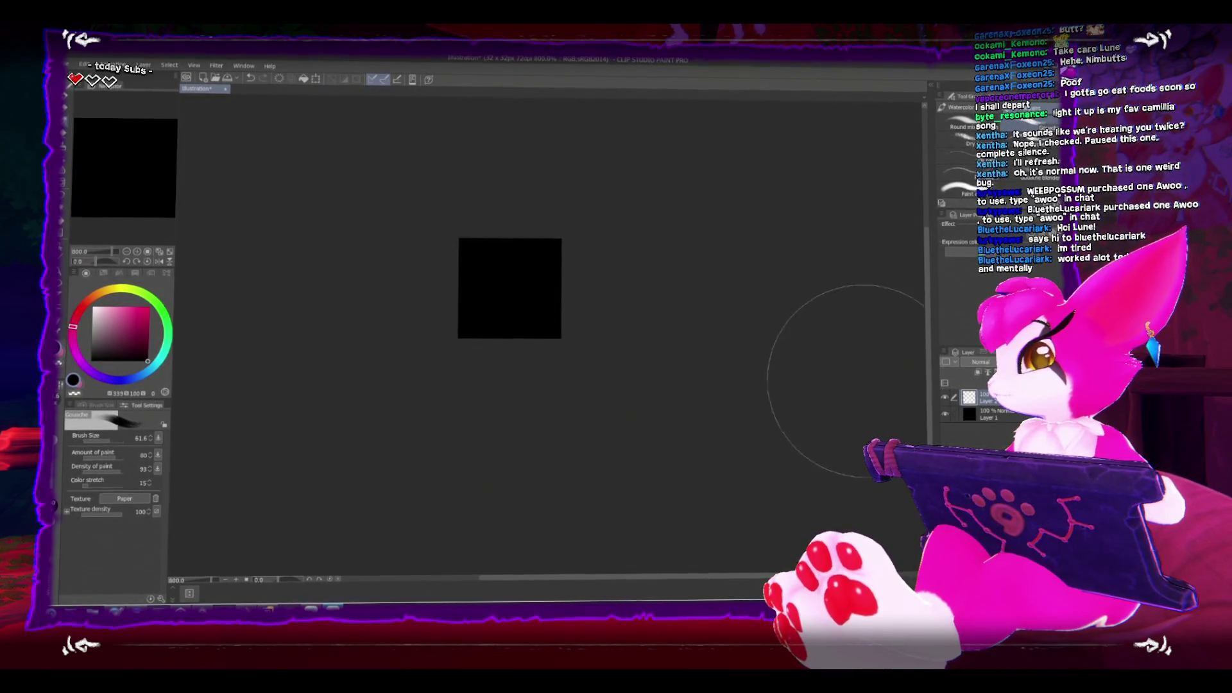
pyautogui.press('[')
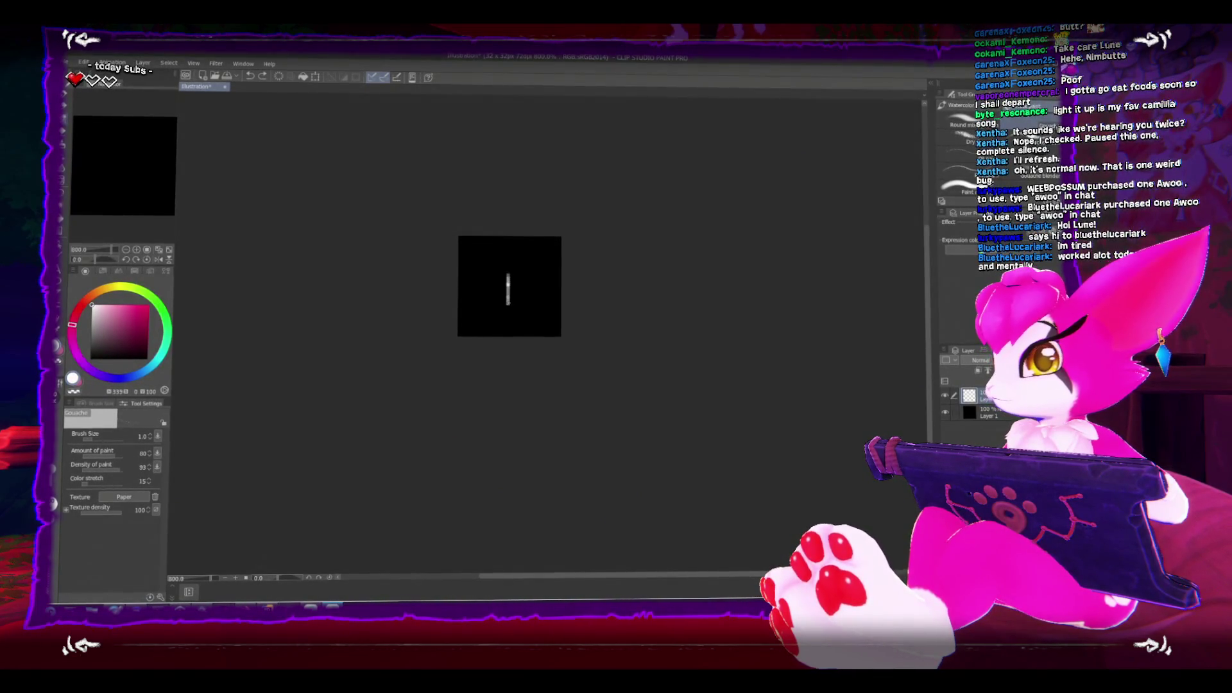
pyautogui.moveTo(508, 264)
pyautogui.mouseDown()
pyautogui.moveTo(505, 313)
pyautogui.moveTo(485, 292)
pyautogui.mouseUp()
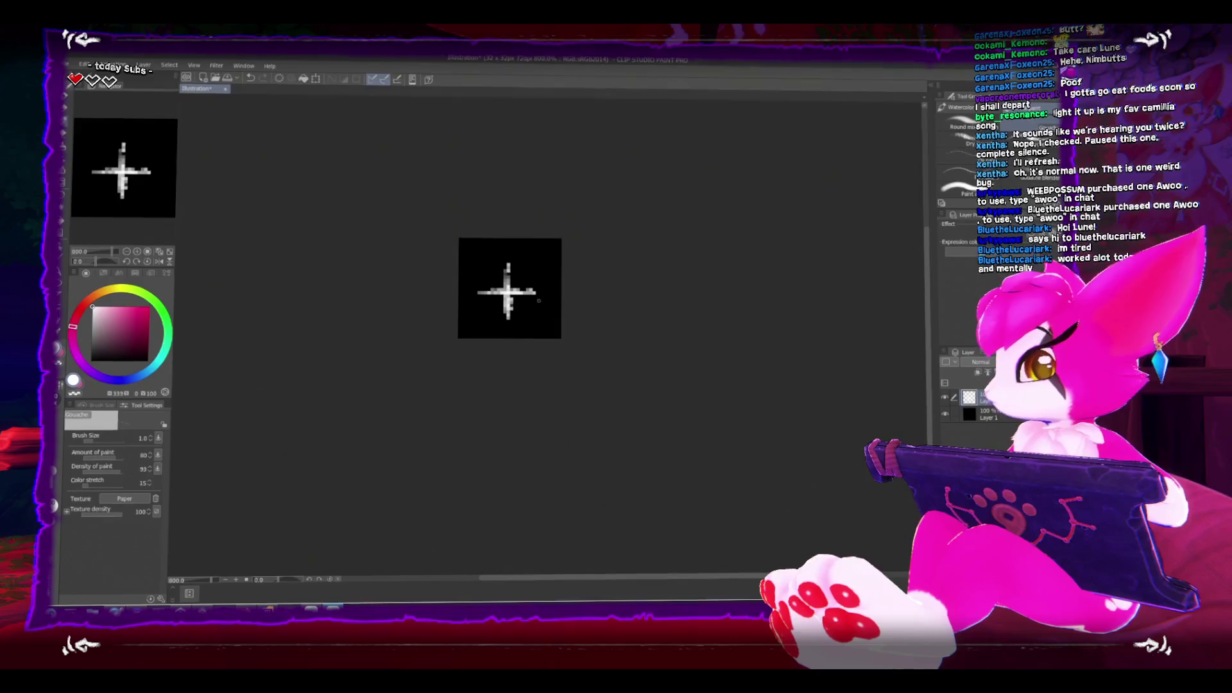
pyautogui.click(959, 123)
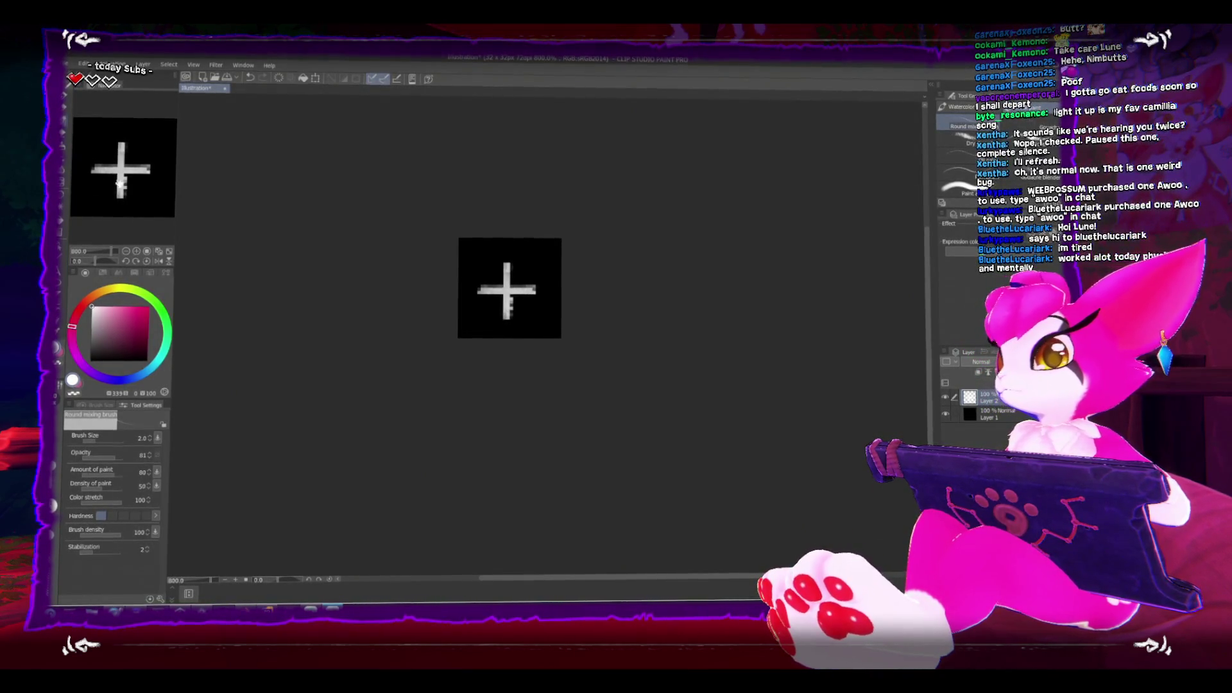
# Choose the soft eraser and set its size to 25.
pyautogui.press('e')
pyautogui.press('b')
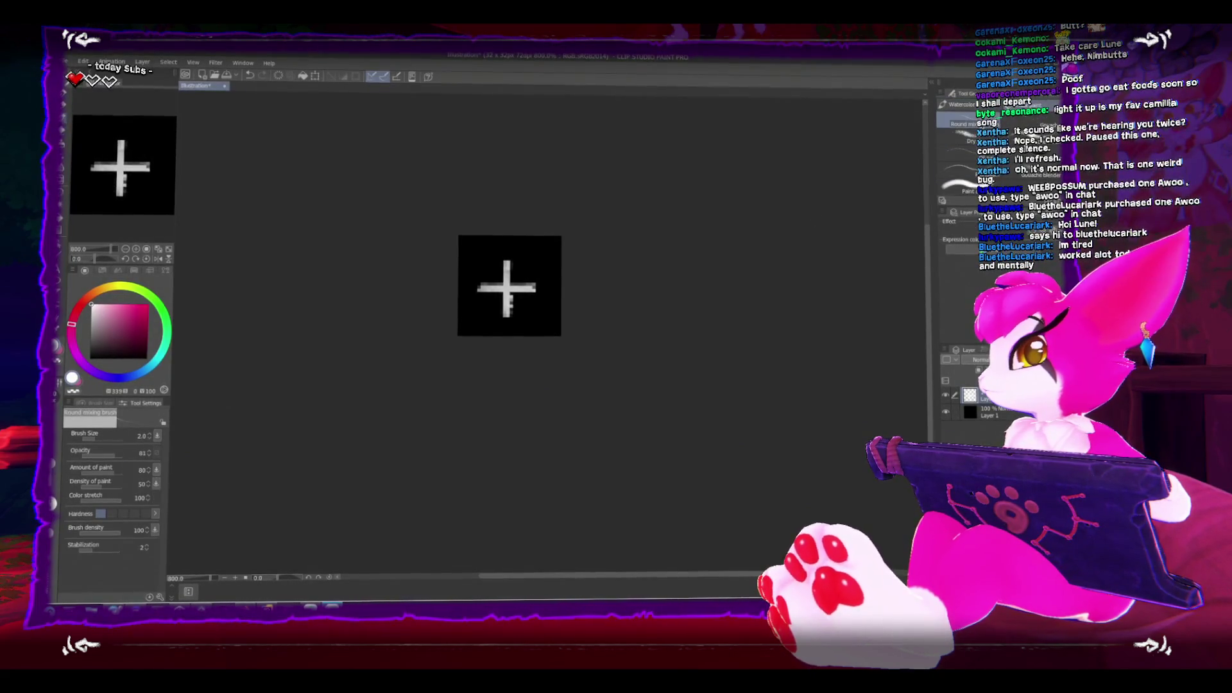
pyautogui.press('e')
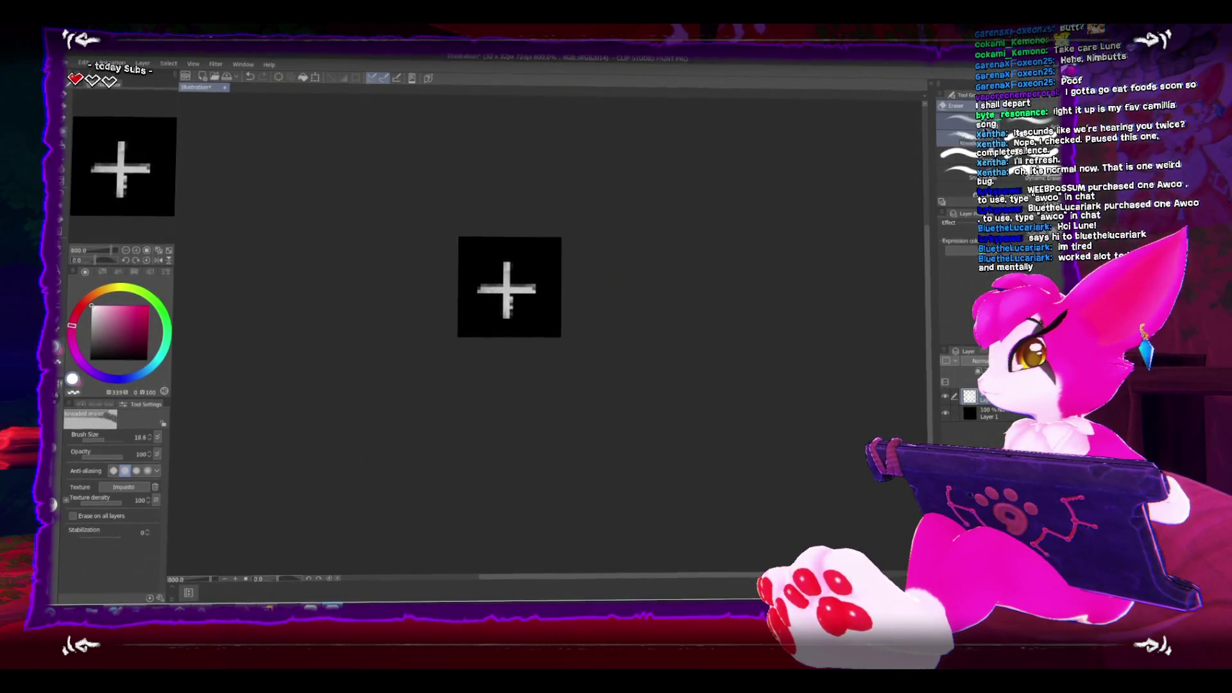
pyautogui.click(960, 122)
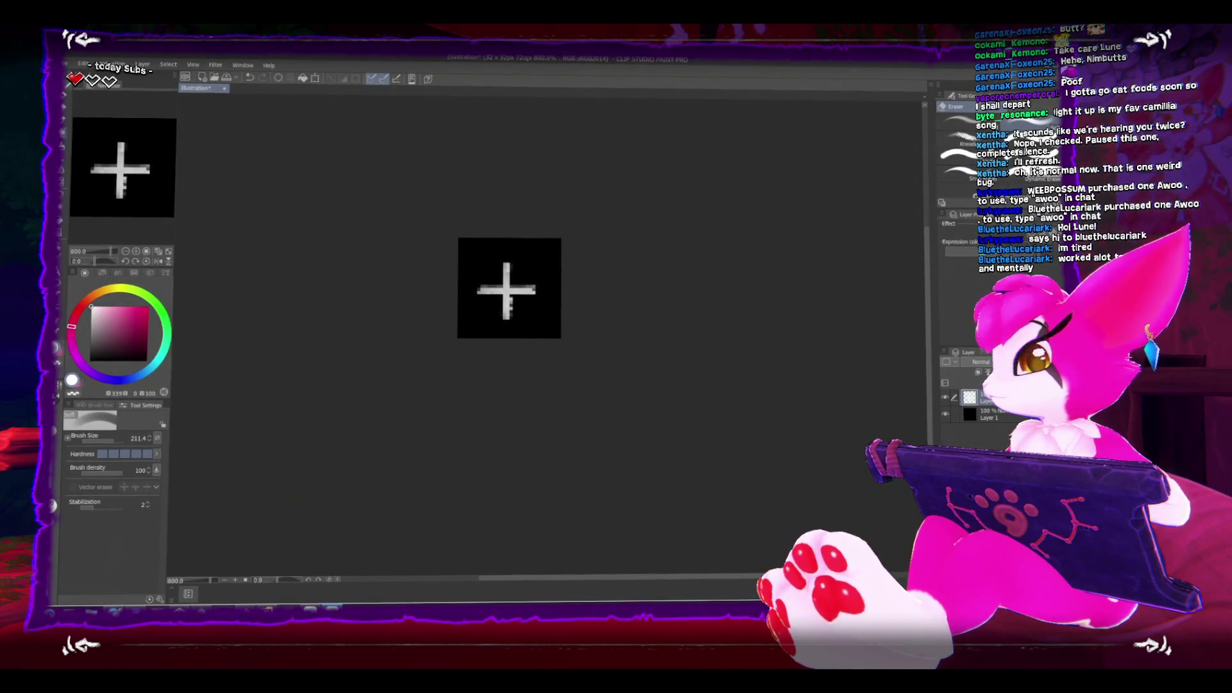
pyautogui.moveTo(898, 301)
pyautogui.mouseDown()
pyautogui.moveTo(576, 301)
pyautogui.moveTo(537, 284)
pyautogui.moveTo(536, 332)
pyautogui.moveTo(495, 321)
pyautogui.moveTo(553, 322)
pyautogui.mouseUp()
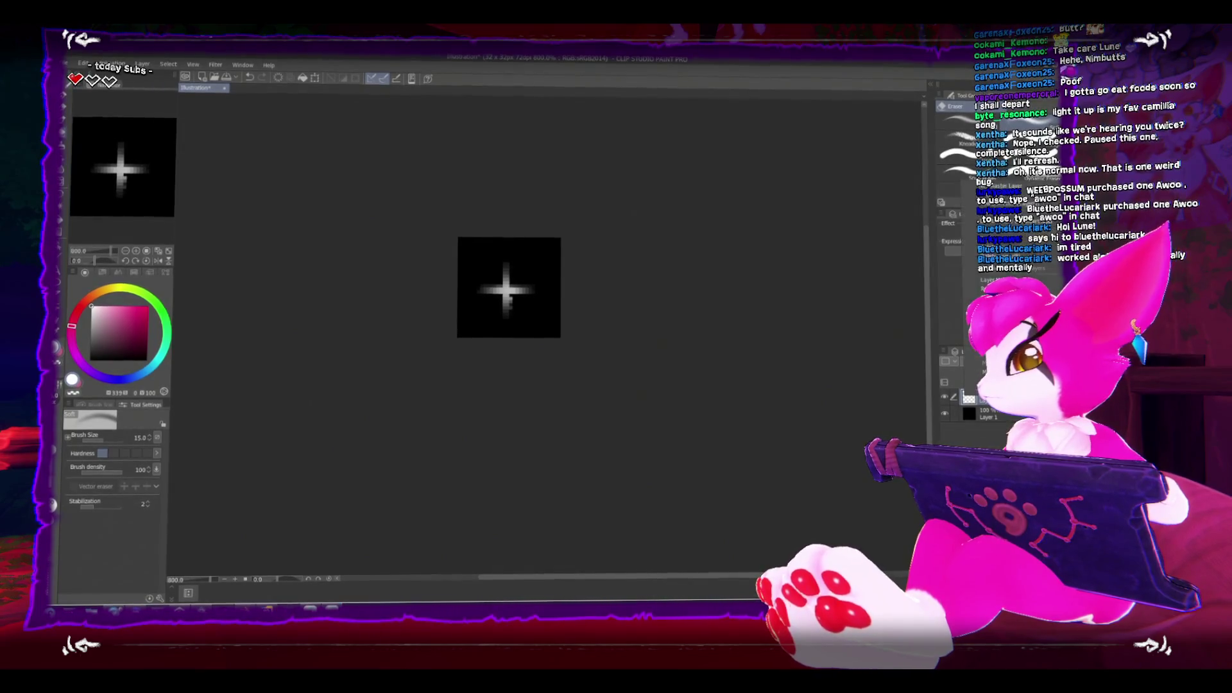
# Add a new layer and erase stray grey pixels beside the lower arm with a size-4 eraser.
pyautogui.hotkey('ctrl', 'shift', 'n')
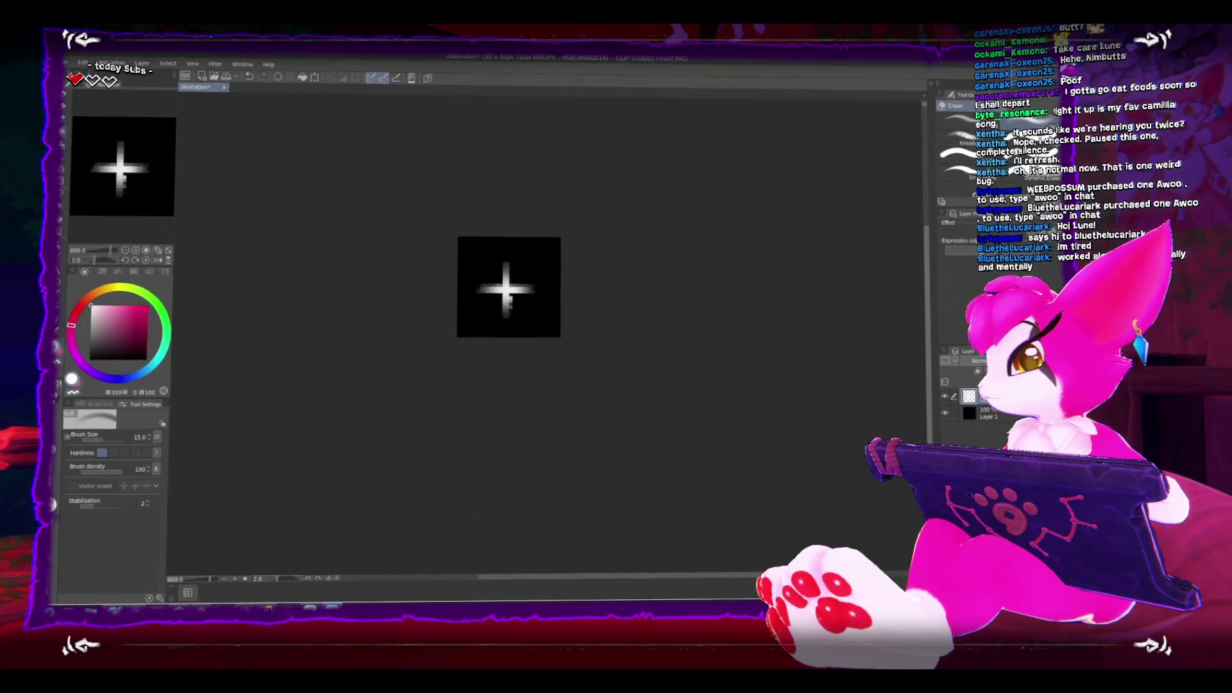
pyautogui.scroll(1, 462, 299)
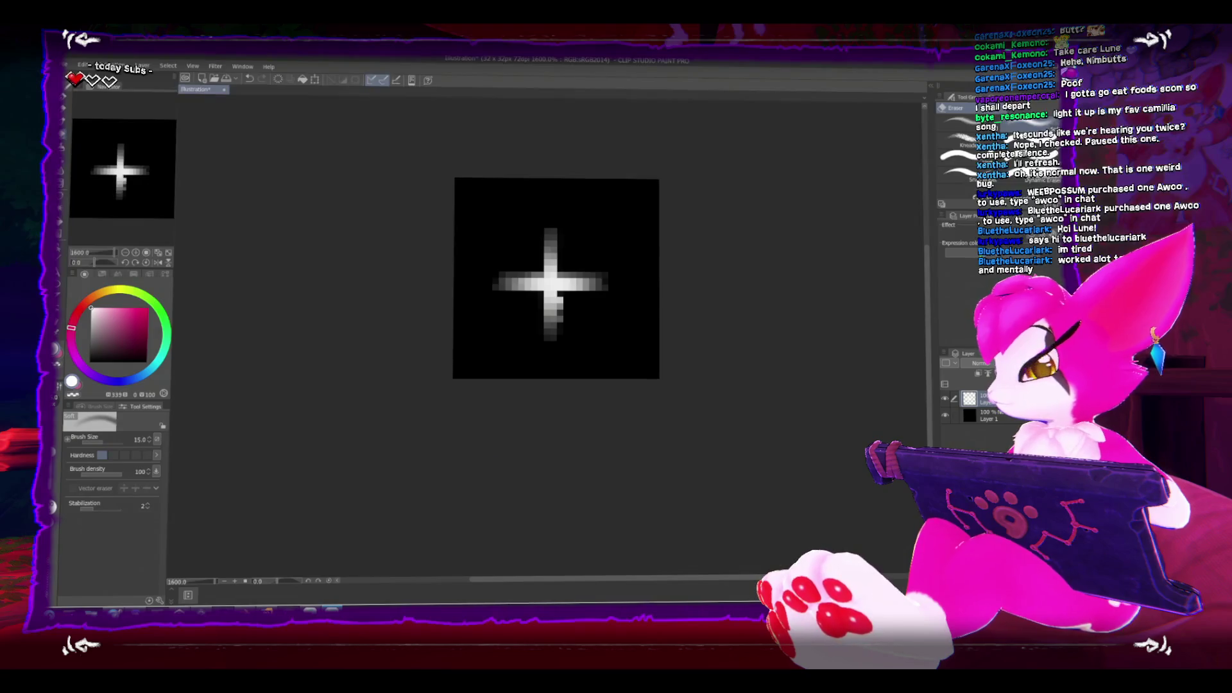
pyautogui.press('[')
pyautogui.press('[')
pyautogui.press('[')
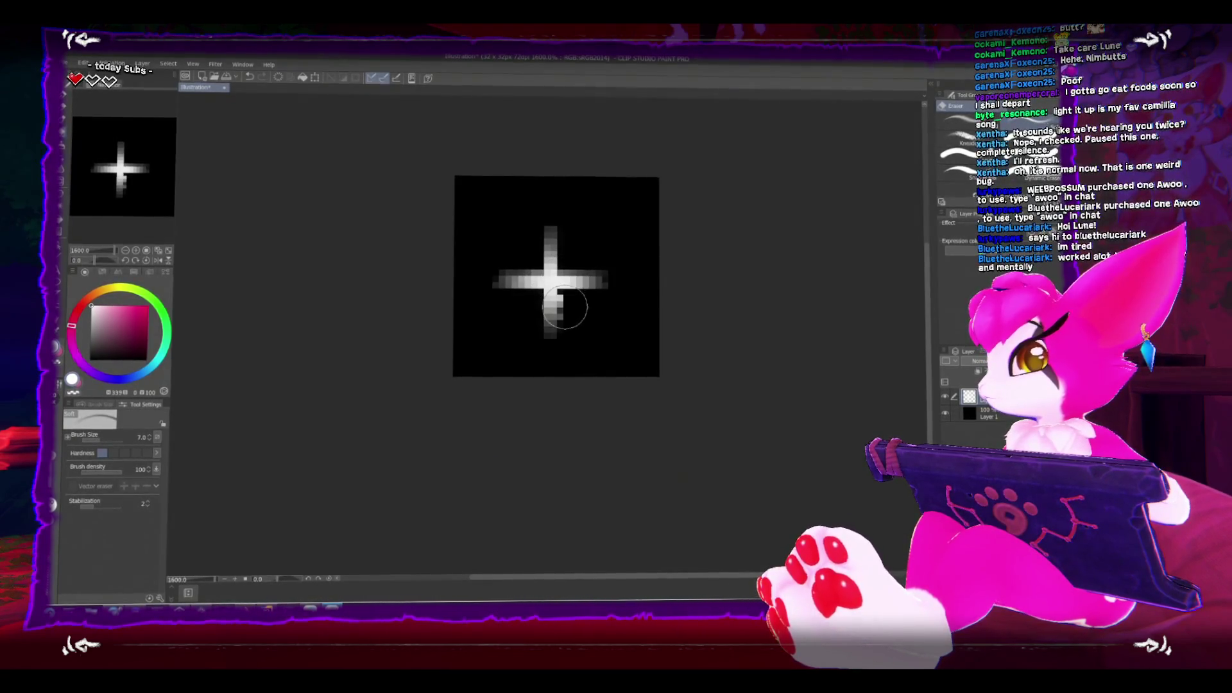
pyautogui.press('[')
pyautogui.press('[')
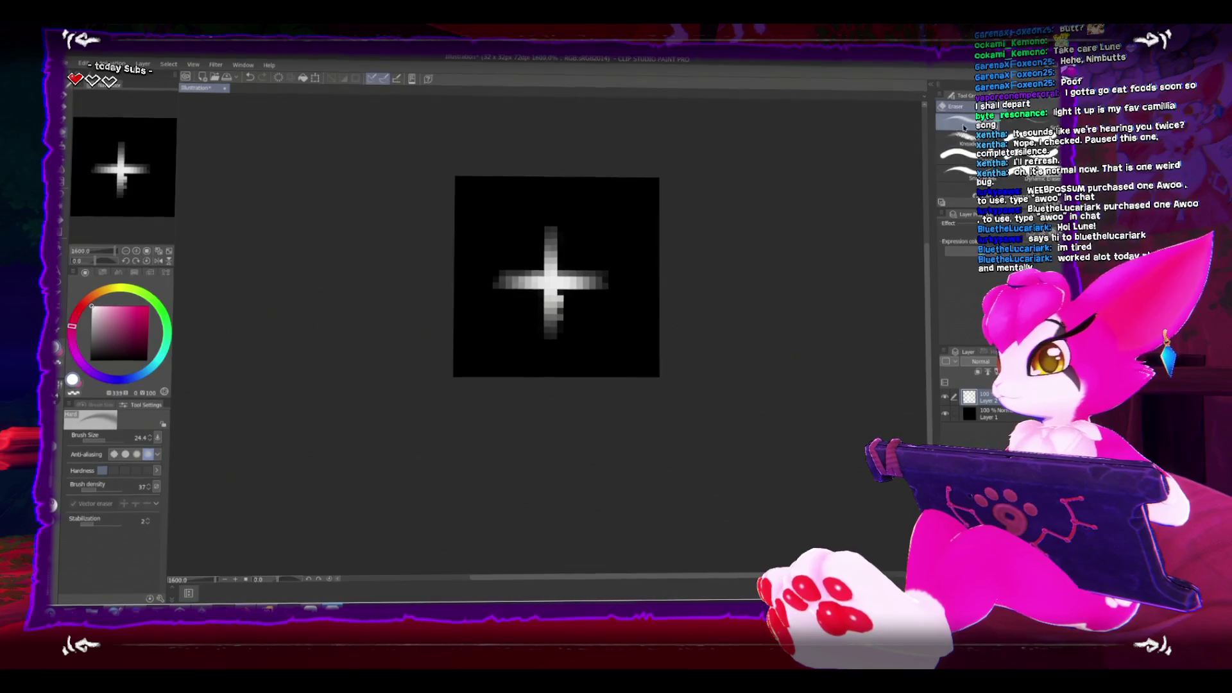
pyautogui.press(']')
pyautogui.press(']')
pyautogui.press(']')
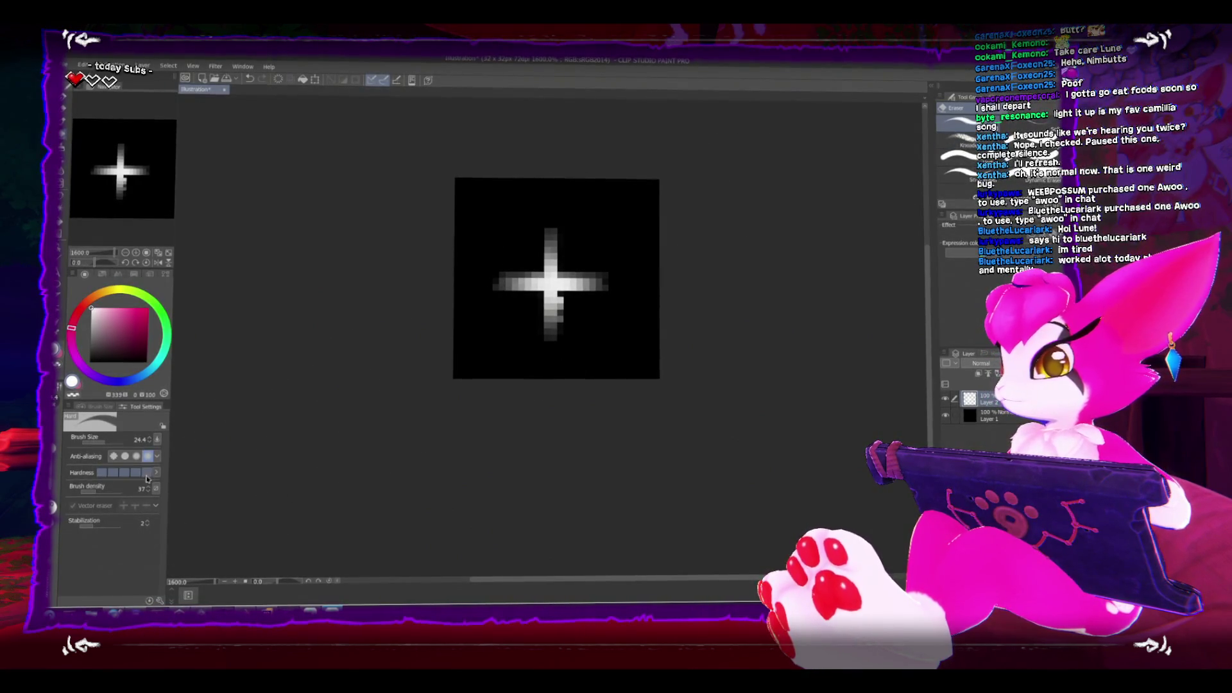
pyautogui.press('[')
pyautogui.press('[')
pyautogui.press('[')
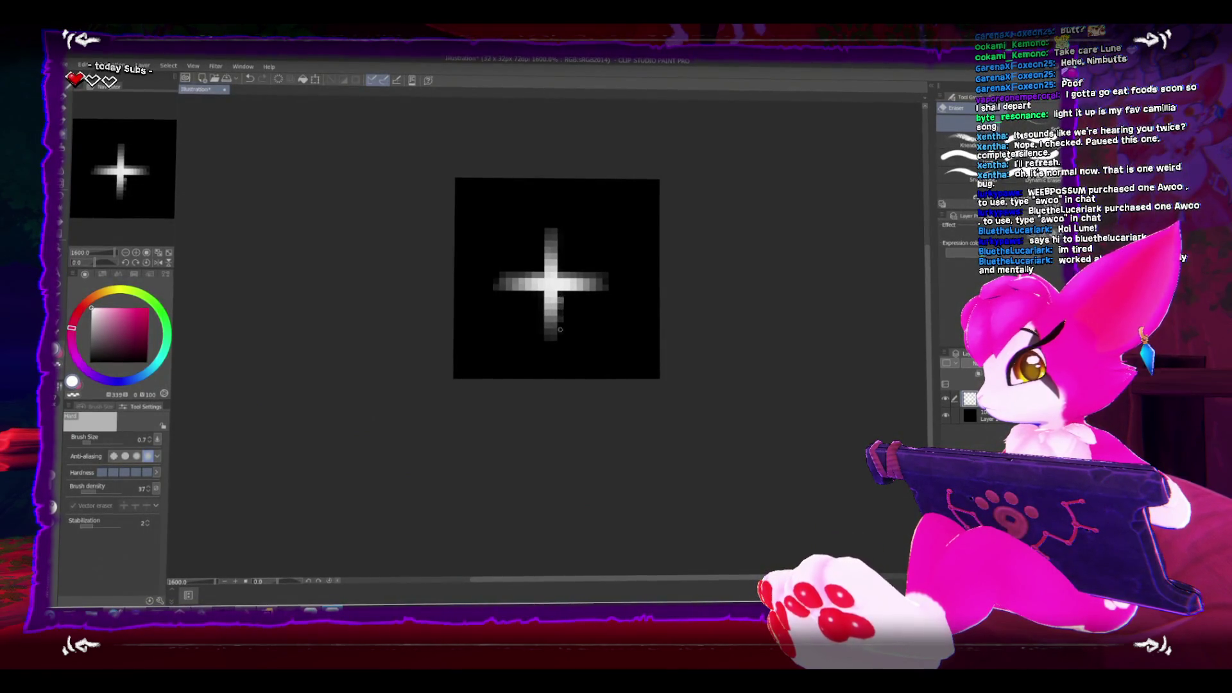
pyautogui.moveTo(563, 330); pyautogui.dragTo(564, 296)
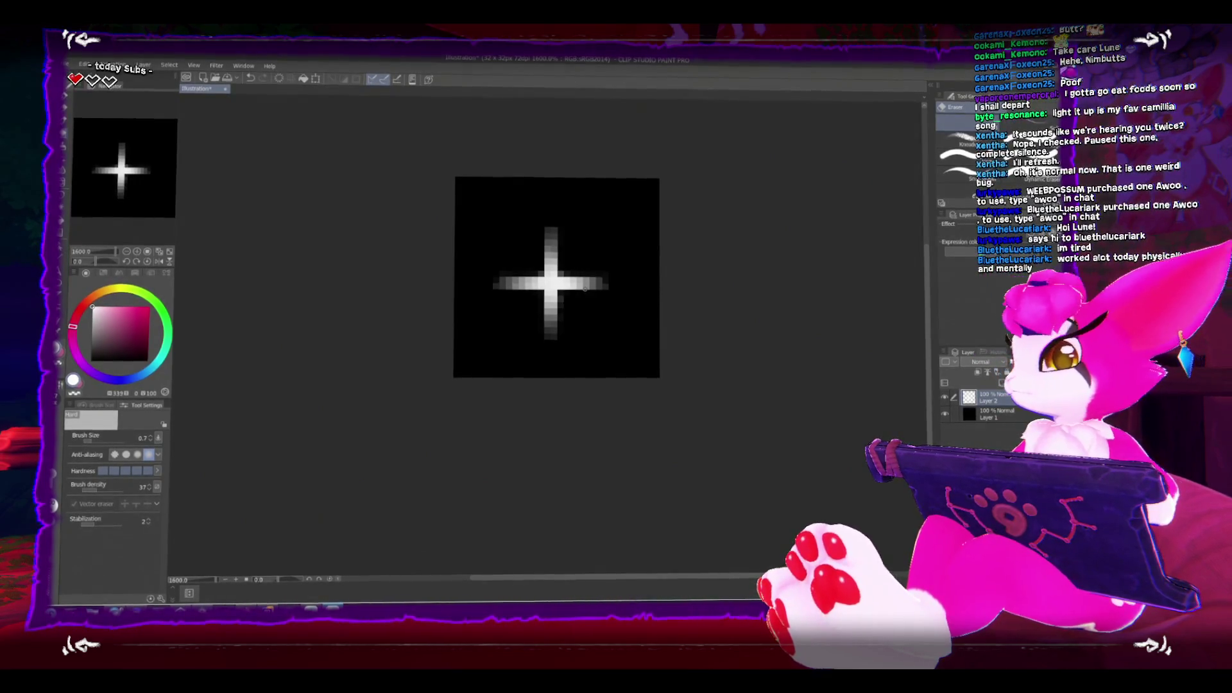
pyautogui.scroll(-5, 494, 280)
# Hide the black Layer 1 background so the sparkle shows over transparency.
pyautogui.scroll(2, 491, 282)
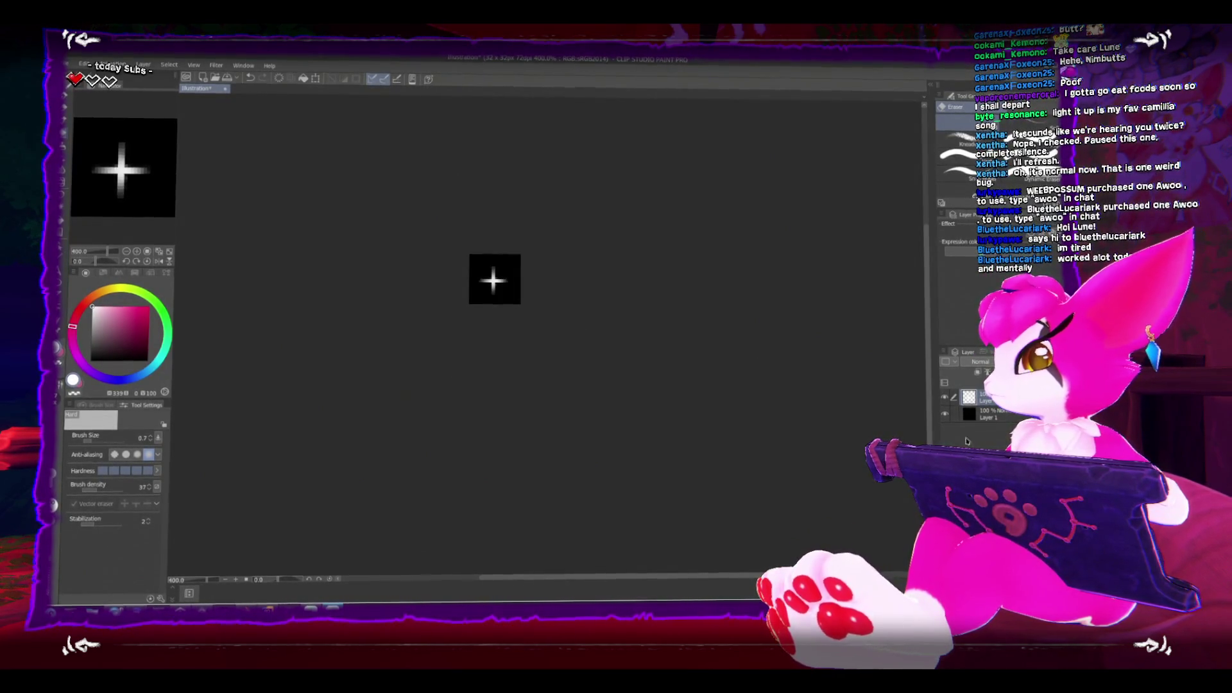
pyautogui.click(946, 416)
pyautogui.scroll(2, 542, 325)
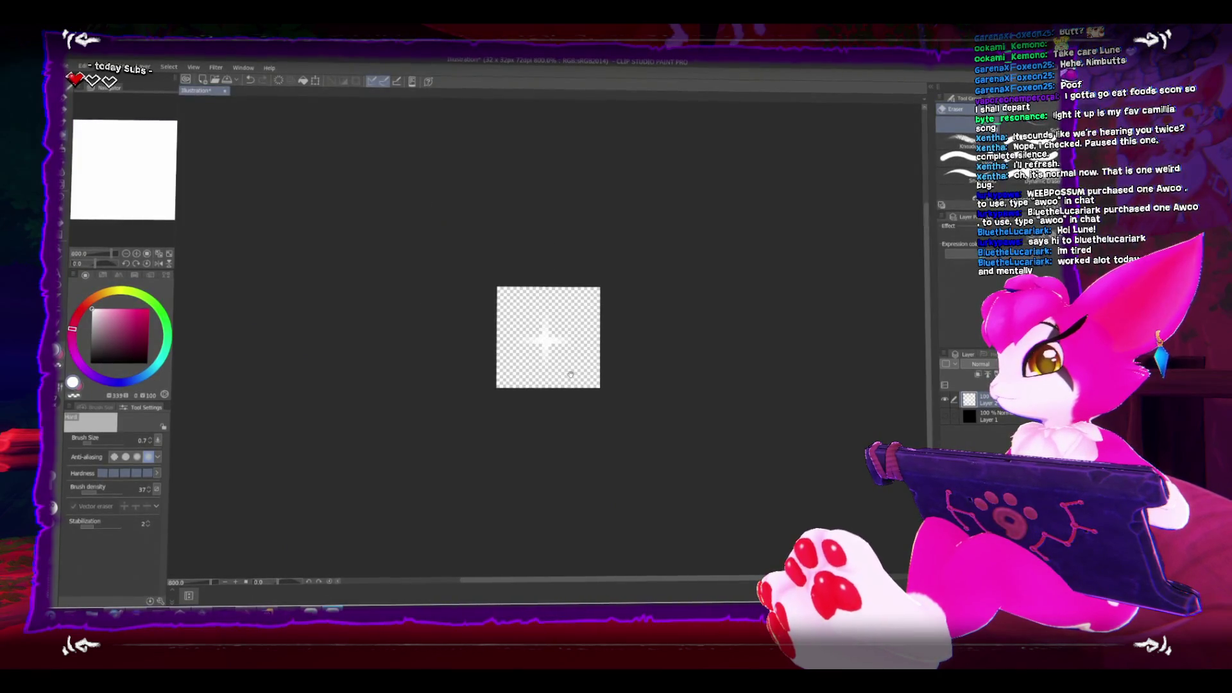
# Save the sparkle as a PNG named fx_pickup.png in the pickups folder.
pyautogui.hotkey('ctrl', 's')
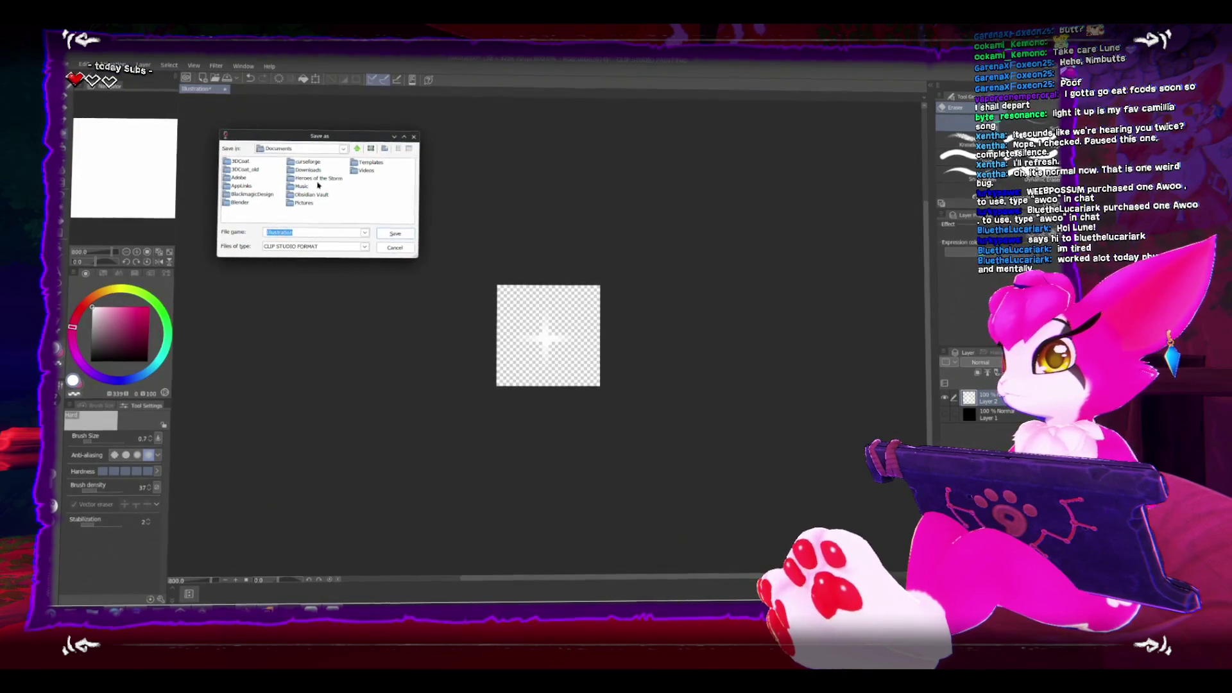
pyautogui.click(342, 149)
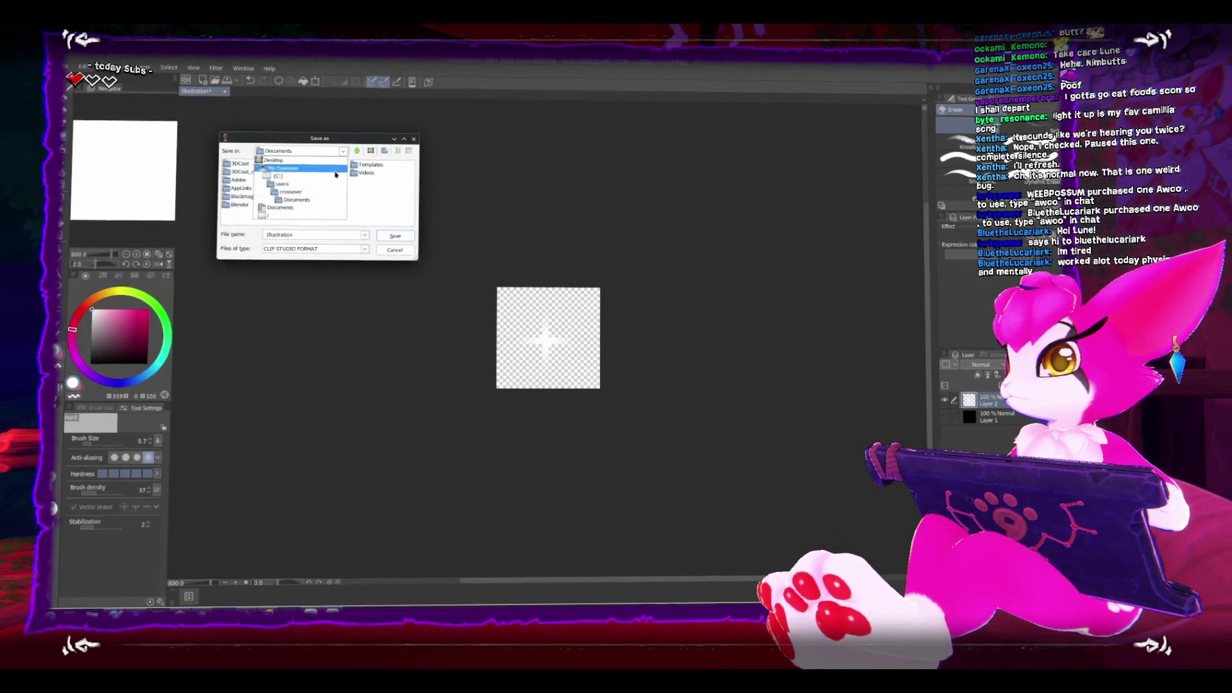
pyautogui.click(321, 215)
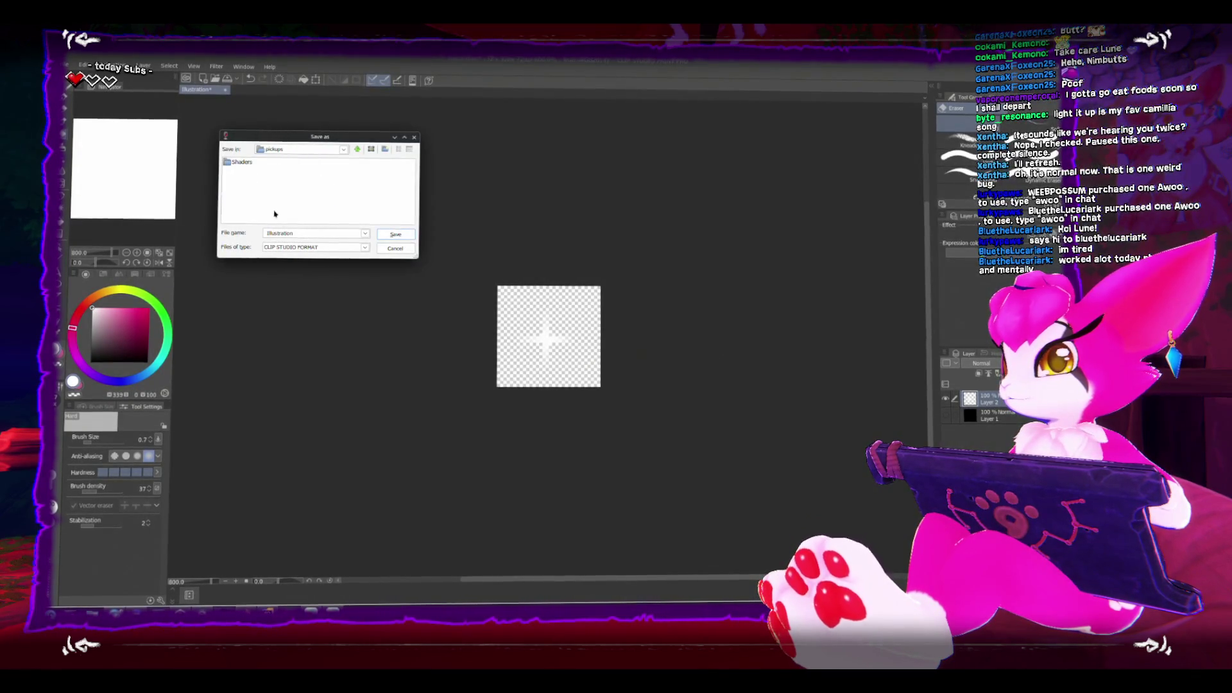
pyautogui.click(314, 247)
pyautogui.click(301, 254)
pyautogui.write('fx_pickup')
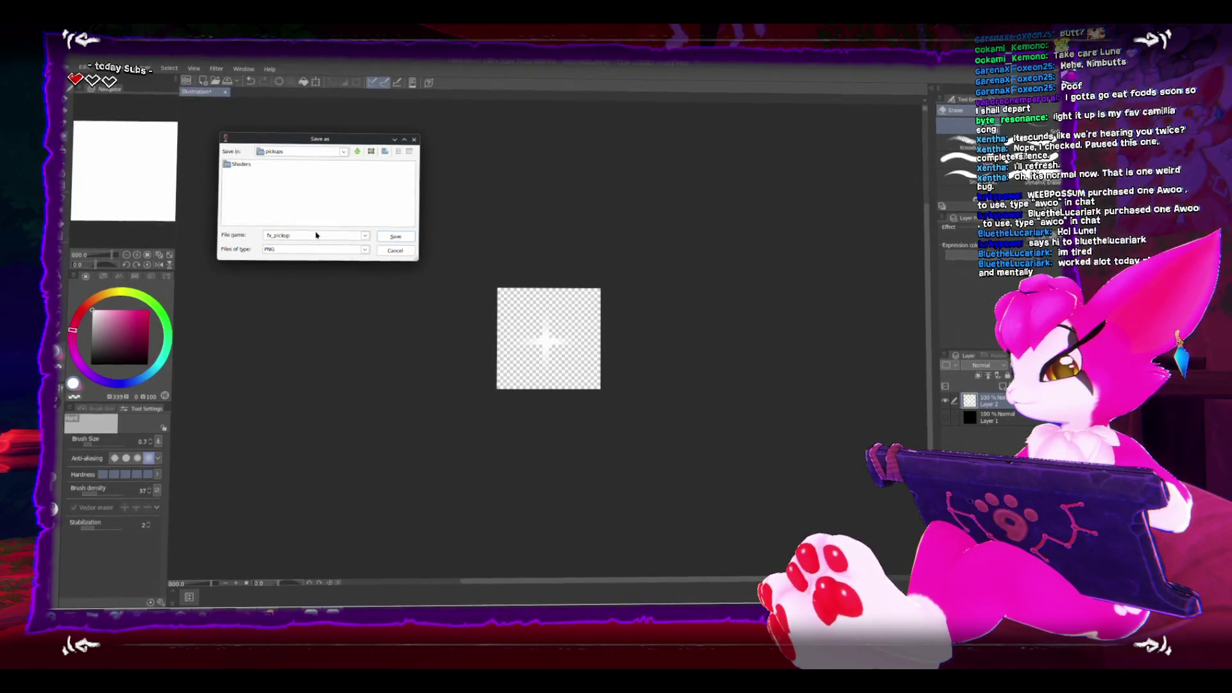
pyautogui.press('Return')
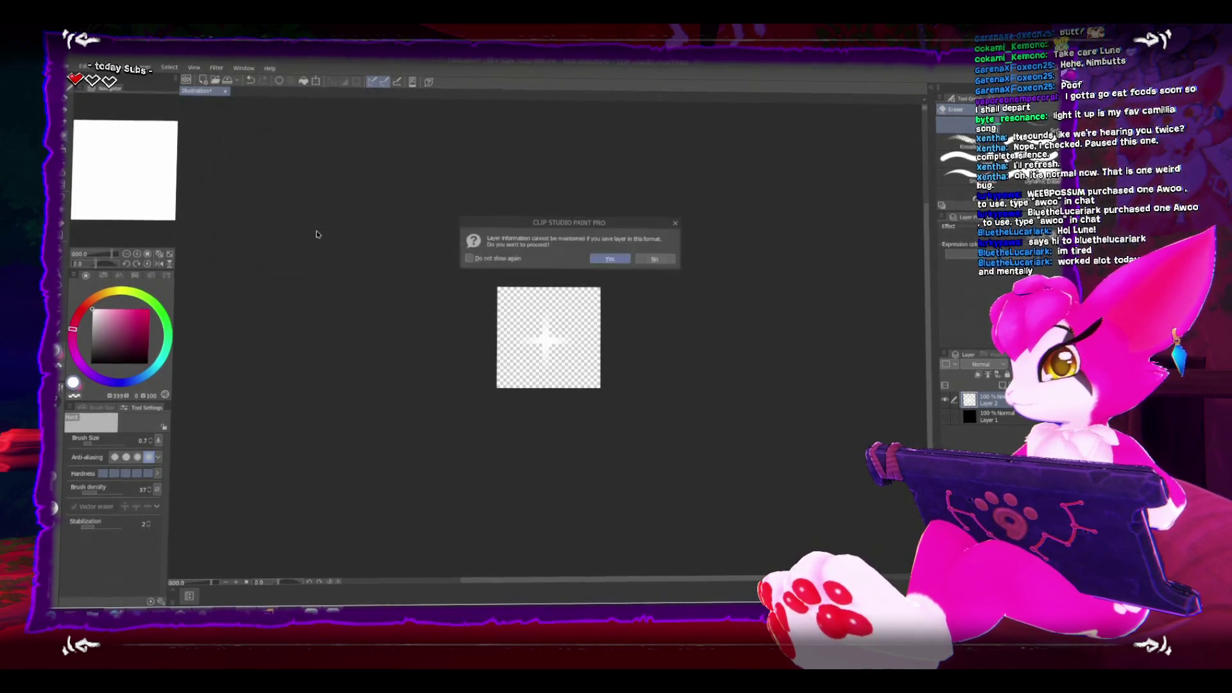
pyautogui.click(608, 258)
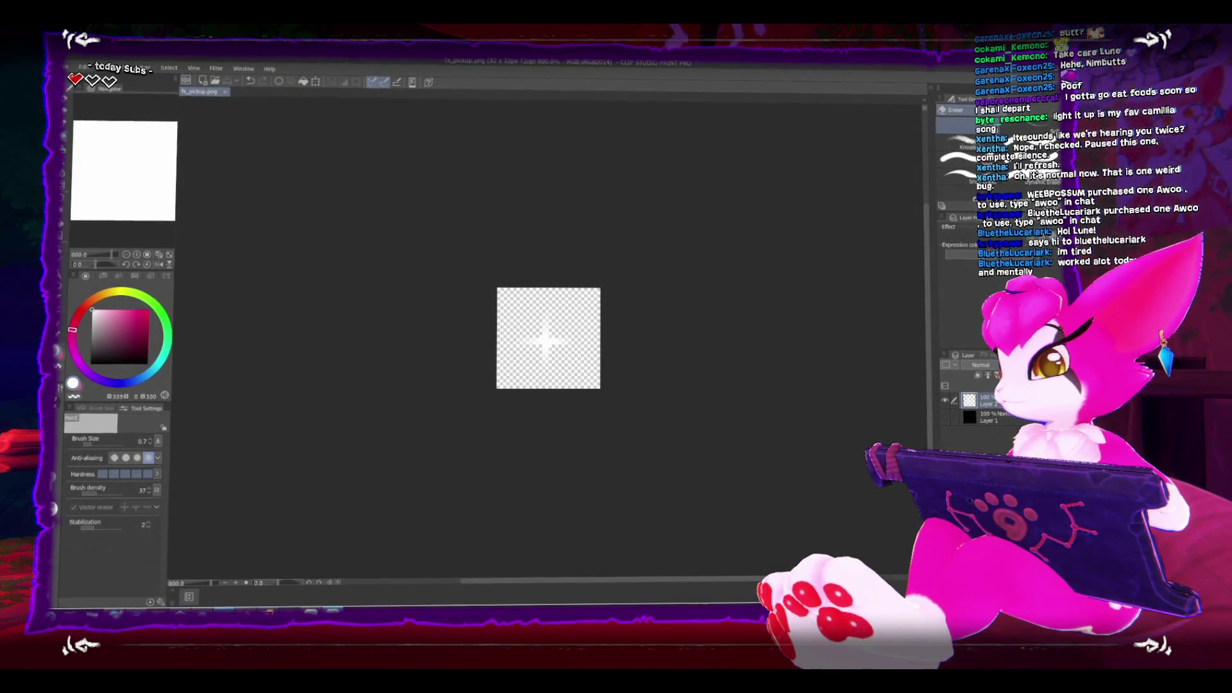
# Return to Unity and frame the view on the bone pickup.
pyautogui.moveTo(202, 611)
pyautogui.click(138, 571)
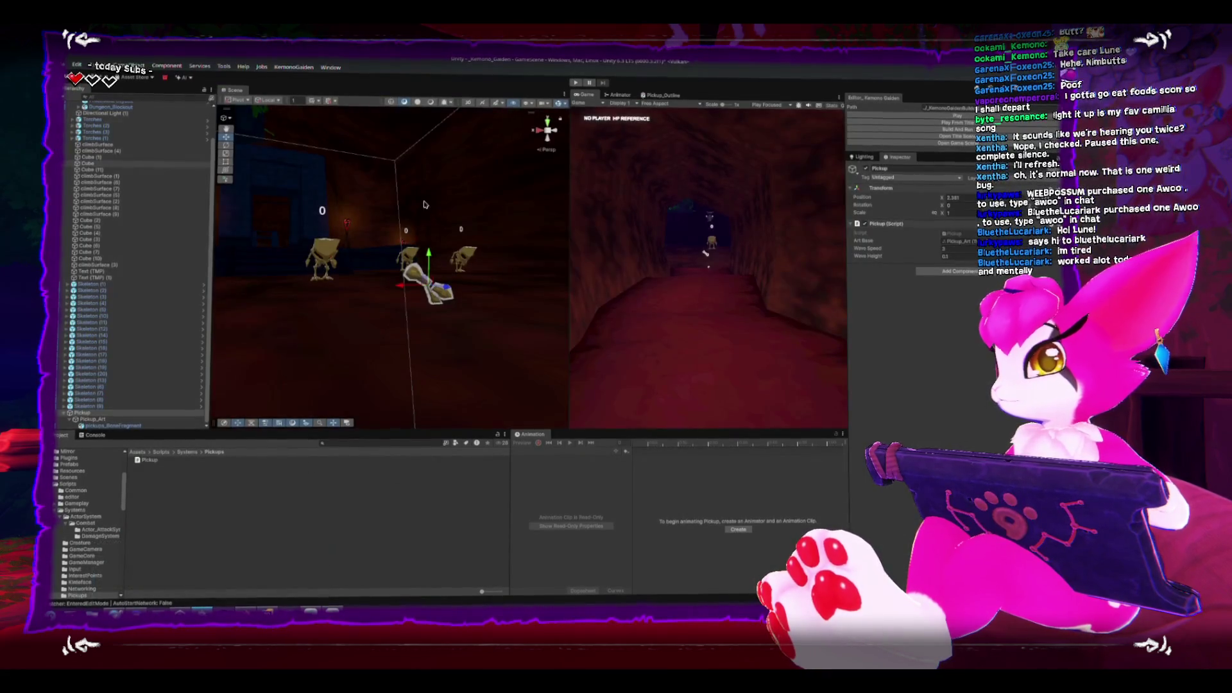
pyautogui.press('f')
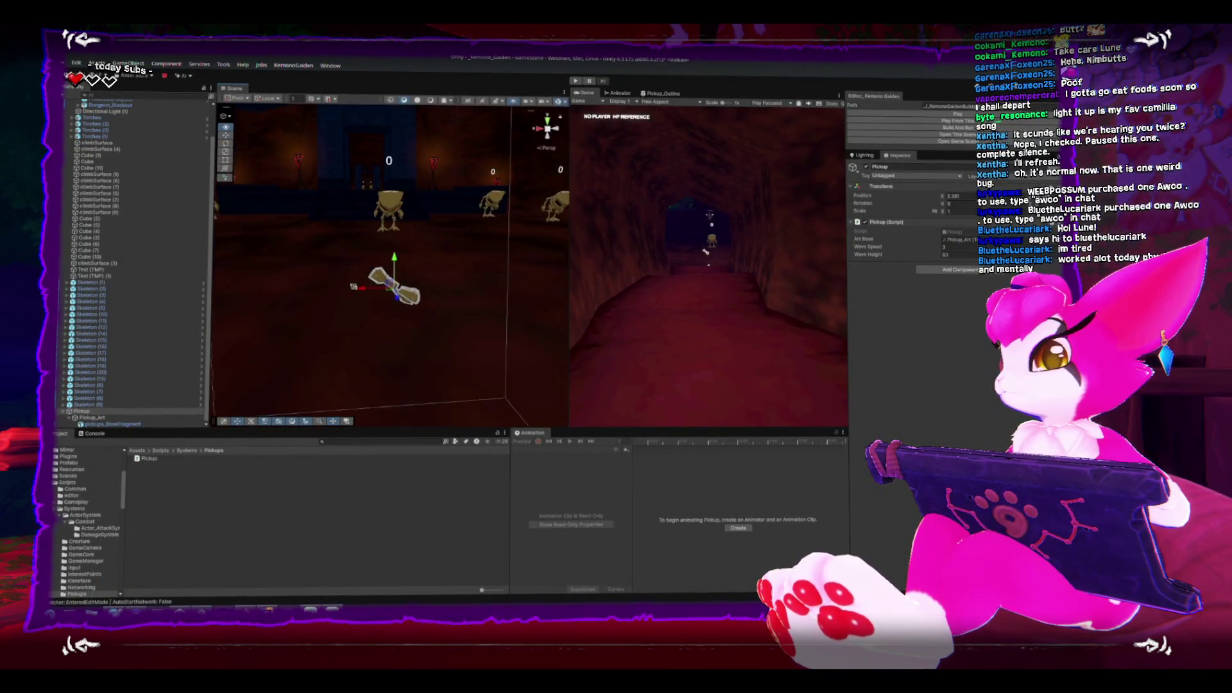
pyautogui.moveTo(367, 308)
pyautogui.mouseDown()
pyautogui.moveTo(406, 283)
pyautogui.moveTo(416, 297)
pyautogui.mouseUp()
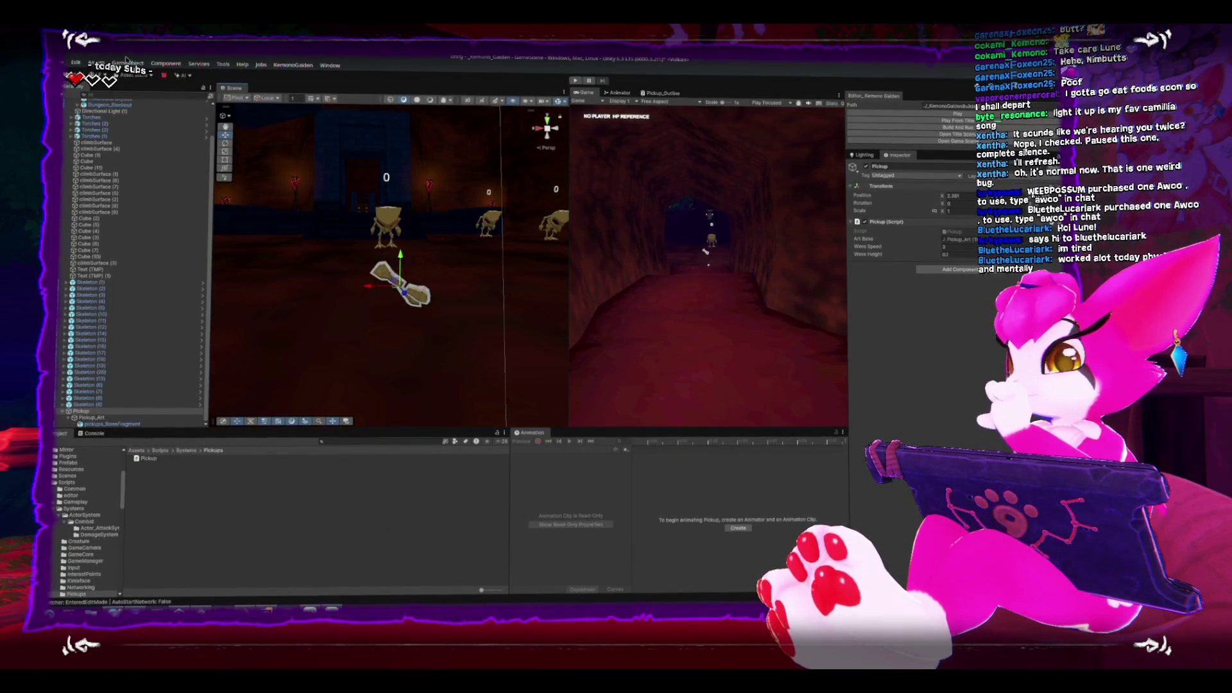
# Create a new Particle System from GameObject > Effects.
pyautogui.click(128, 64)
pyautogui.click(128, 64)
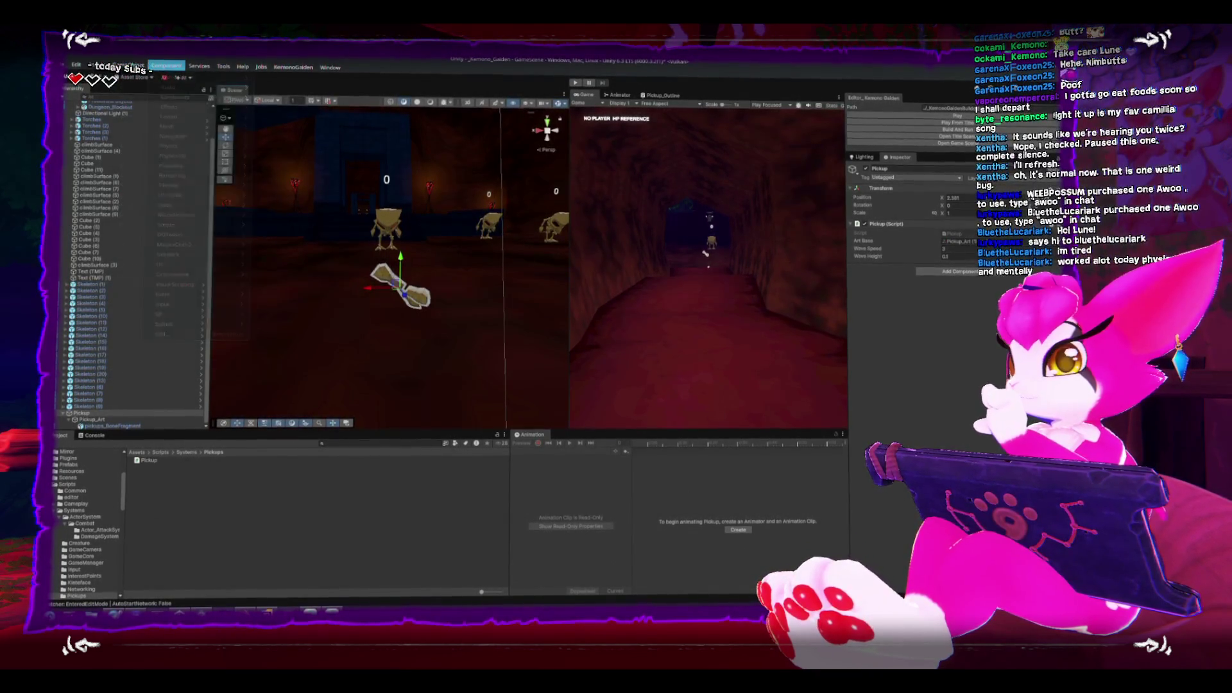
pyautogui.click(126, 65)
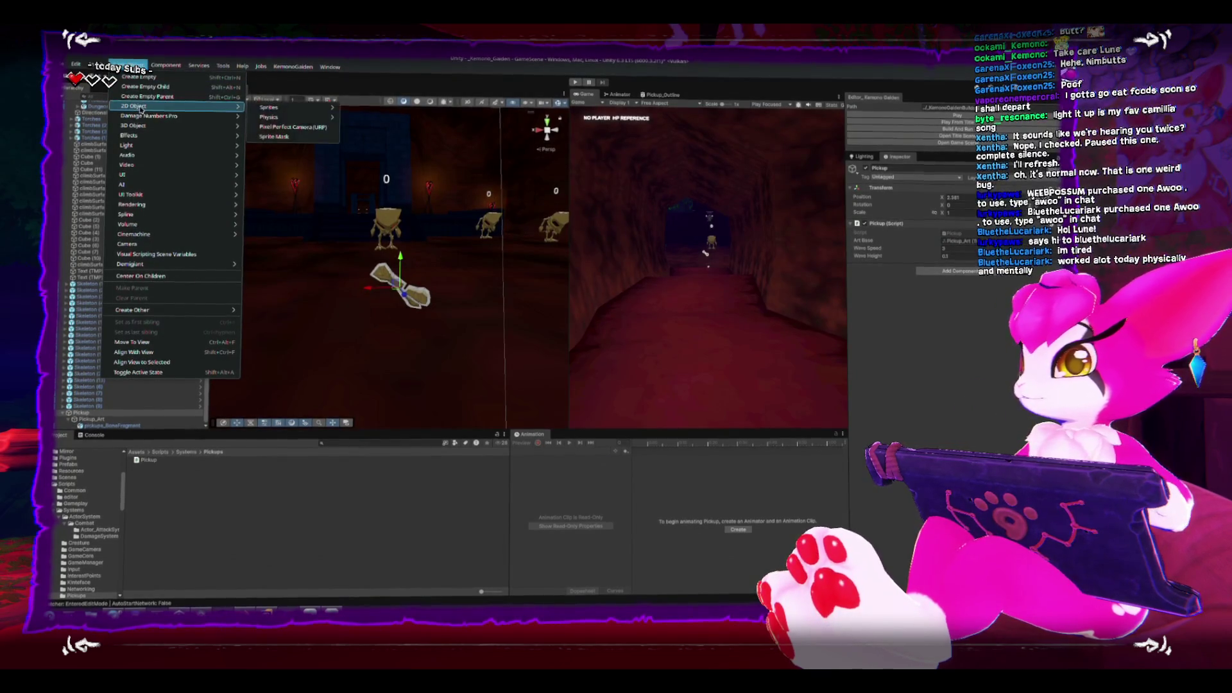
pyautogui.moveTo(176, 138)
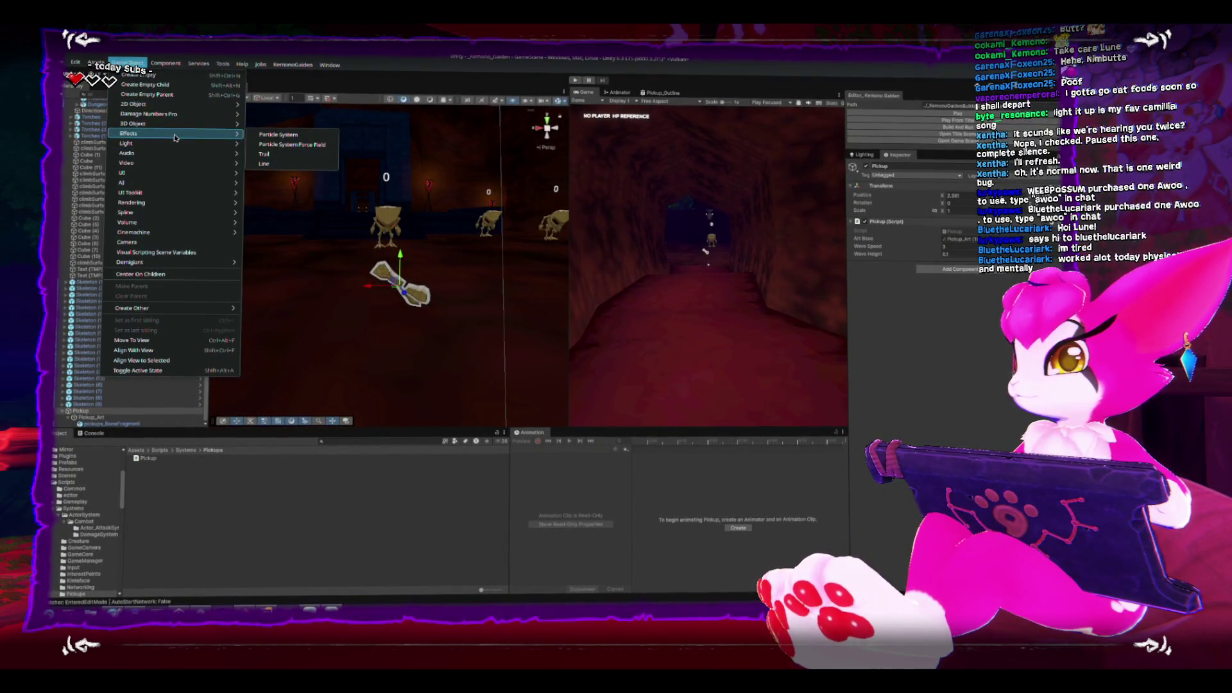
pyautogui.click(278, 134)
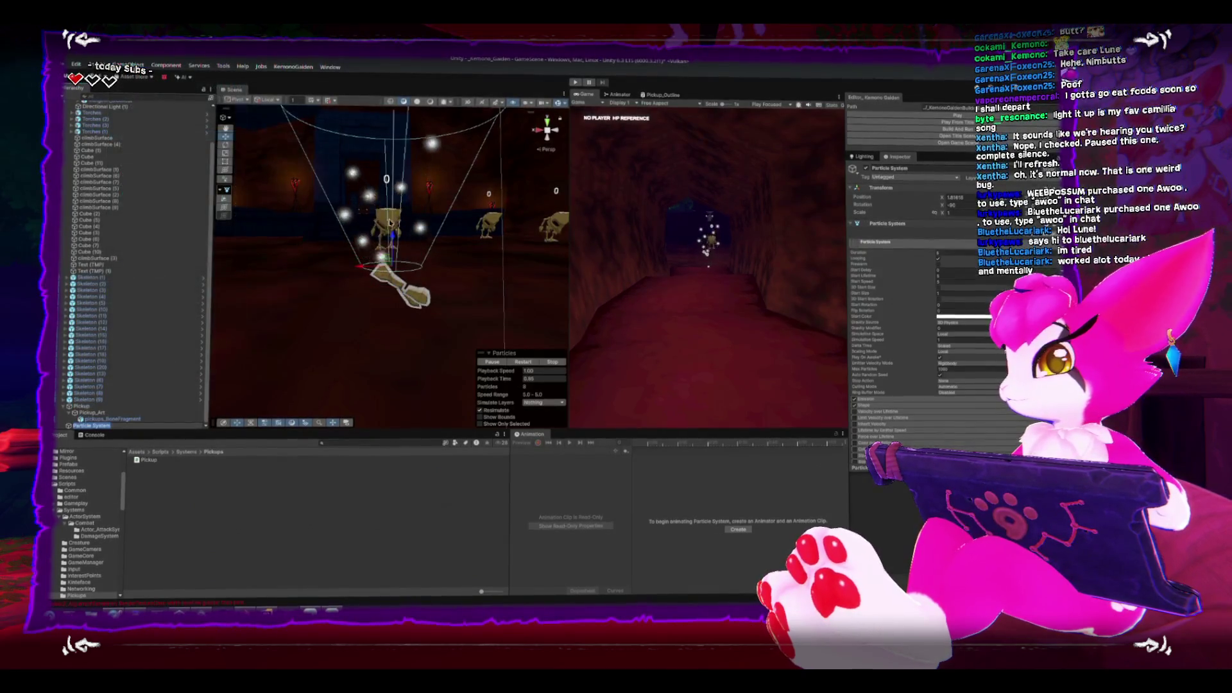
# Move the particle emitter up next to the bone and deselect it.
pyautogui.moveTo(360, 255)
pyautogui.mouseDown()
pyautogui.moveTo(335, 239)
pyautogui.moveTo(361, 280)
pyautogui.mouseUp()
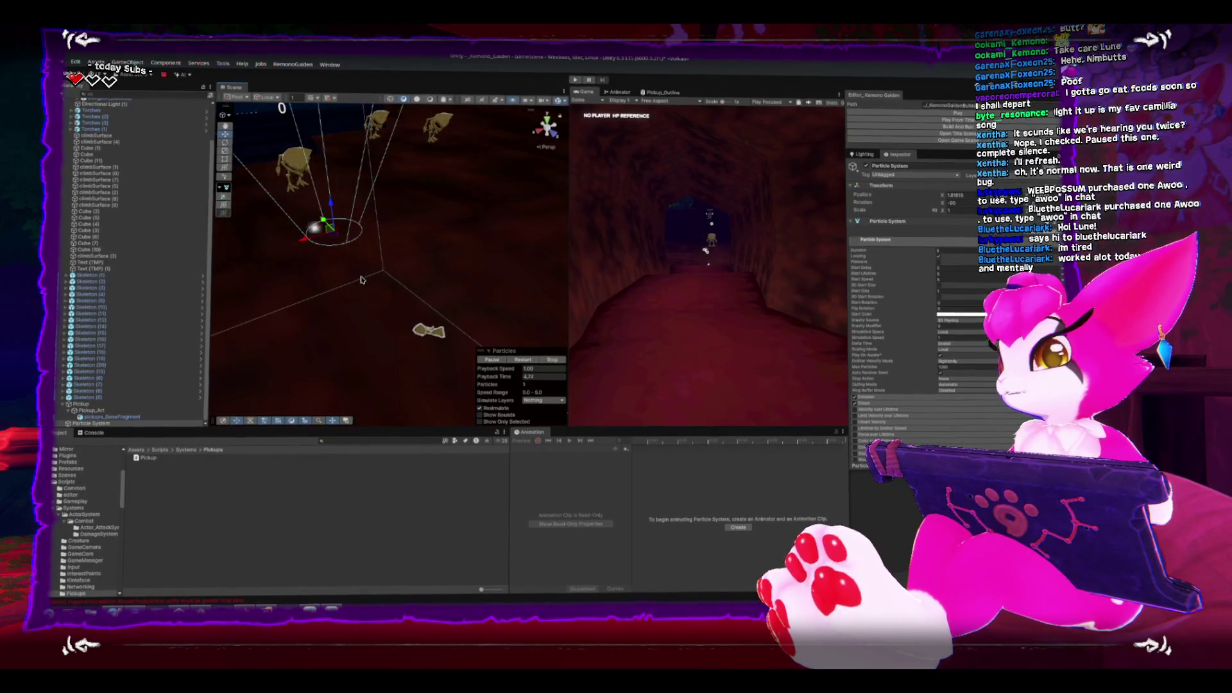
pyautogui.moveTo(331, 239)
pyautogui.mouseDown()
pyautogui.moveTo(426, 321)
pyautogui.moveTo(352, 212)
pyautogui.mouseUp()
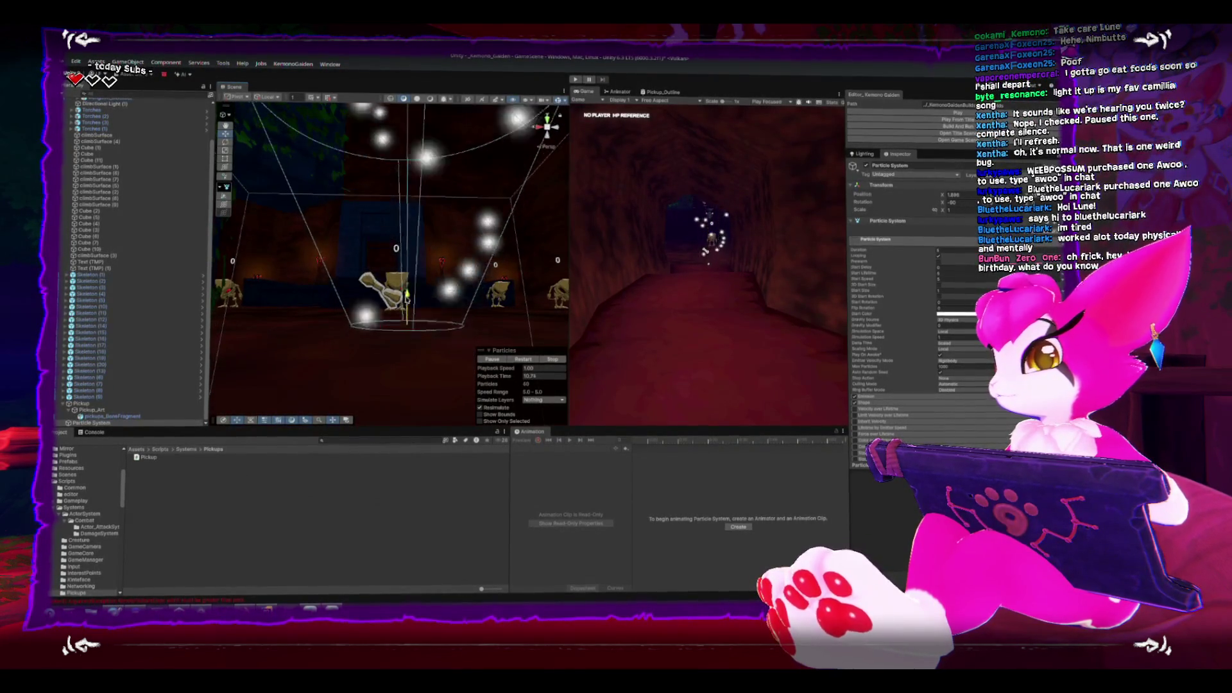
pyautogui.moveTo(393, 258)
pyautogui.mouseDown()
pyautogui.moveTo(385, 317)
pyautogui.moveTo(796, 271)
pyautogui.mouseUp()
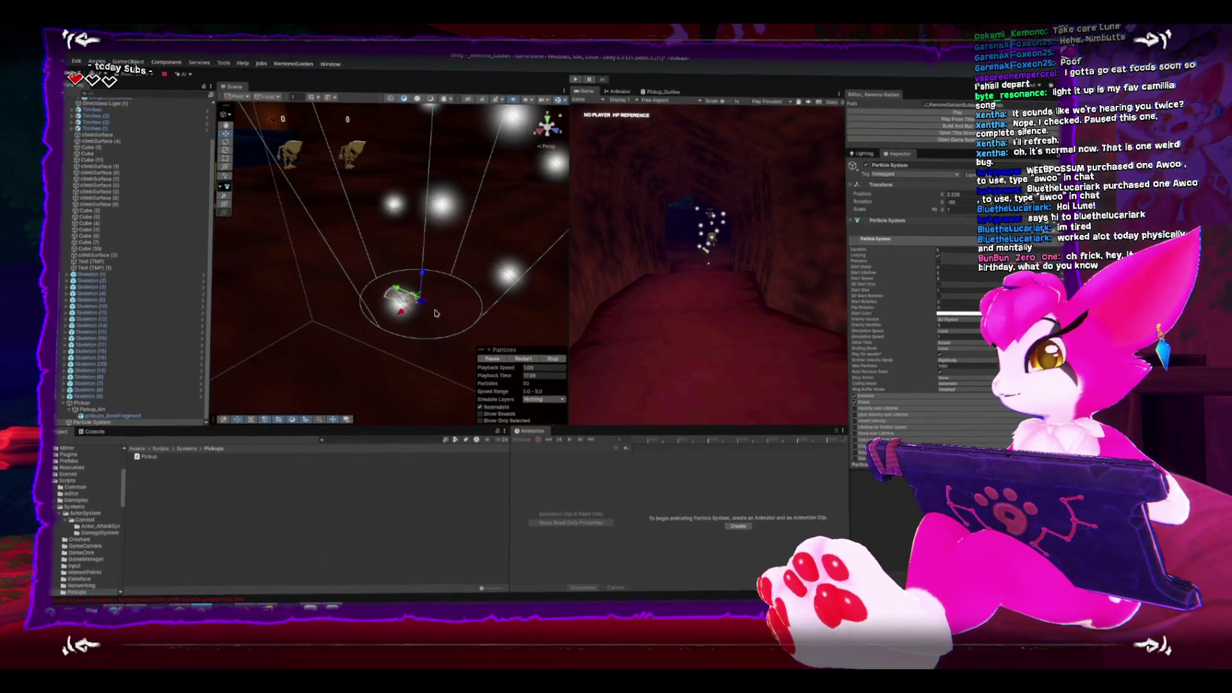
pyautogui.moveTo(420, 318)
pyautogui.mouseDown()
pyautogui.moveTo(367, 282)
pyautogui.moveTo(387, 281)
pyautogui.mouseUp()
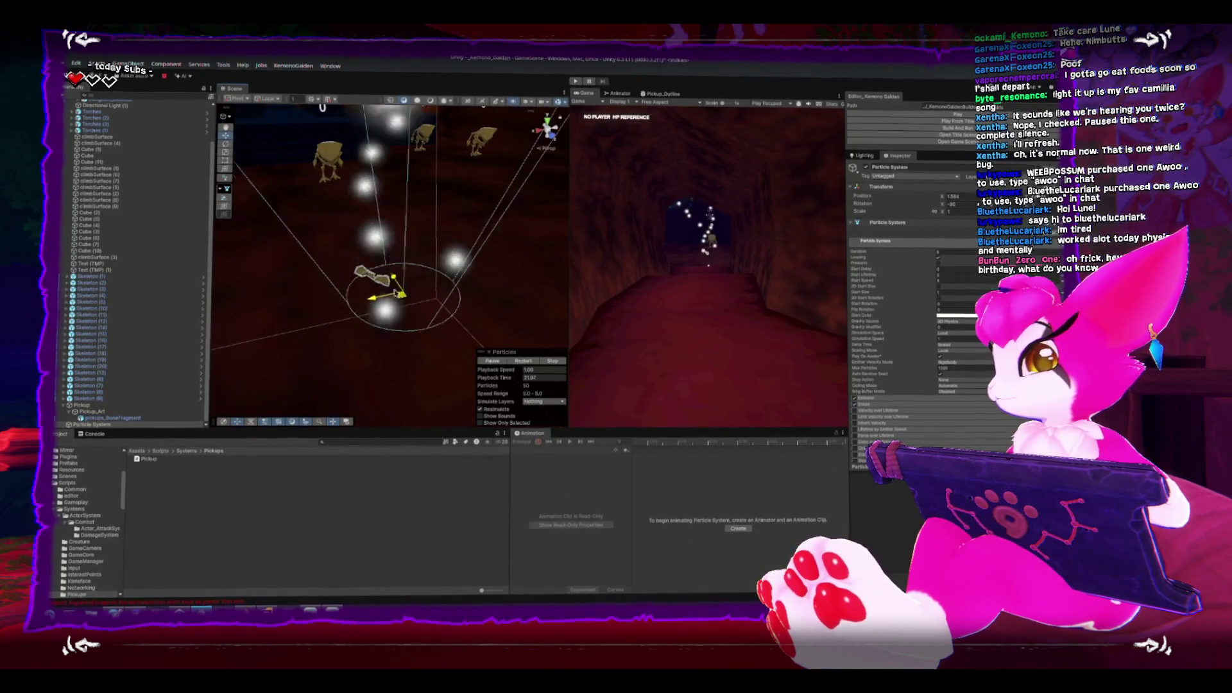
pyautogui.click(316, 268)
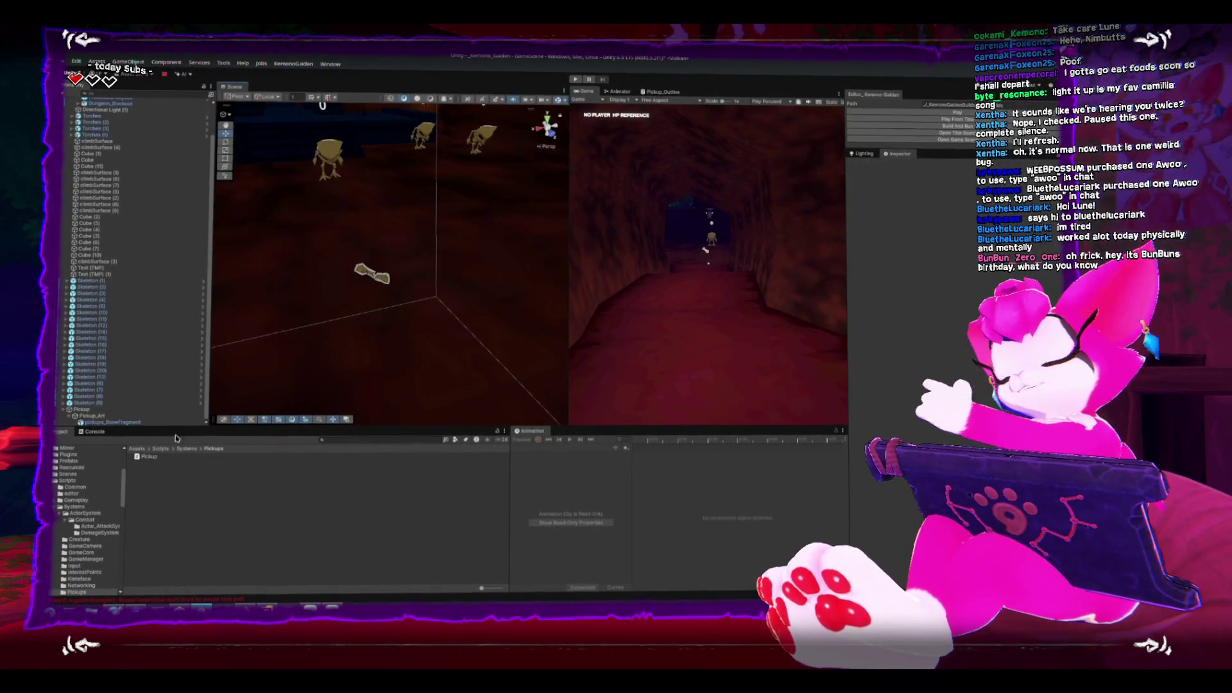
# Select Pickup in the Hierarchy to show its Art Base, Wave Speed and Wave Height fields.
pyautogui.click(92, 411)
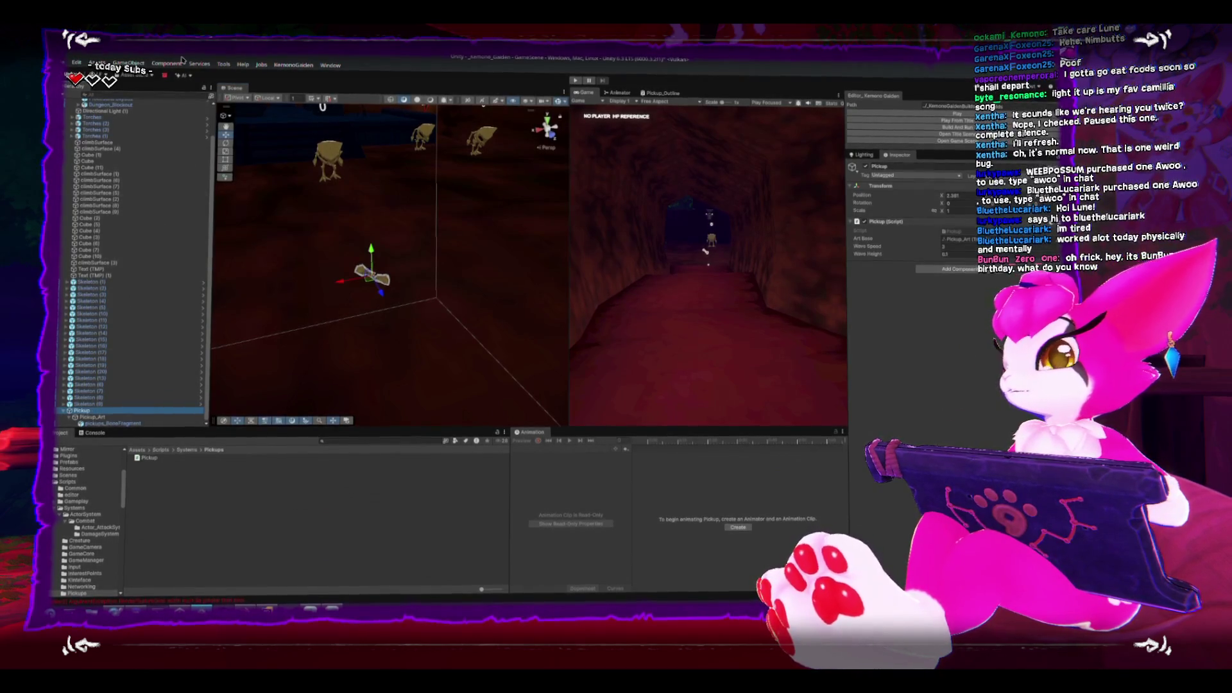
pyautogui.click(128, 64)
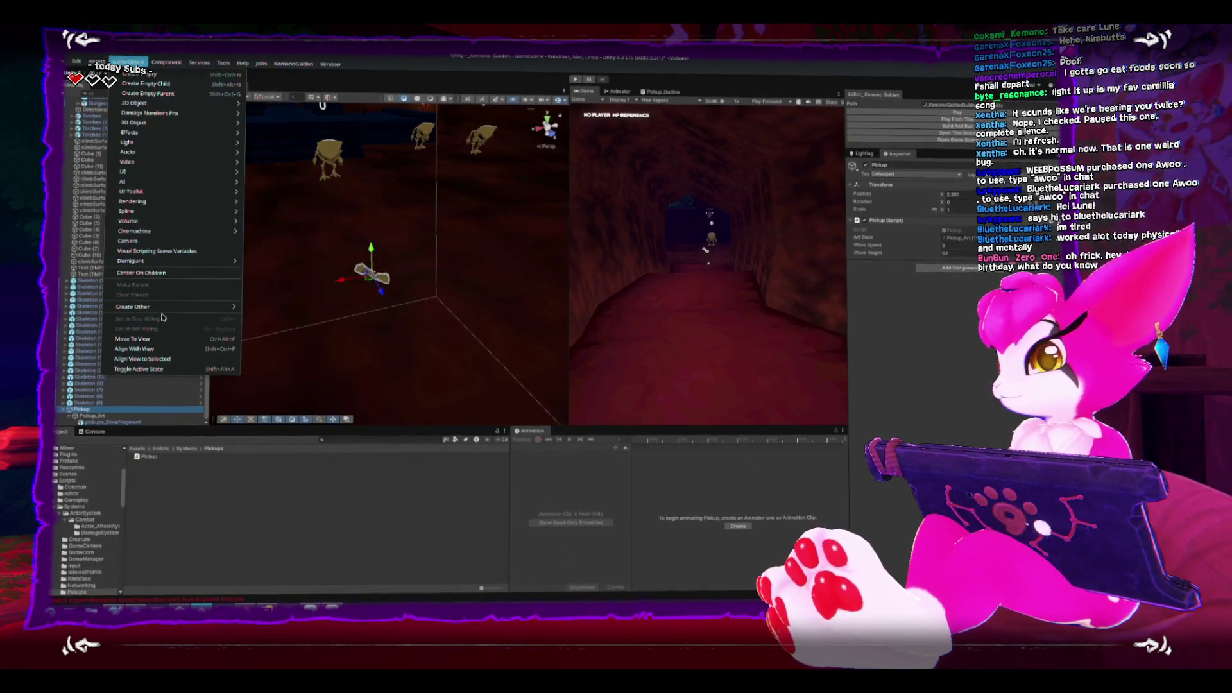
pyautogui.moveTo(163, 314)
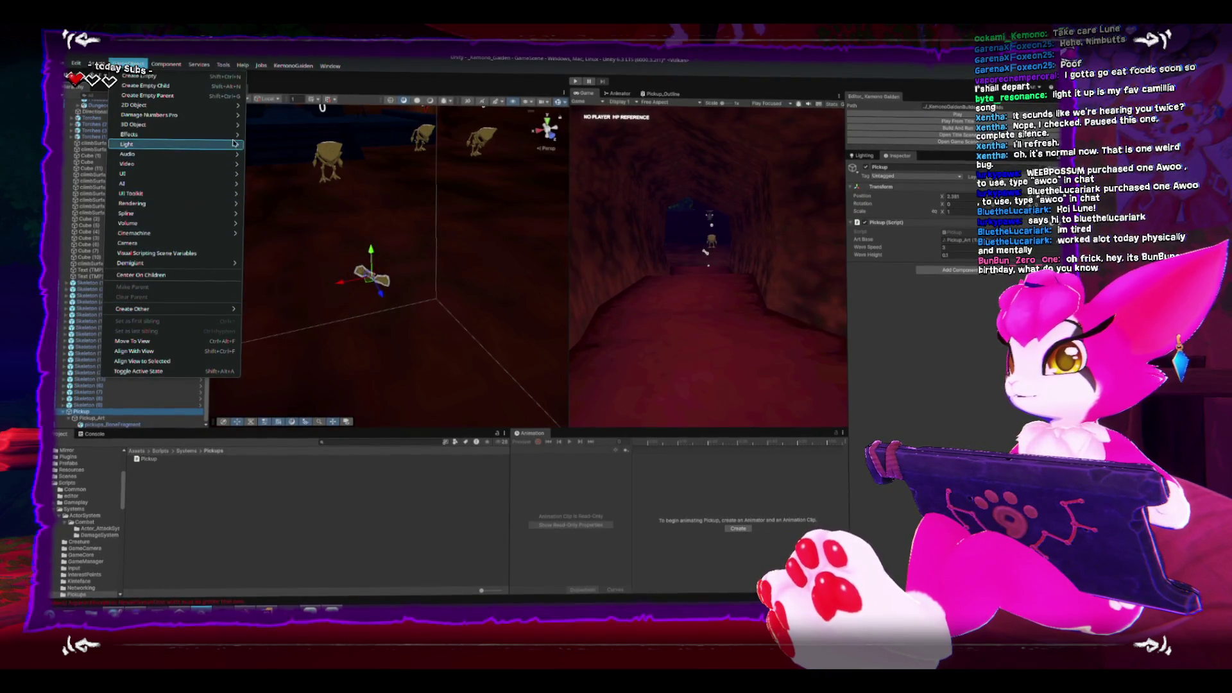
pyautogui.moveTo(212, 133)
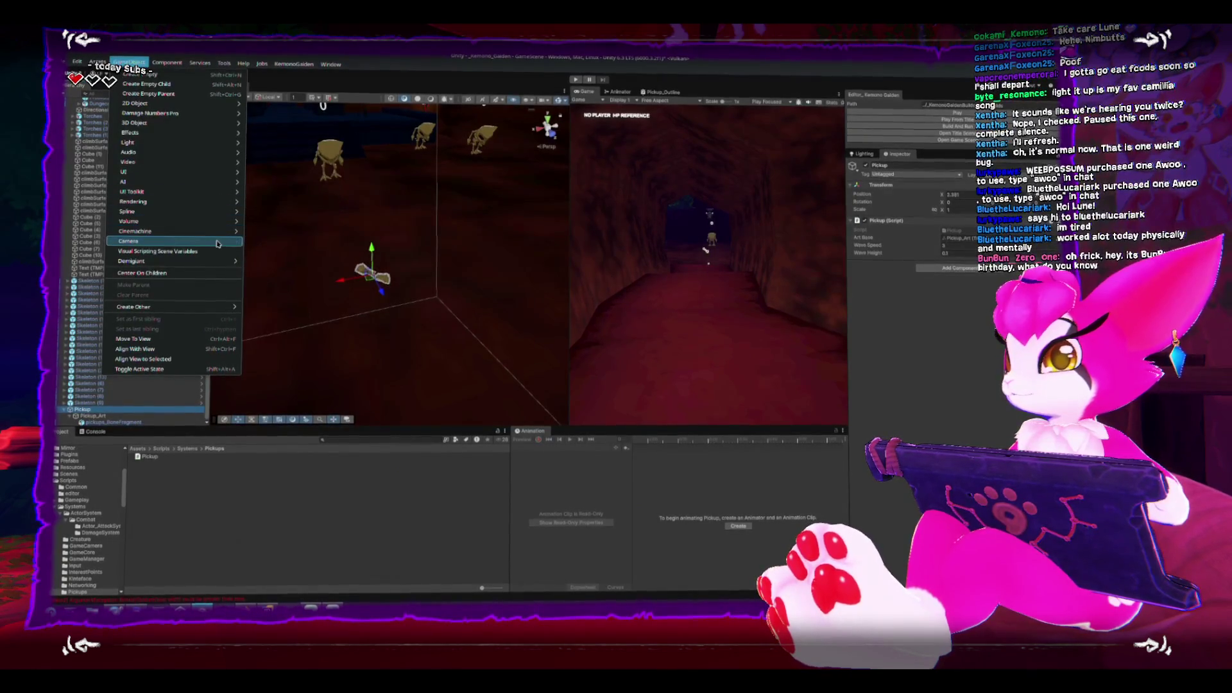
pyautogui.moveTo(200, 204)
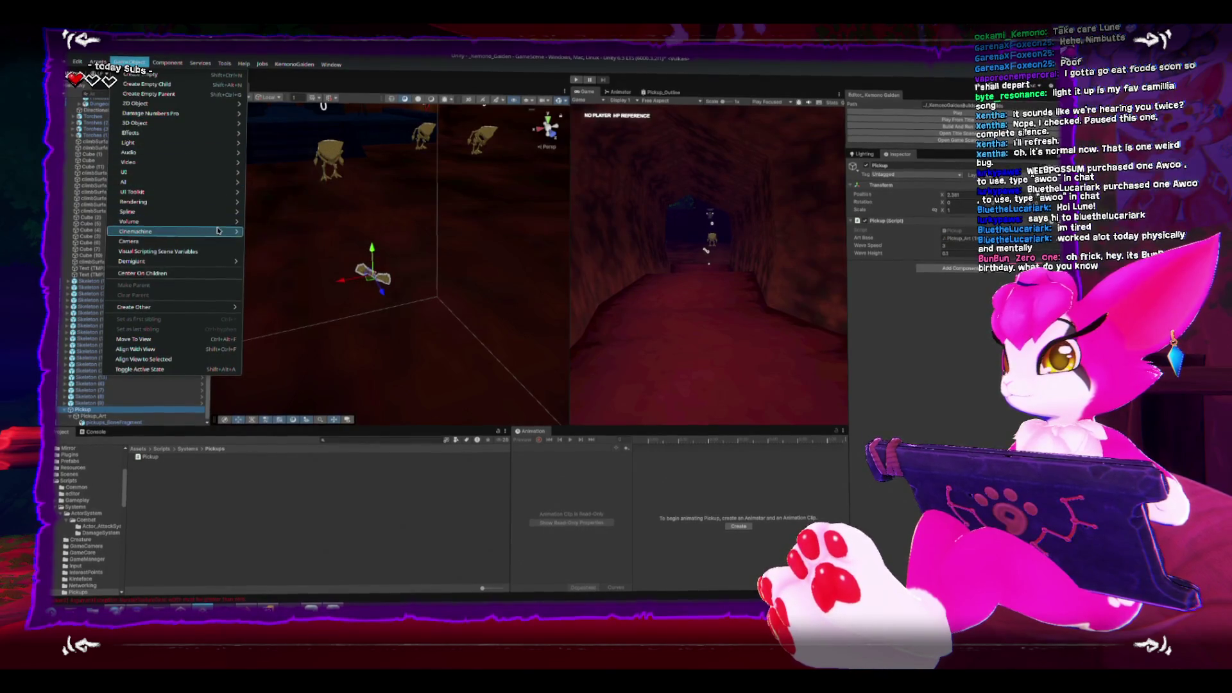
pyautogui.press('Escape')
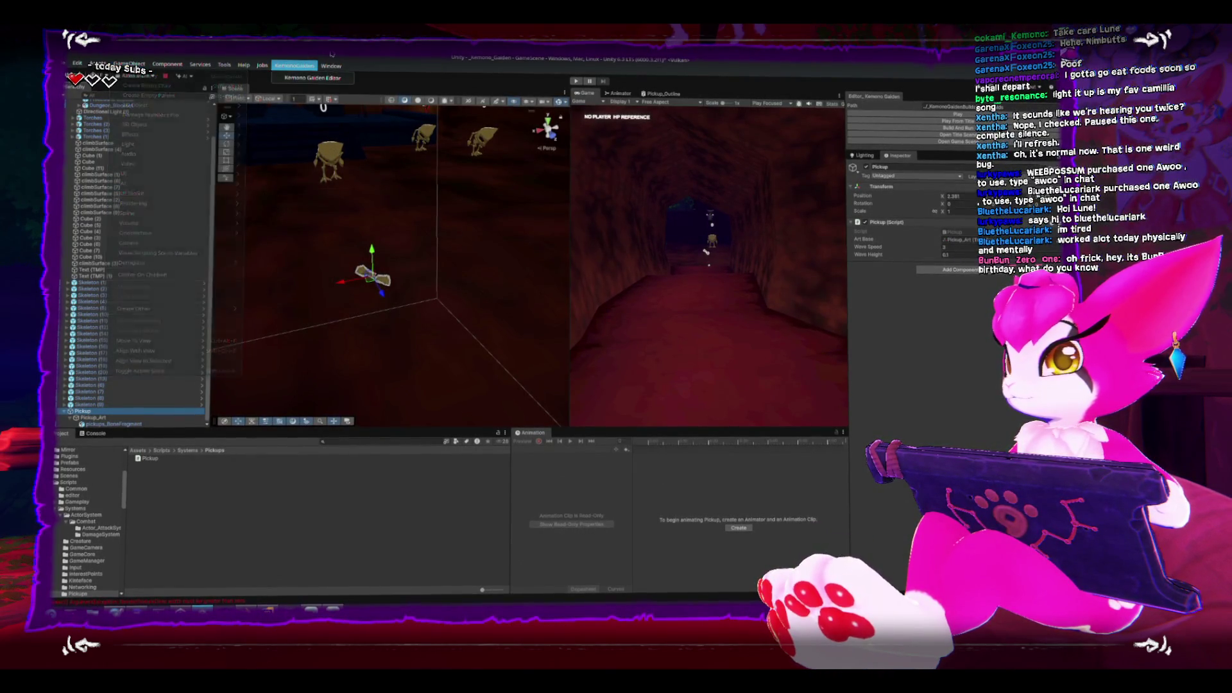
pyautogui.click(331, 65)
pyautogui.click(337, 66)
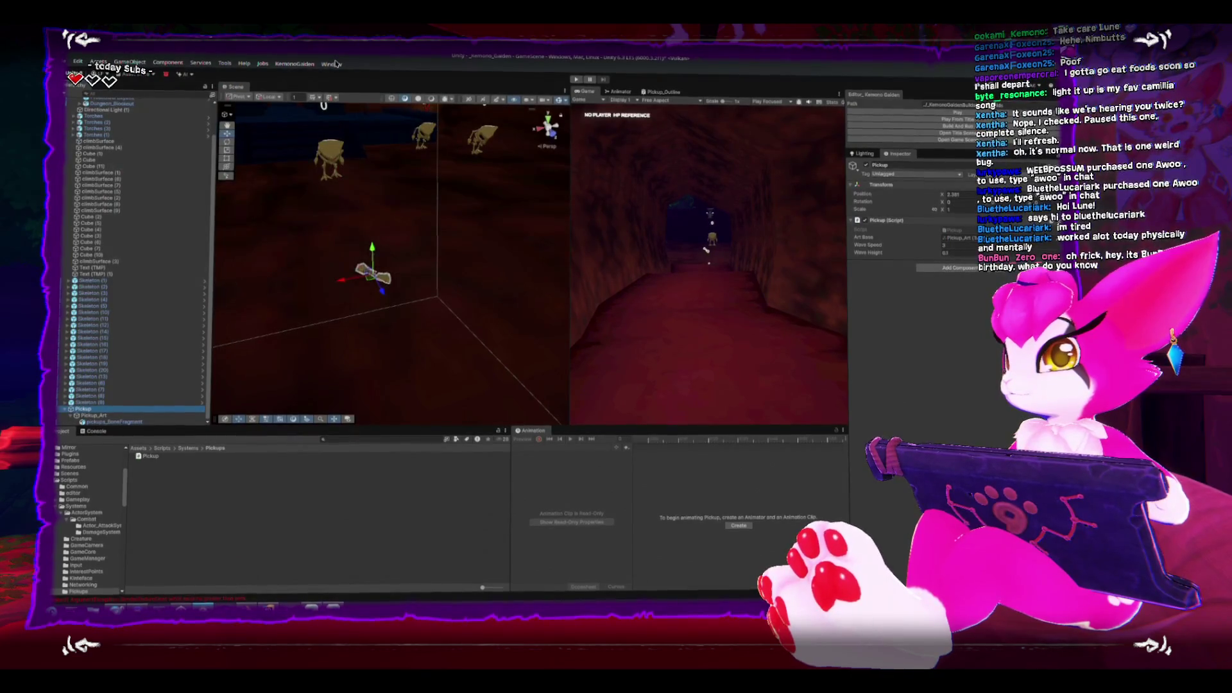
# Open the Package Manager from the Window menu.
pyautogui.click(334, 64)
pyautogui.click(333, 65)
pyautogui.click(334, 65)
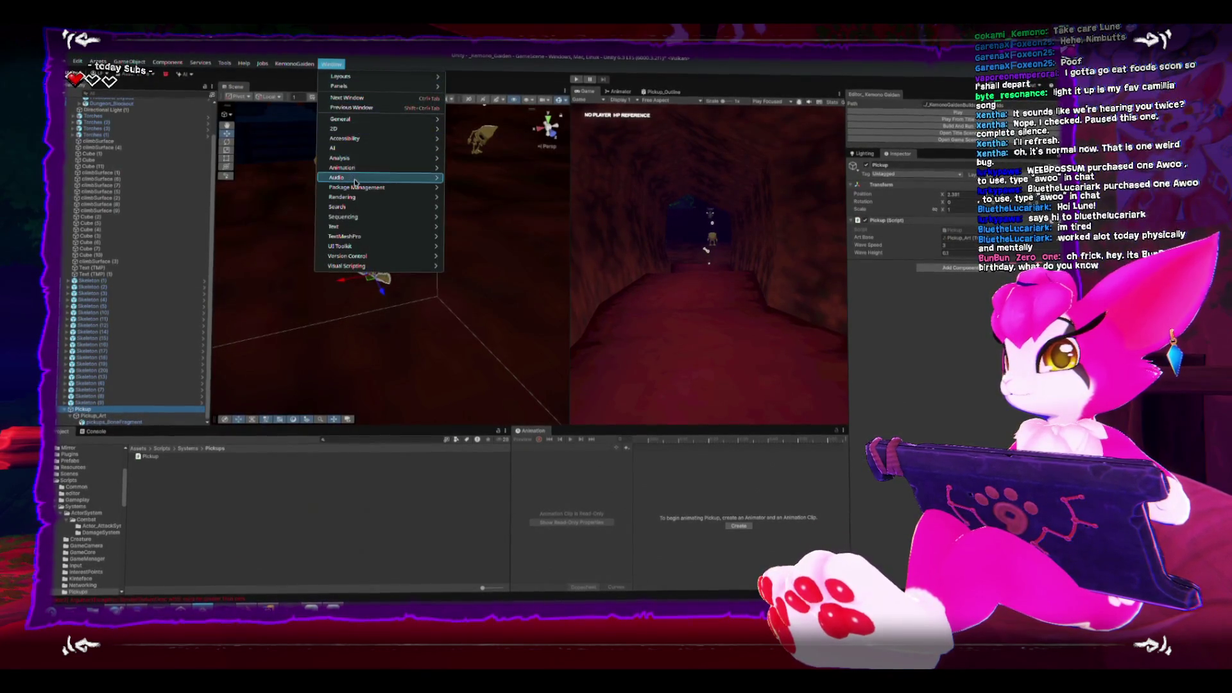
pyautogui.moveTo(411, 188)
pyautogui.click(462, 190)
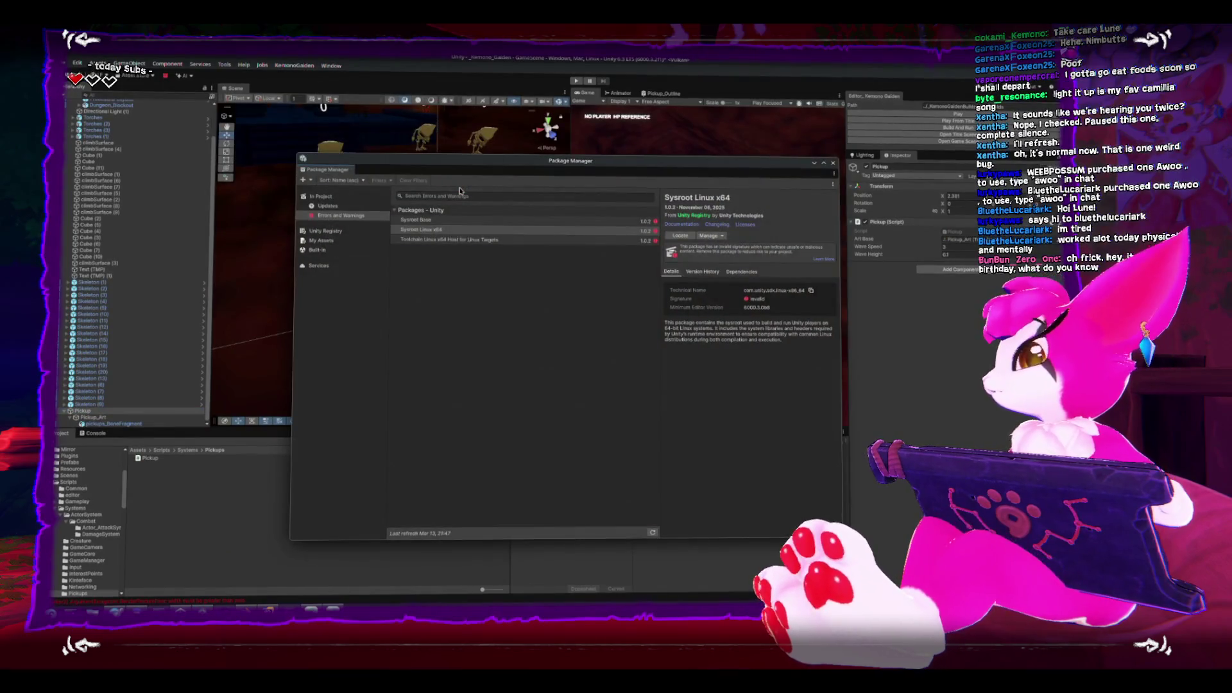
# Find Visual Effect Graph in the Unity Registry list and install it.
pyautogui.click(325, 195)
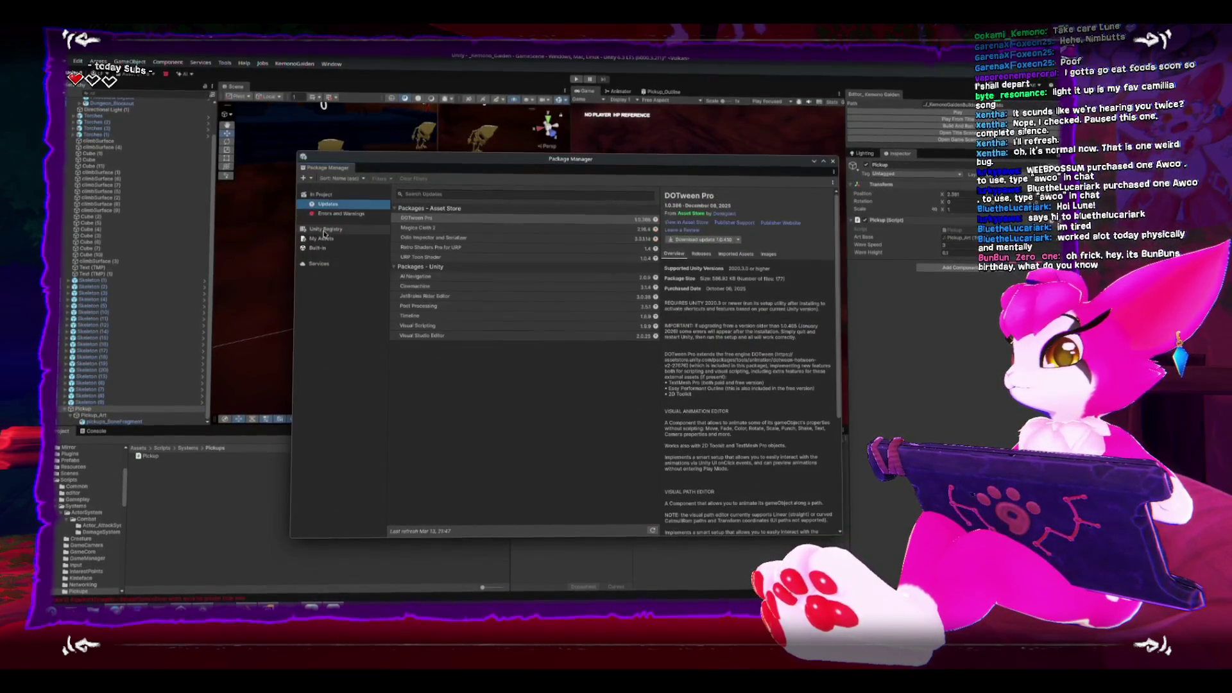
pyautogui.click(412, 196)
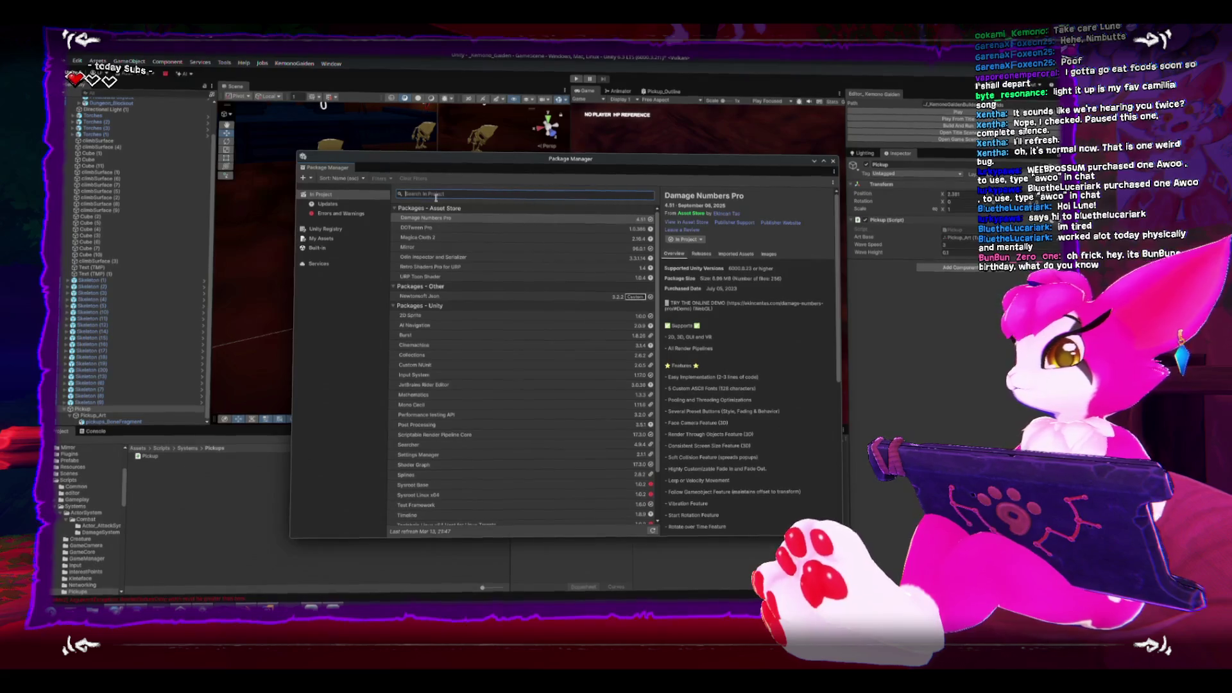
pyautogui.click(325, 230)
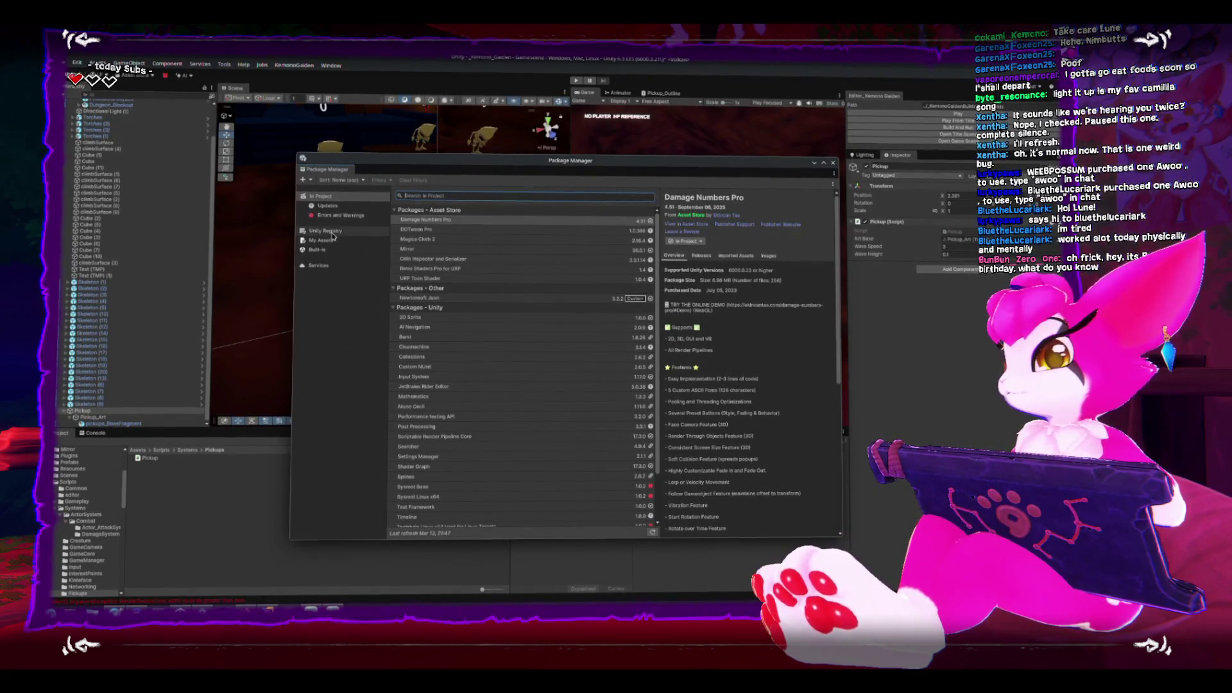
pyautogui.click(460, 198)
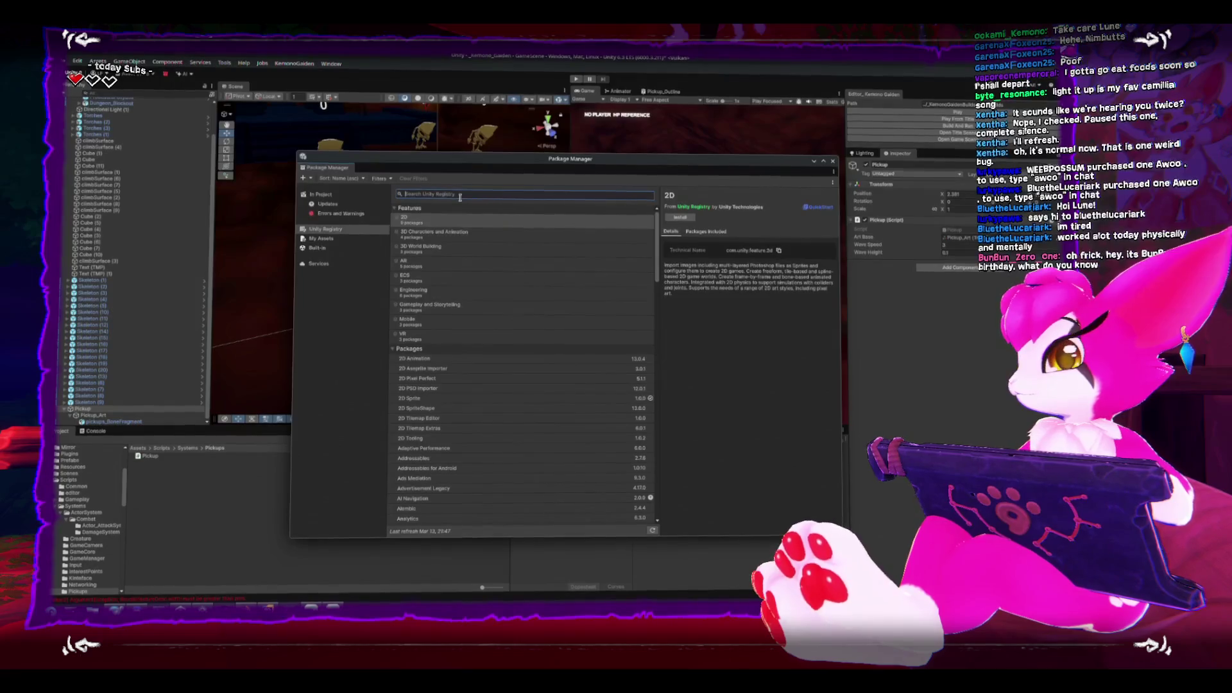
pyautogui.write('ai')
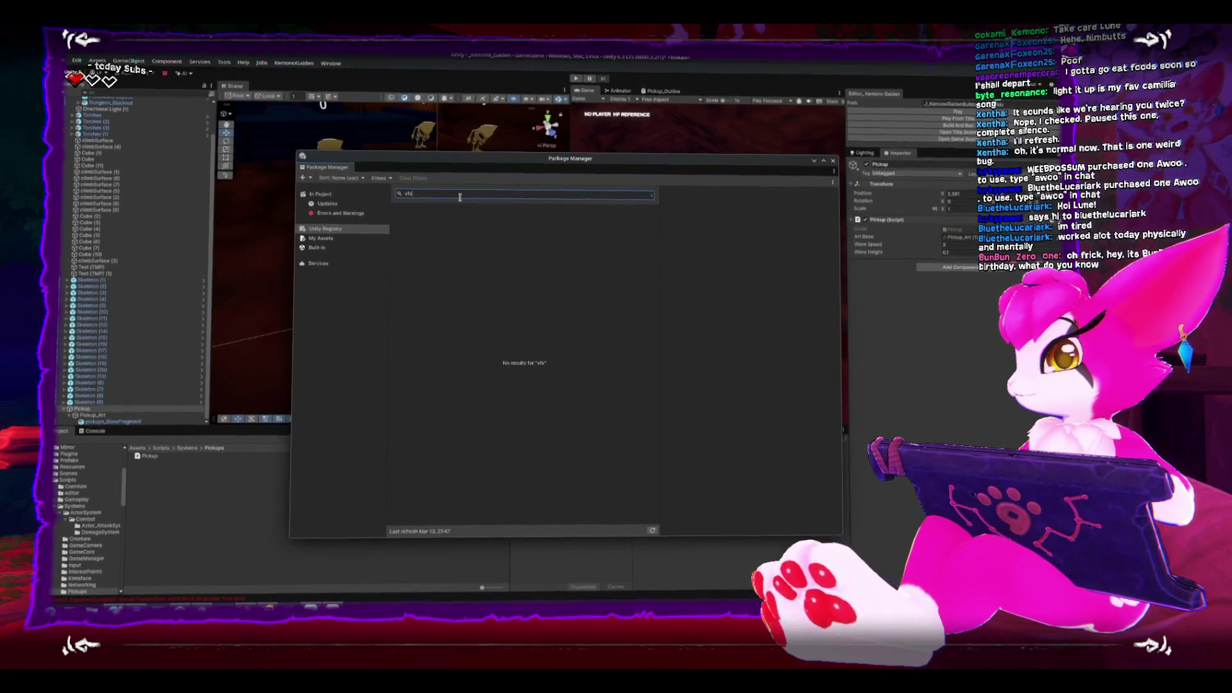
pyautogui.press('BackSpace')
pyautogui.press('BackSpace')
pyautogui.press('BackSpace')
pyautogui.write('graph')
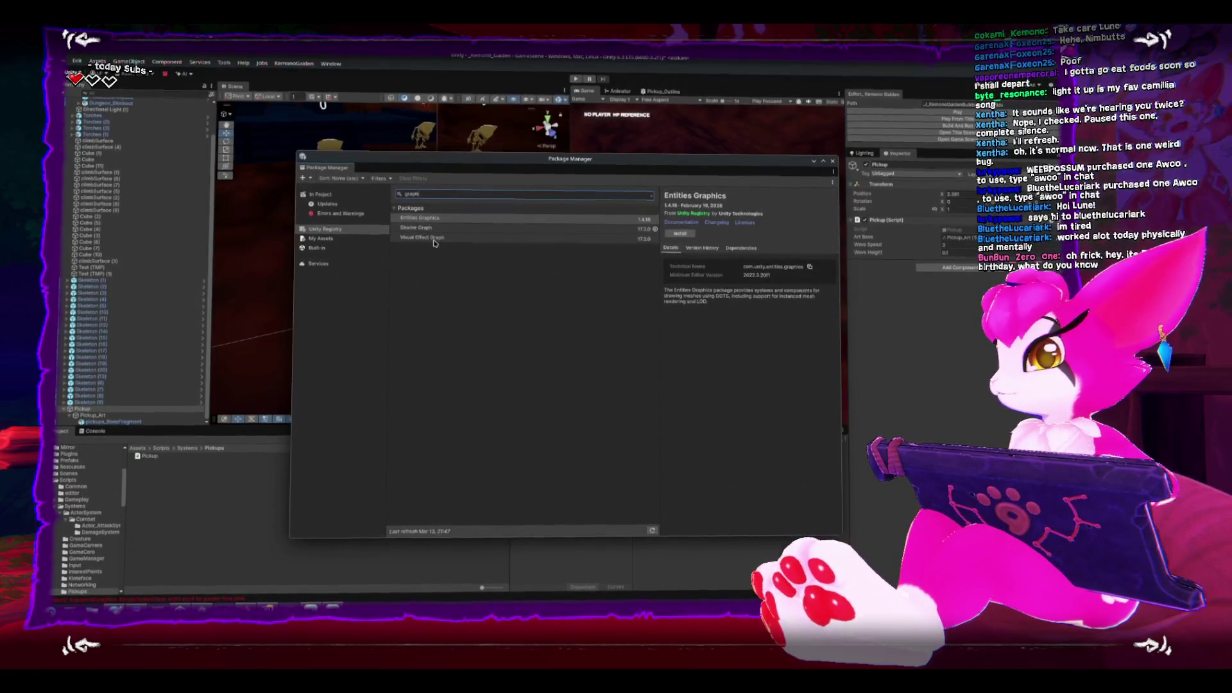
pyautogui.click(437, 239)
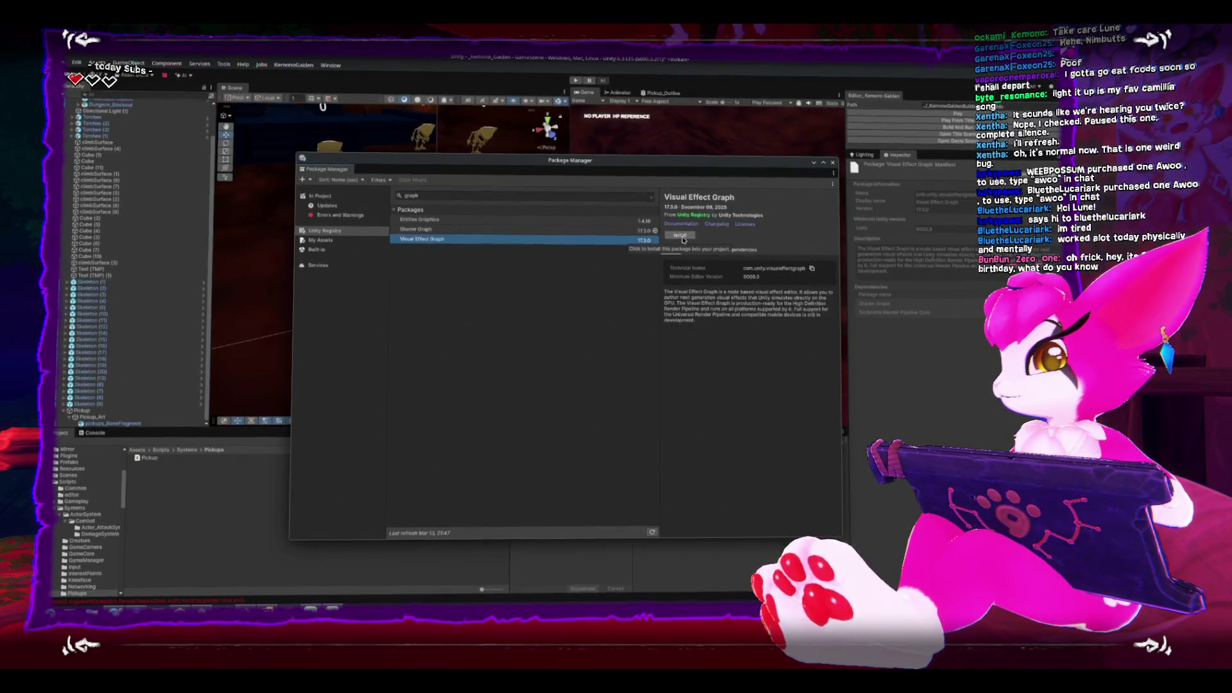
pyautogui.click(683, 236)
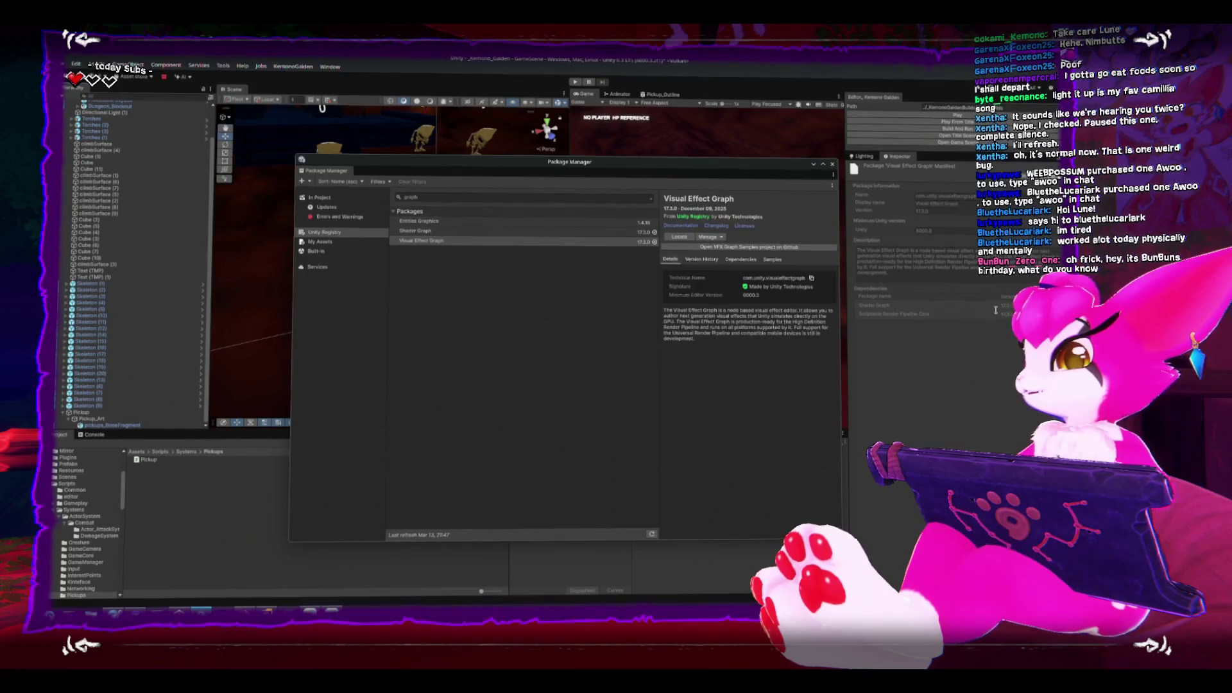
# Create a Visual Effects > Visual Effect object and nest it under Pickup beside Pickup_Art.
pyautogui.click(833, 164)
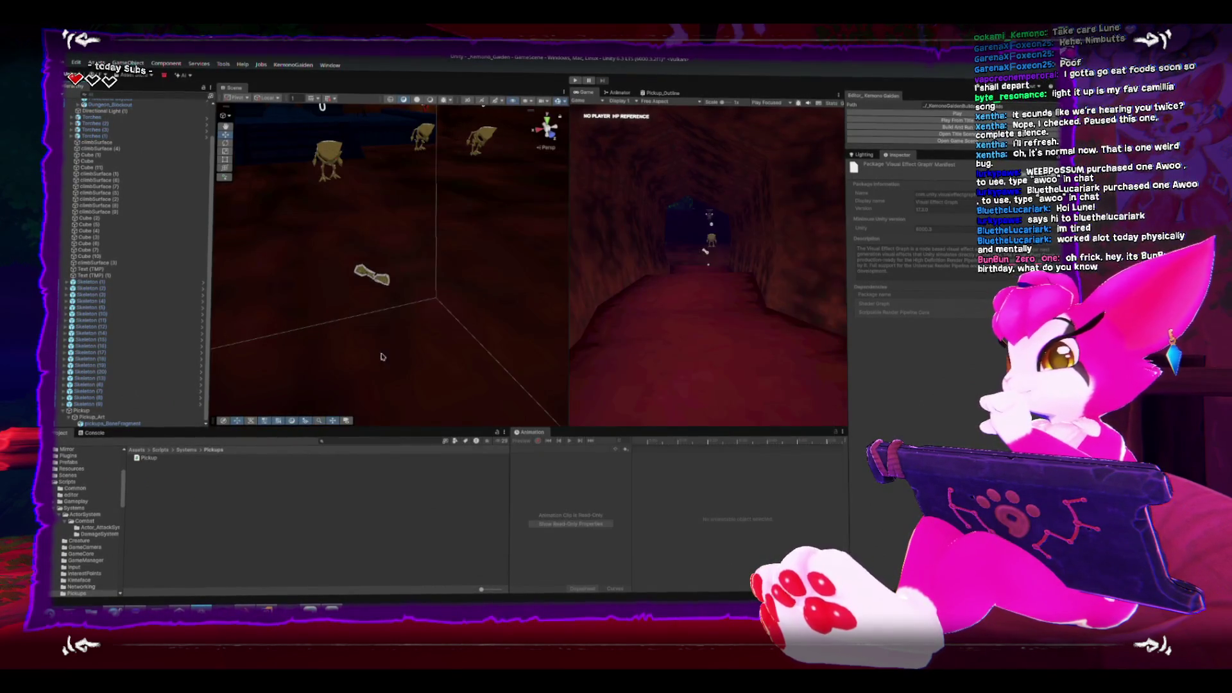
pyautogui.click(135, 64)
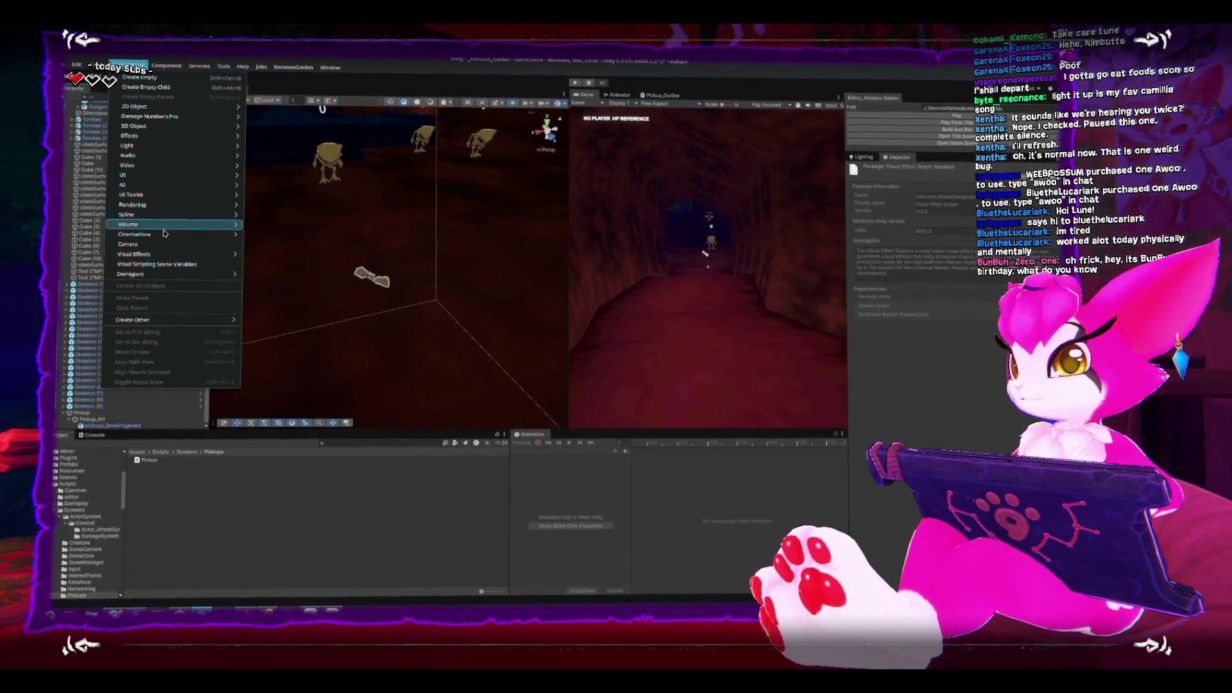
pyautogui.moveTo(167, 254)
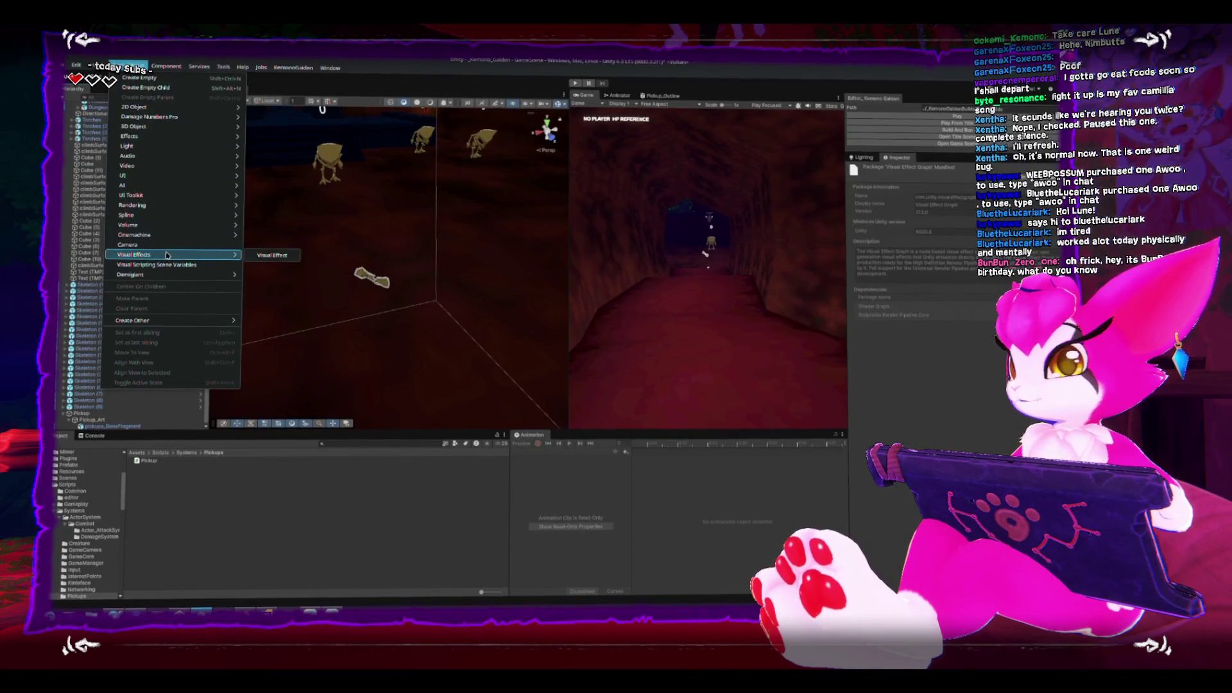
pyautogui.click(269, 255)
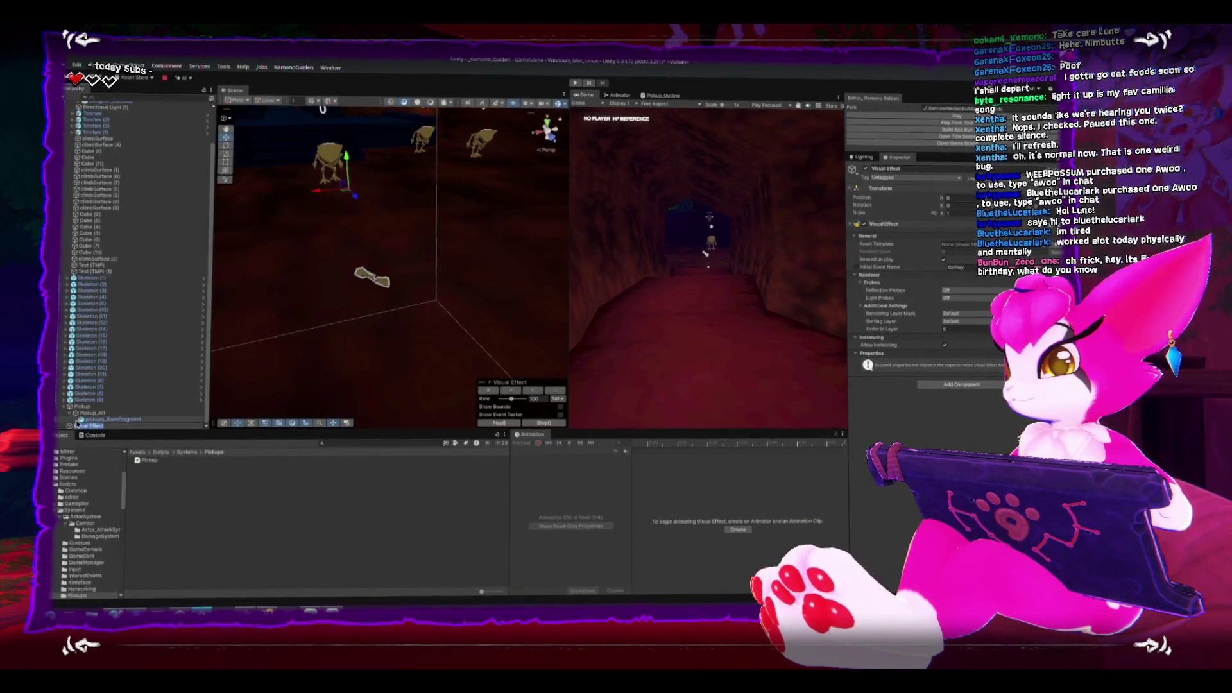
pyautogui.click(64, 418)
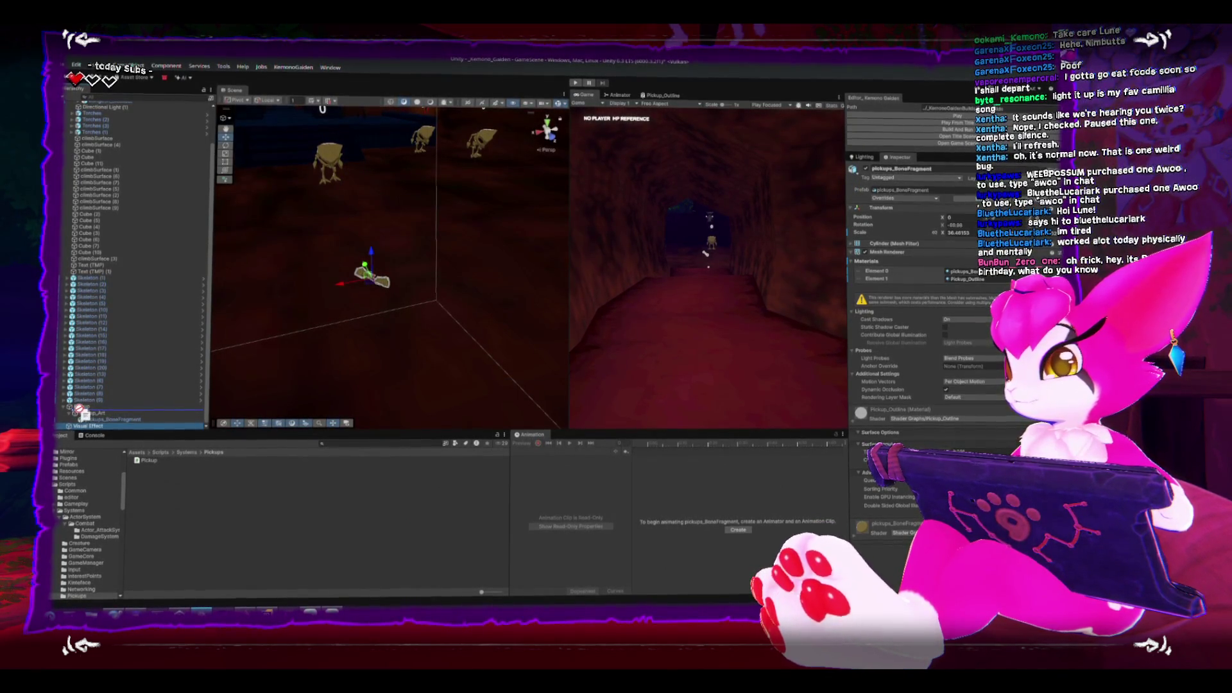
pyautogui.moveTo(84, 414); pyautogui.dragTo(93, 422)
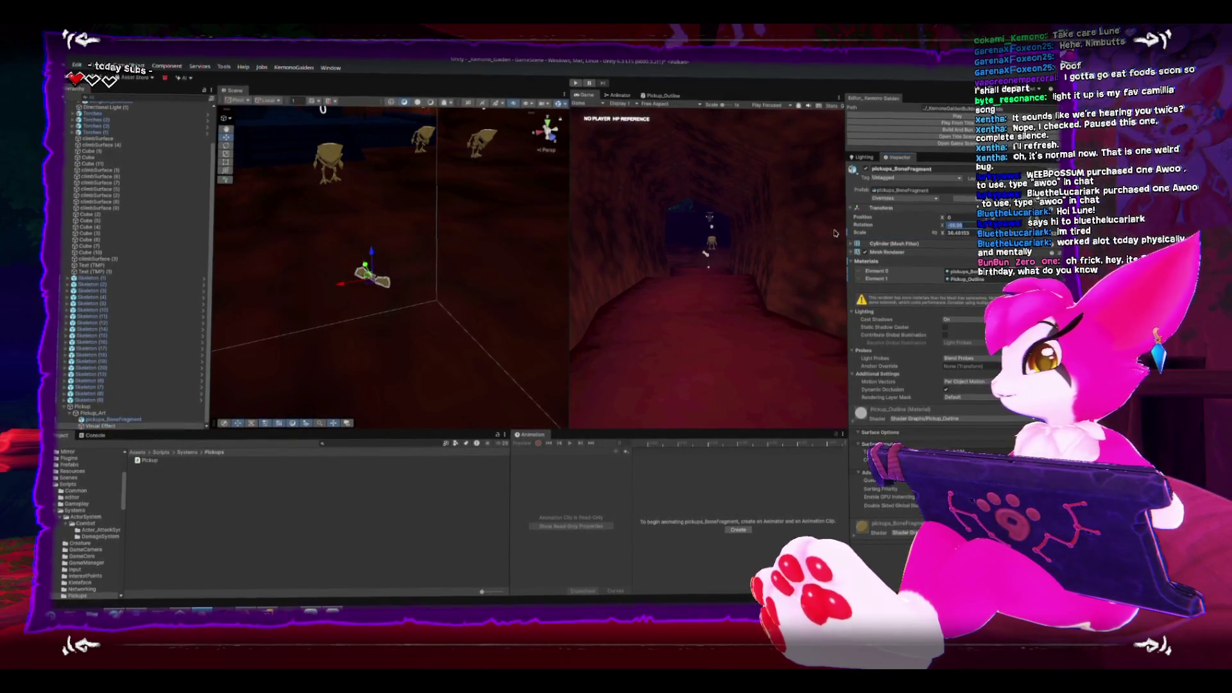
# Select the new Visual Effect and preview it playing around the bone fragment.
pyautogui.moveTo(341, 222)
pyautogui.mouseDown()
pyautogui.moveTo(374, 220)
pyautogui.moveTo(593, 360)
pyautogui.mouseUp()
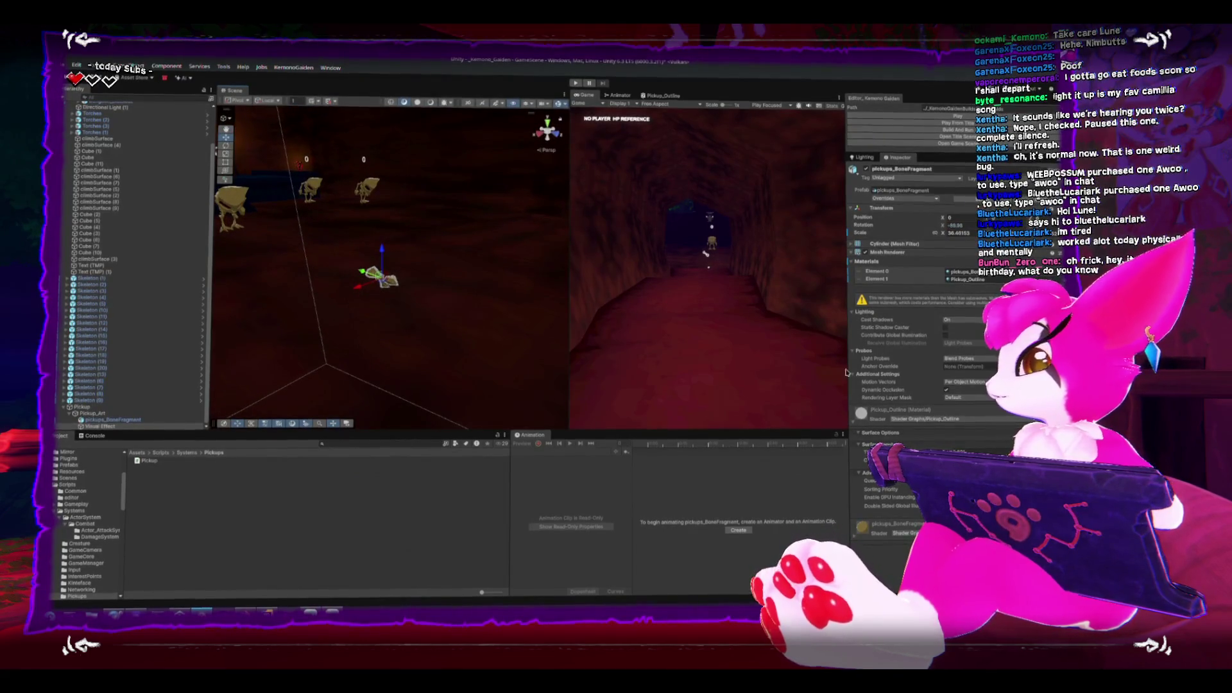
pyautogui.click(109, 424)
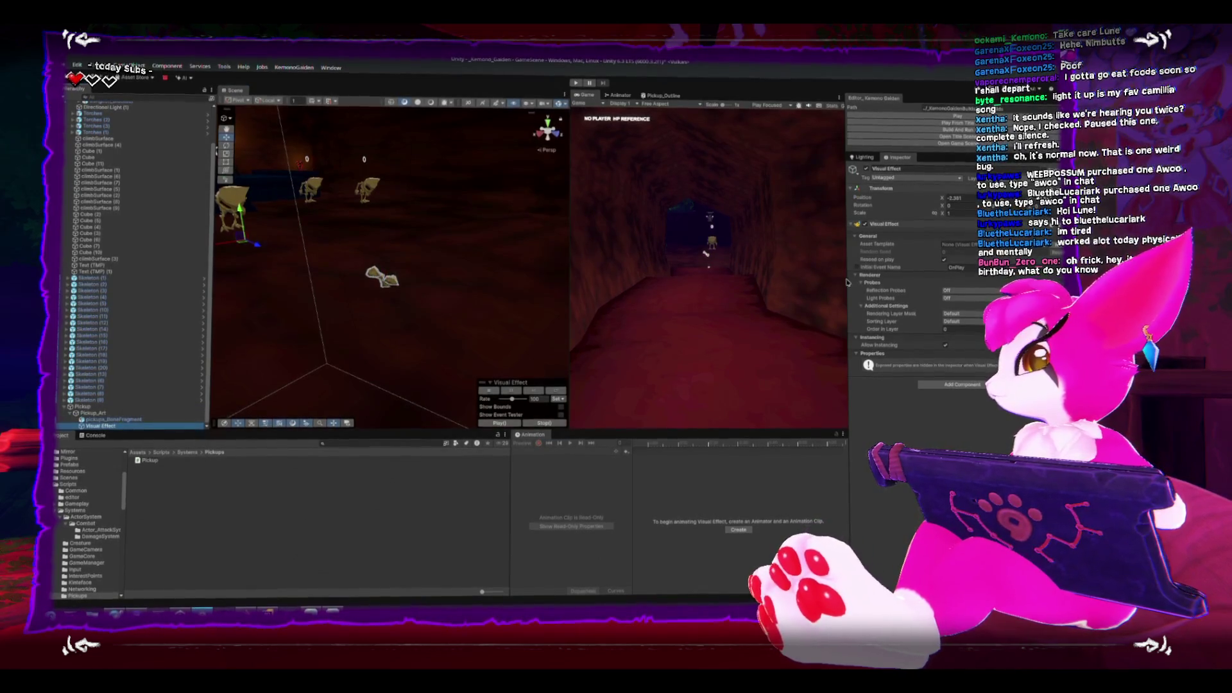
pyautogui.click(1056, 250)
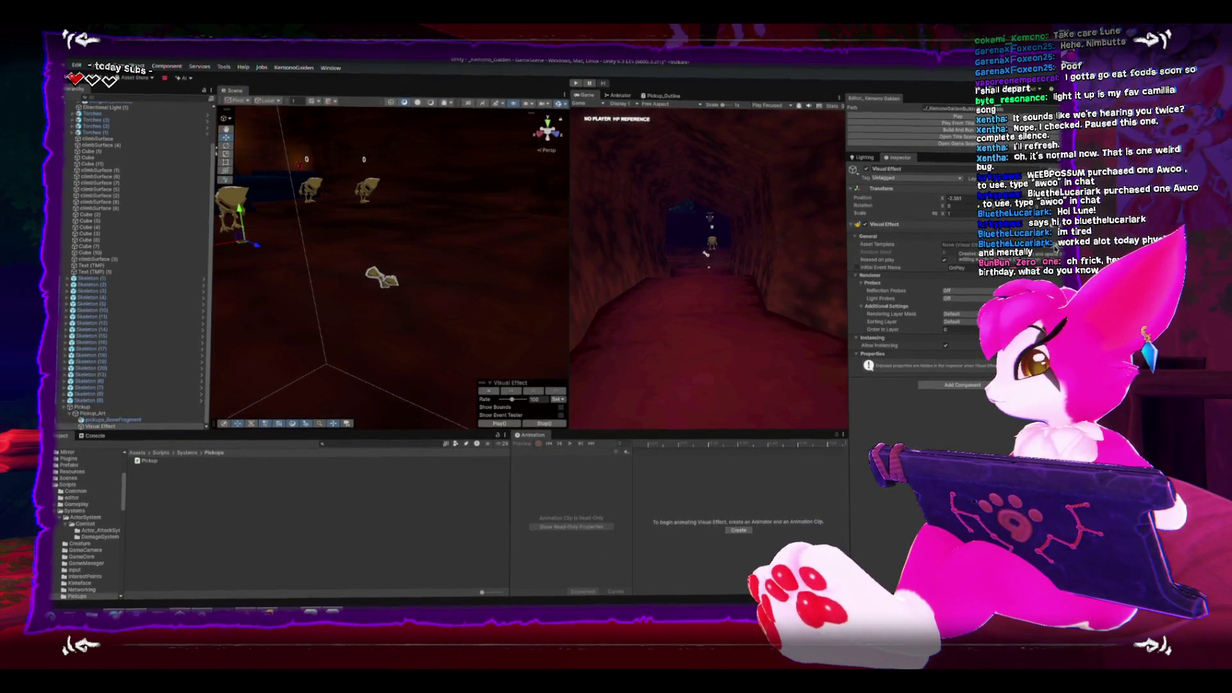
pyautogui.click(406, 484)
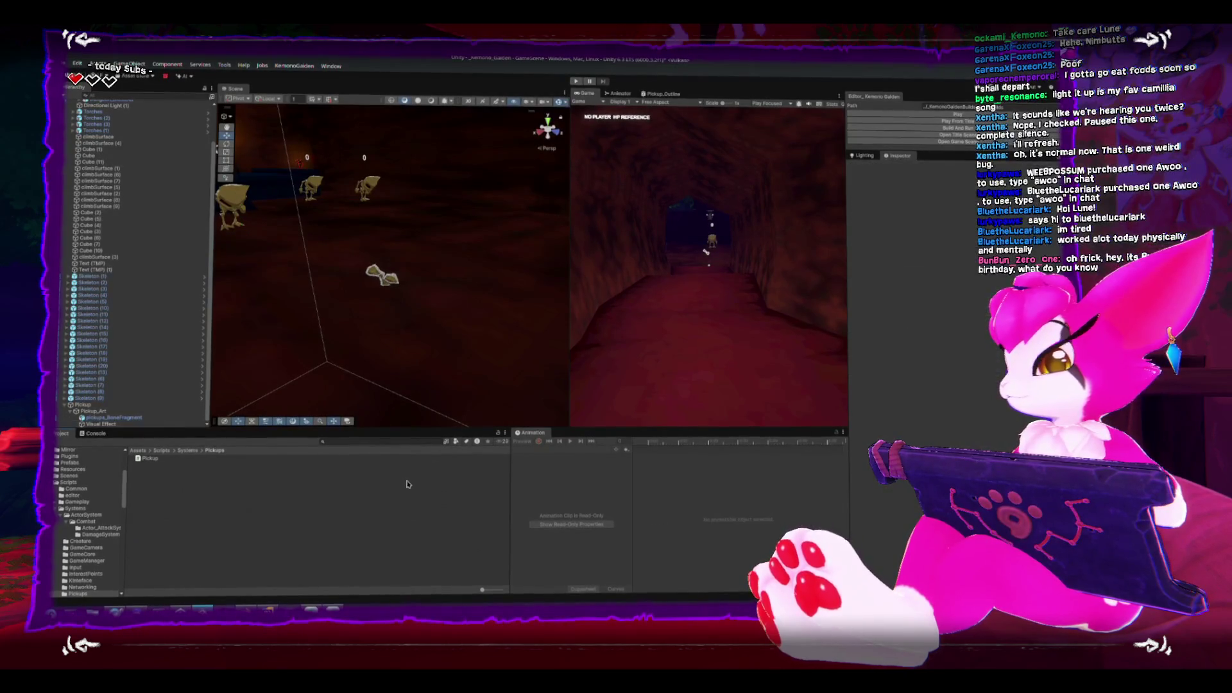
pyautogui.hotkey('ctrl', 'z')
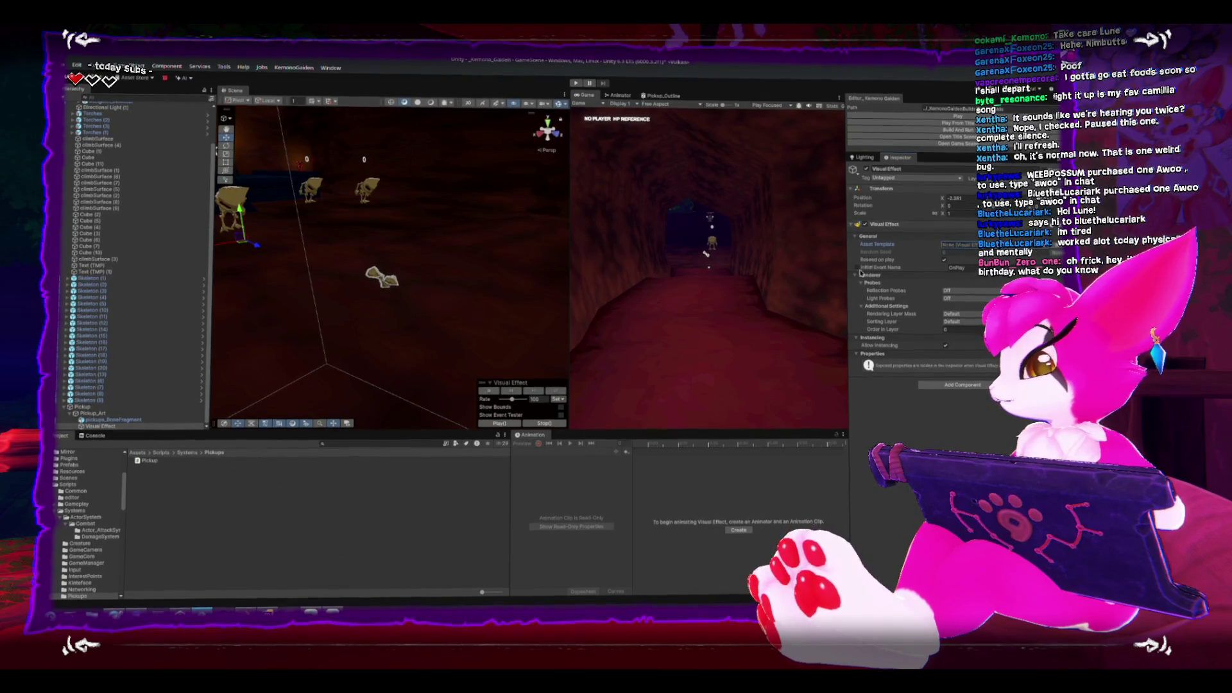
pyautogui.click(496, 425)
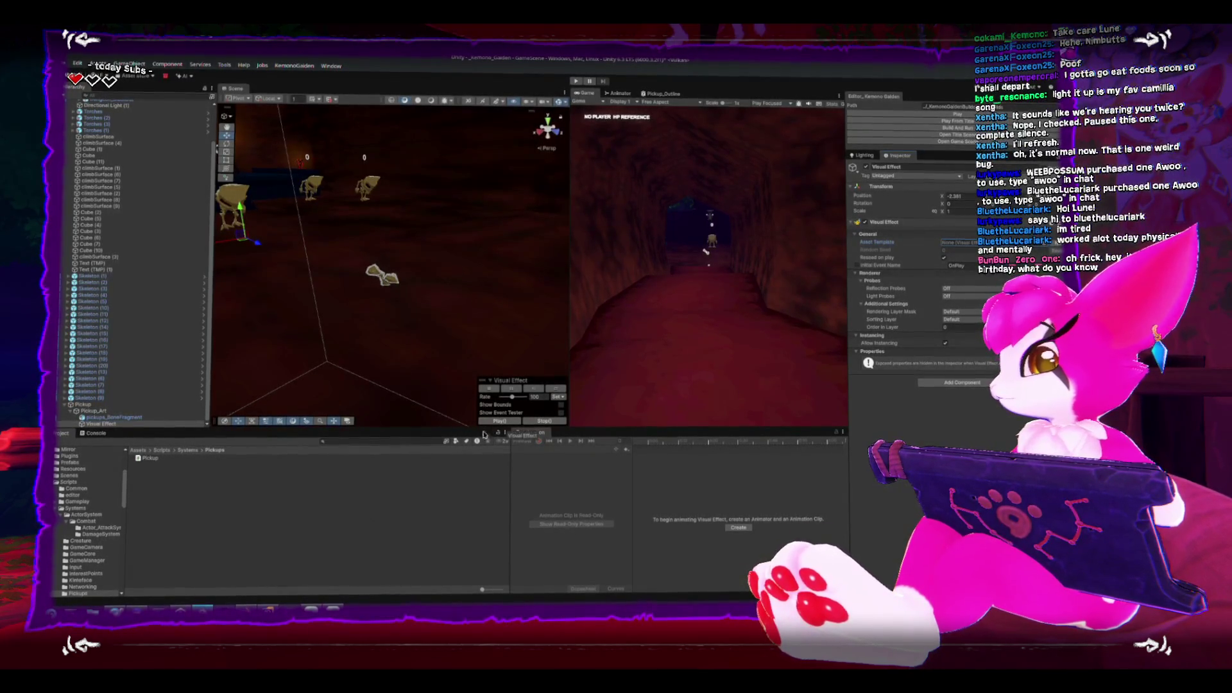
pyautogui.rightClick(184, 499)
pyautogui.click(138, 499)
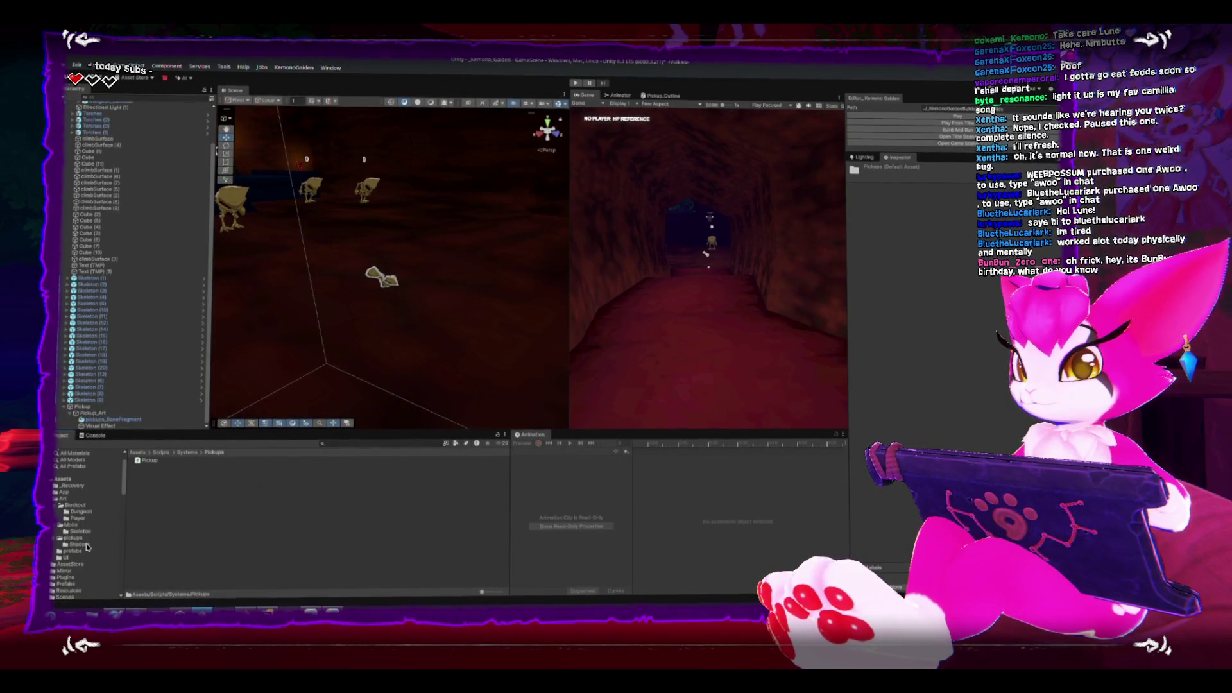
# Open the Art > pickups folder and try creating a Visual Effect Graph there.
pyautogui.click(73, 538)
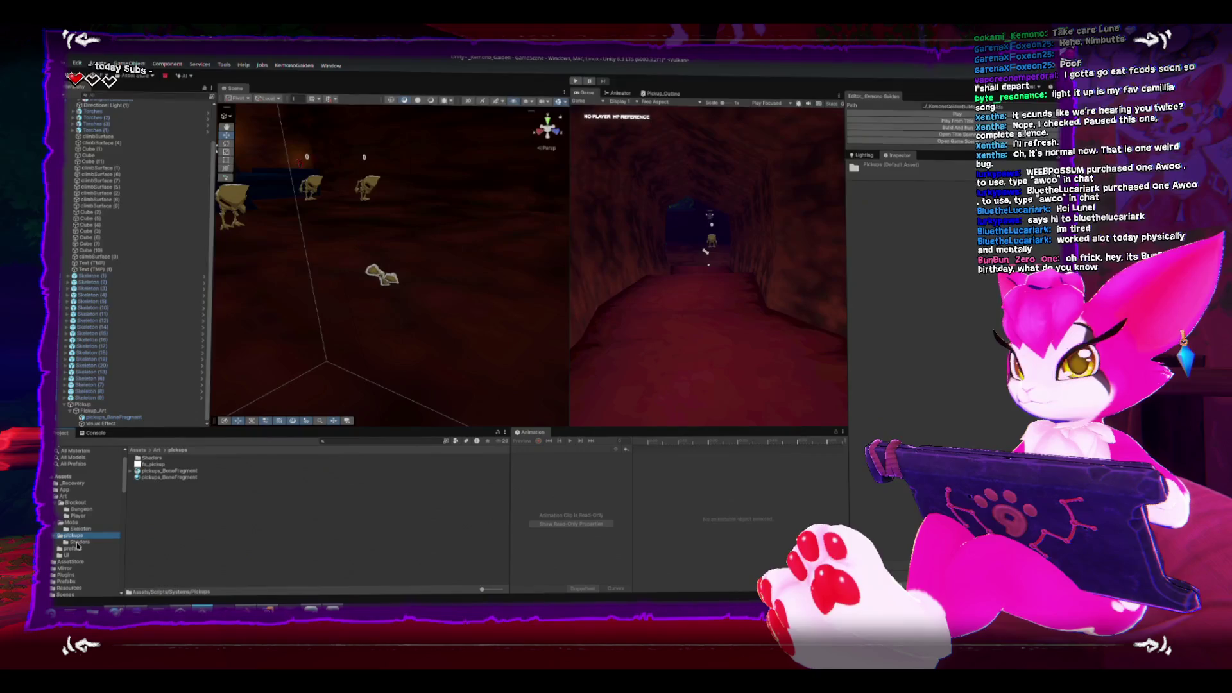
pyautogui.rightClick(198, 538)
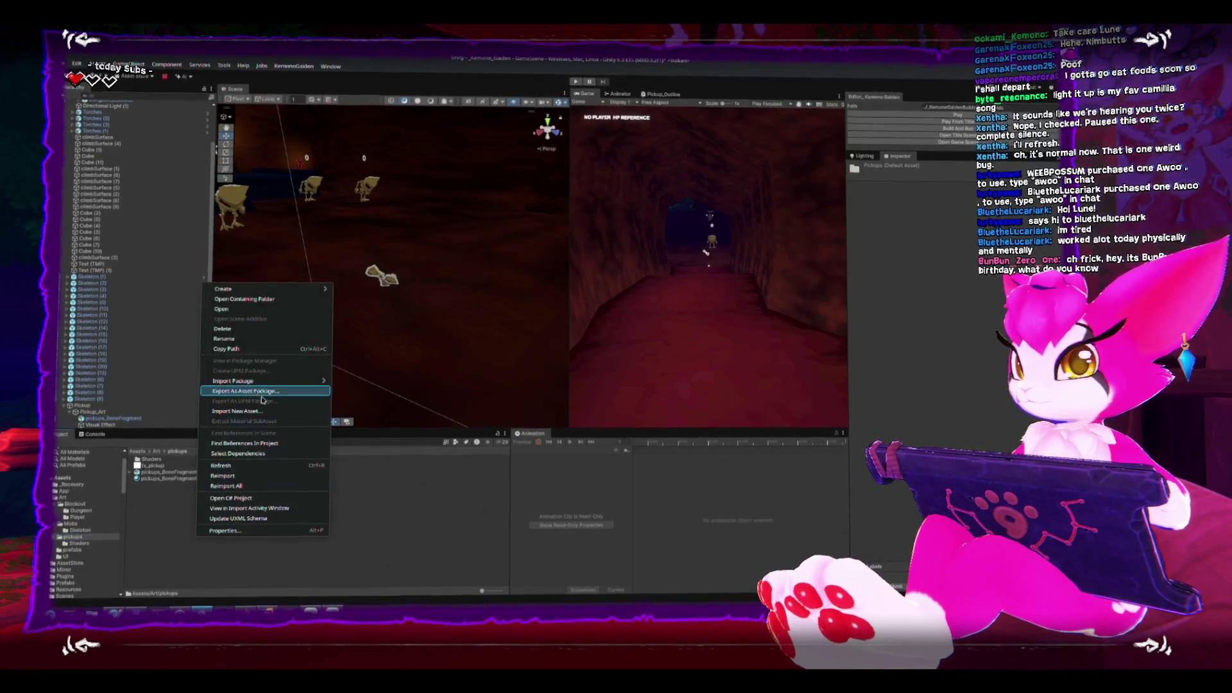
pyautogui.moveTo(308, 292)
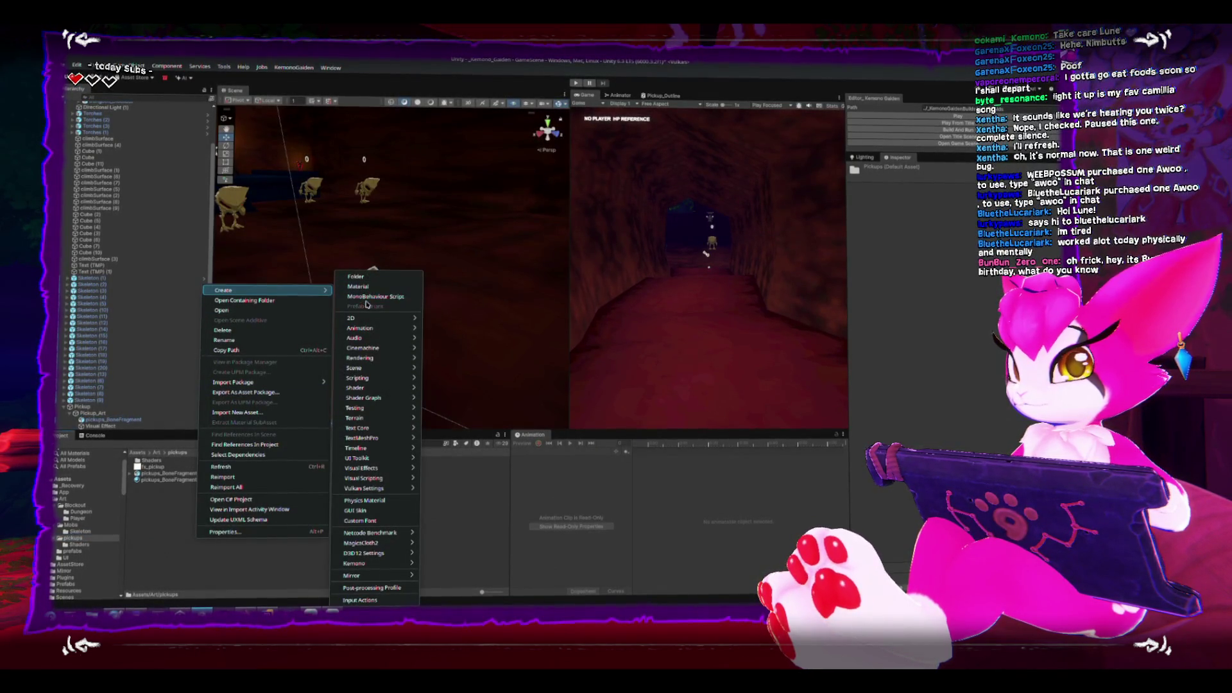
pyautogui.moveTo(390, 468)
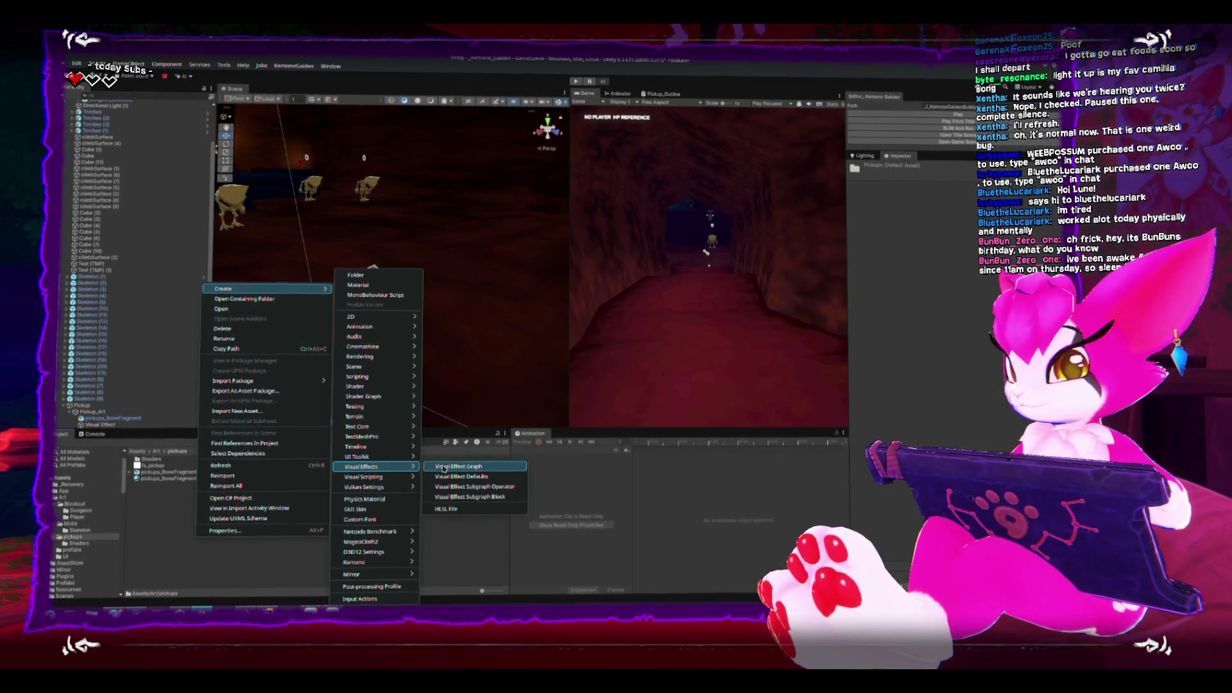
pyautogui.click(444, 468)
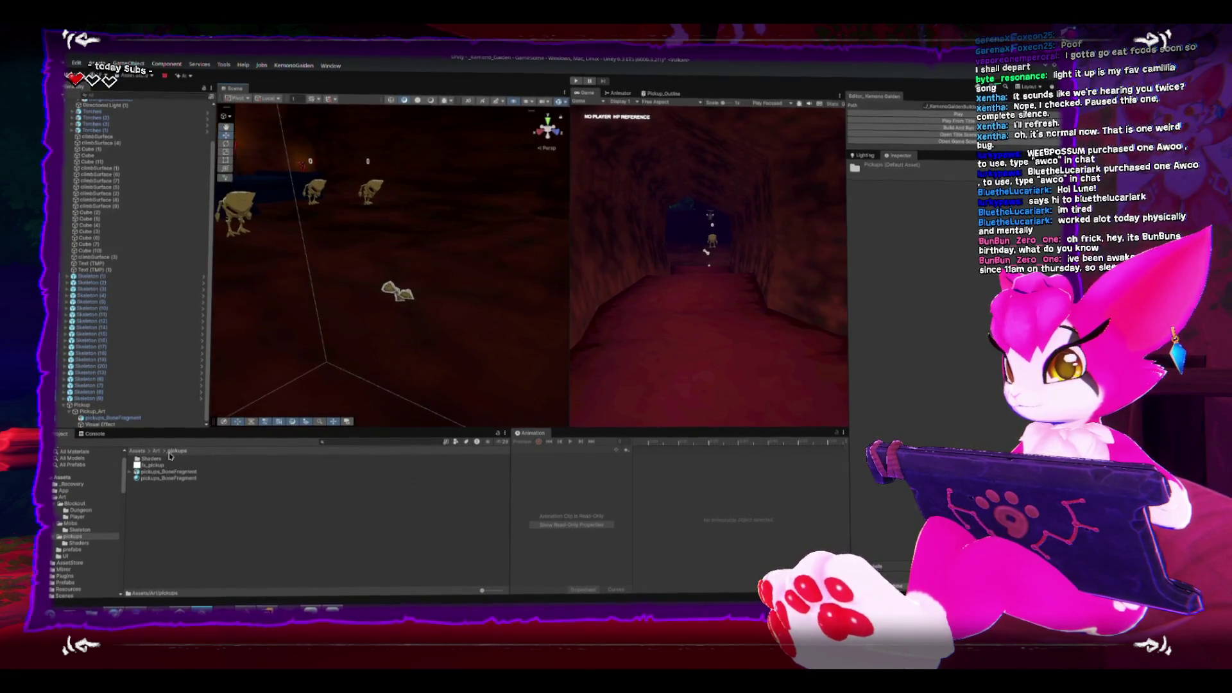
# Check the console, then create a Visual Effects Defaults asset in the pickups folder.
pyautogui.click(93, 434)
pyautogui.click(57, 436)
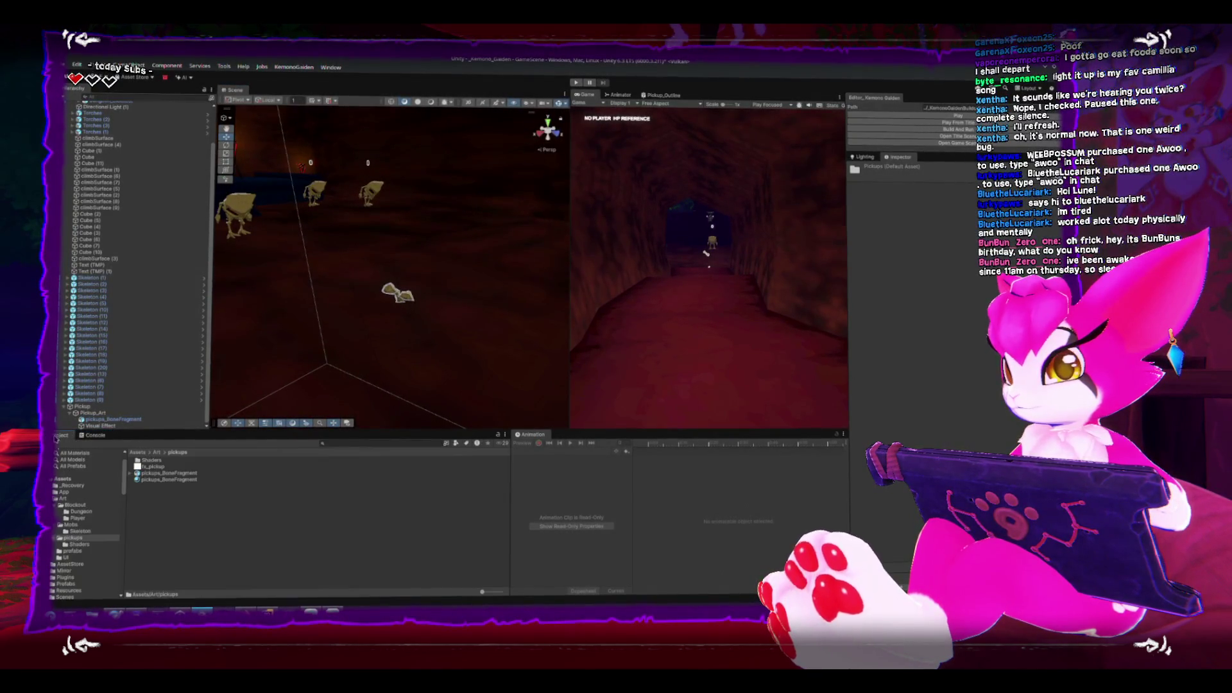
pyautogui.rightClick(151, 475)
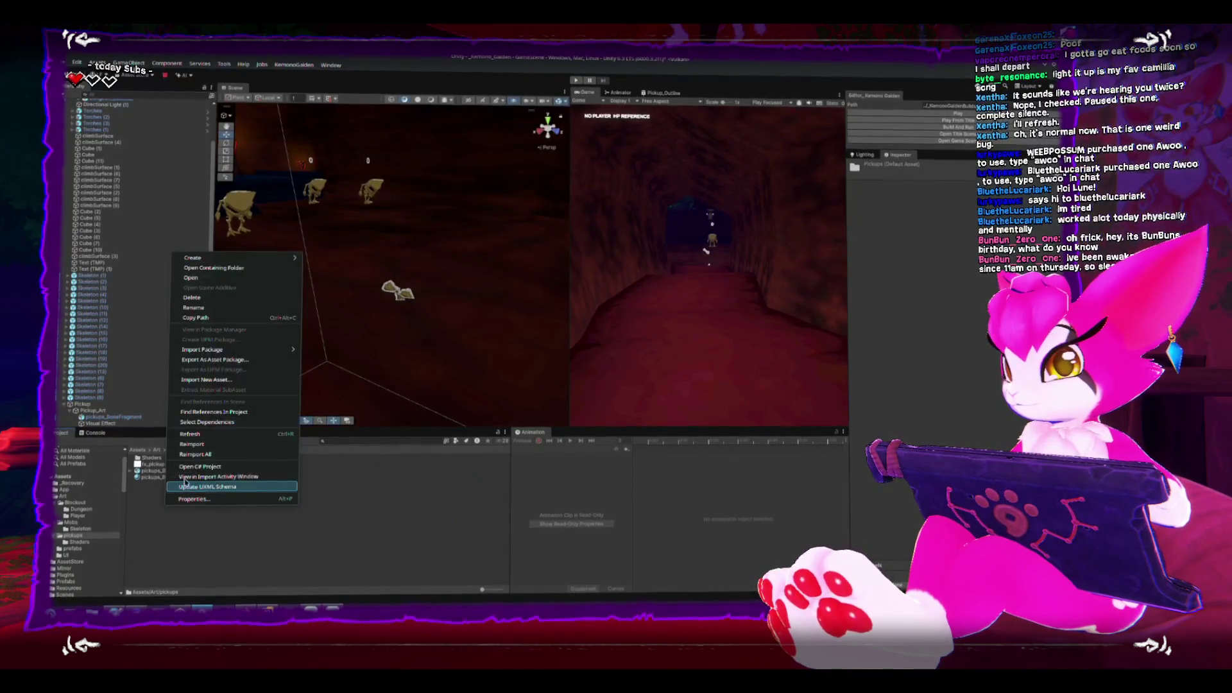
pyautogui.moveTo(257, 258)
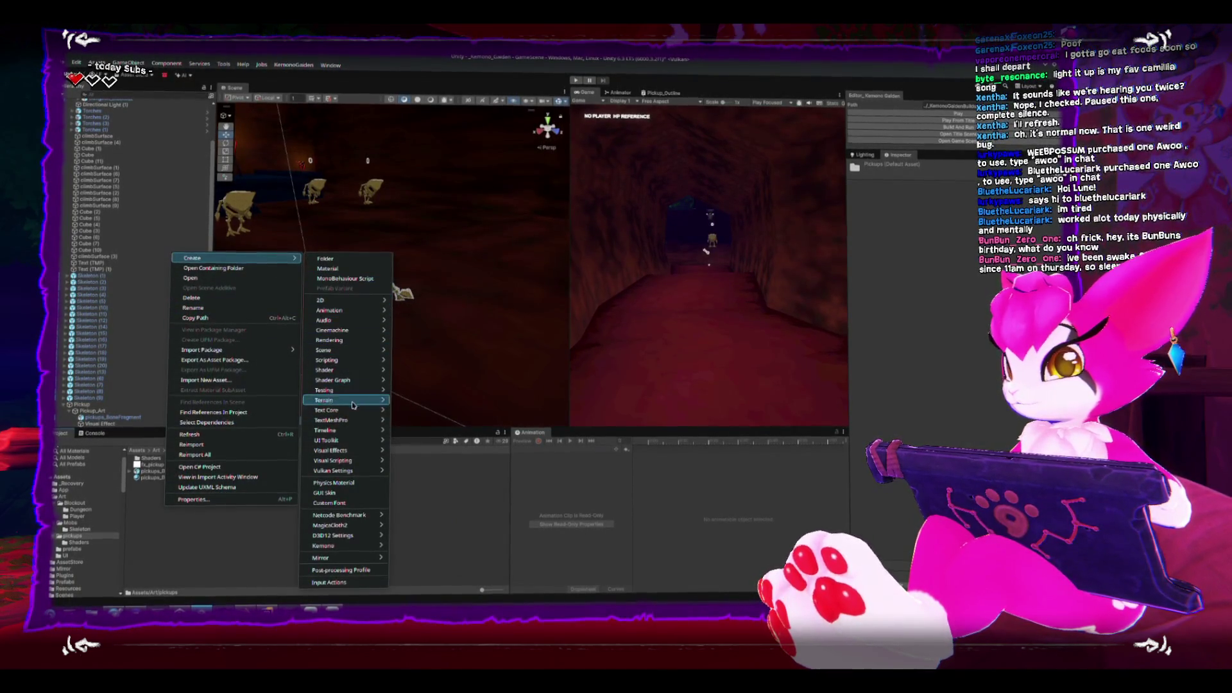
pyautogui.moveTo(357, 451)
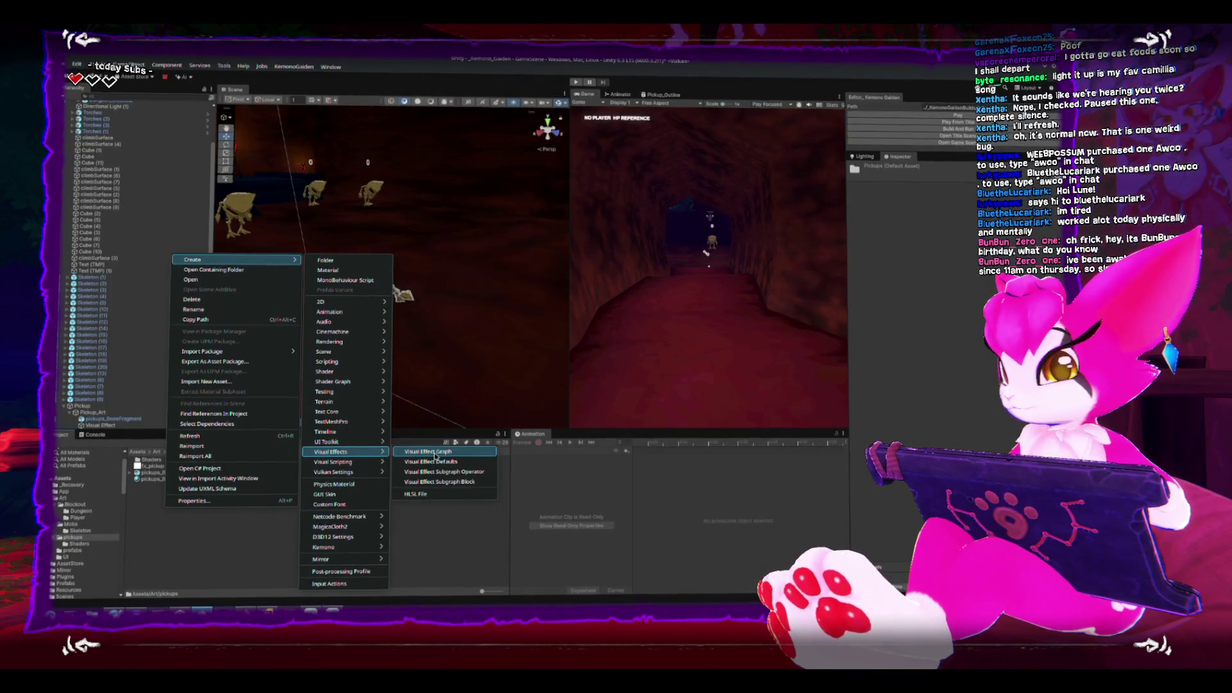
pyautogui.click(436, 462)
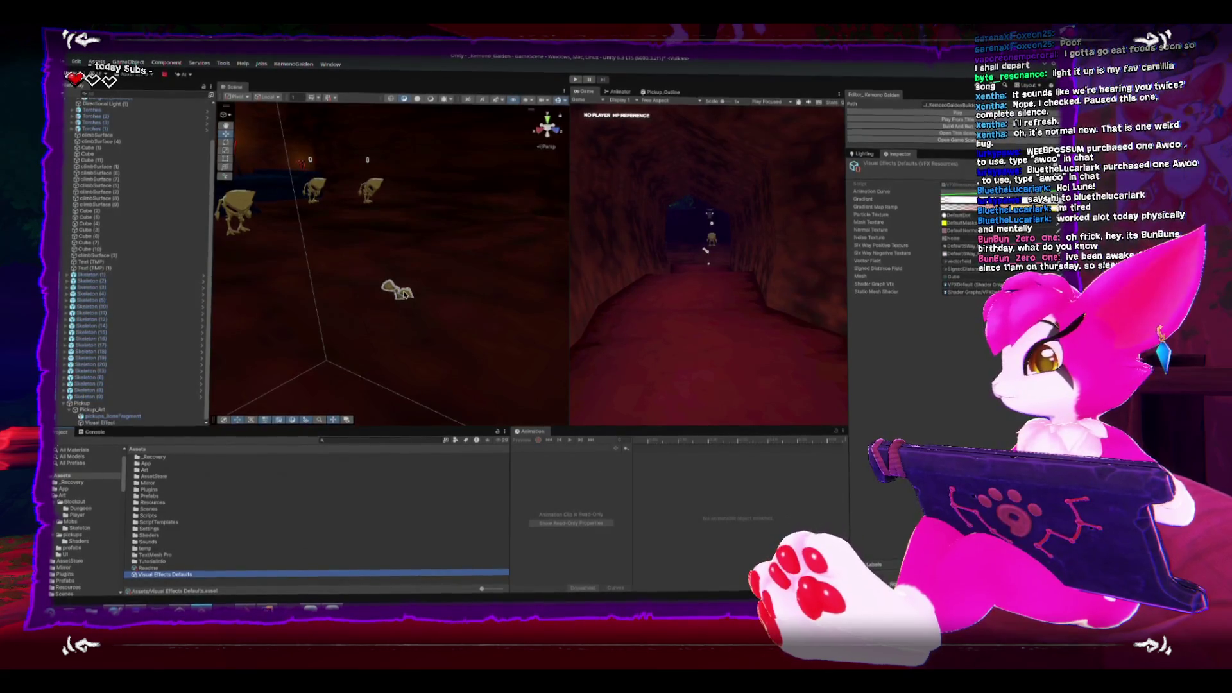
# Select the Visual Effect object, reopen pickups, and start a new Visual Effect Graph.
pyautogui.click(112, 423)
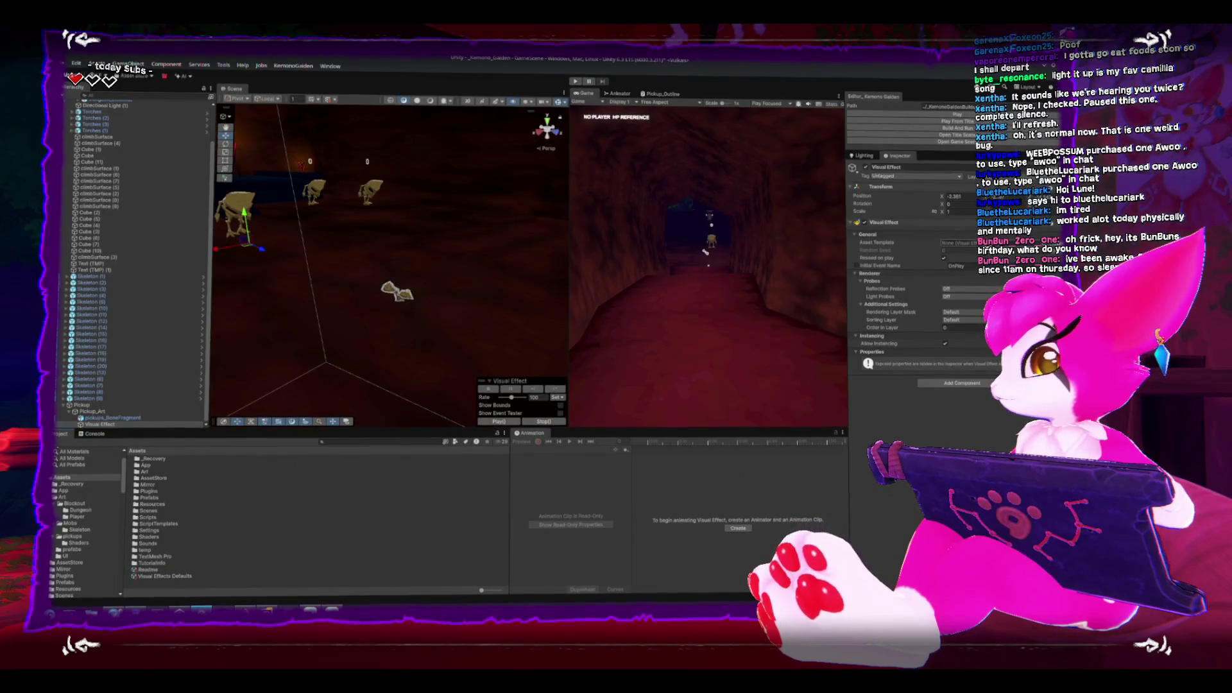
pyautogui.click(72, 535)
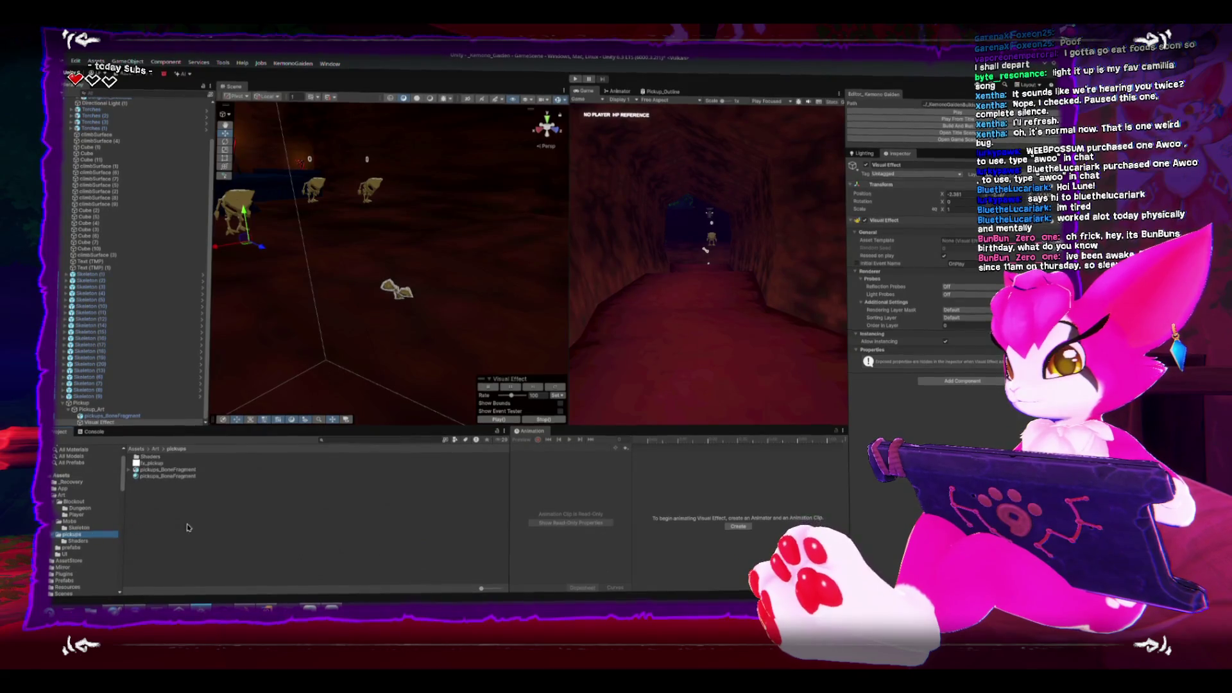
pyautogui.rightClick(190, 525)
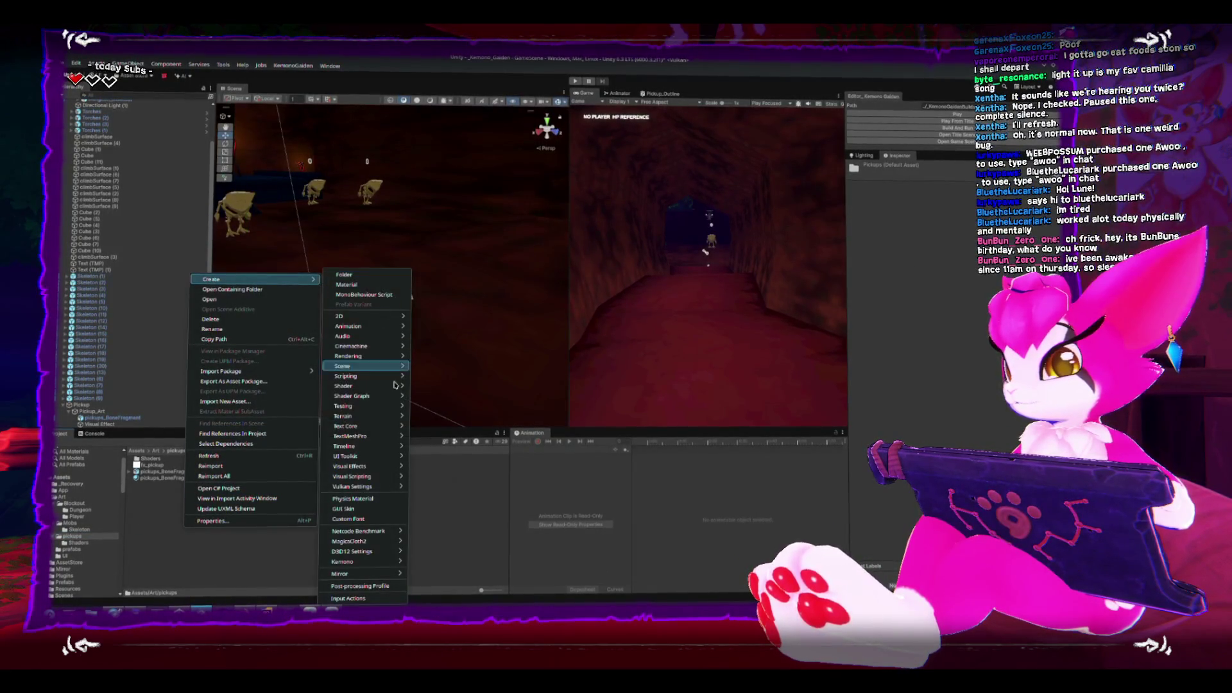
pyautogui.moveTo(371, 469)
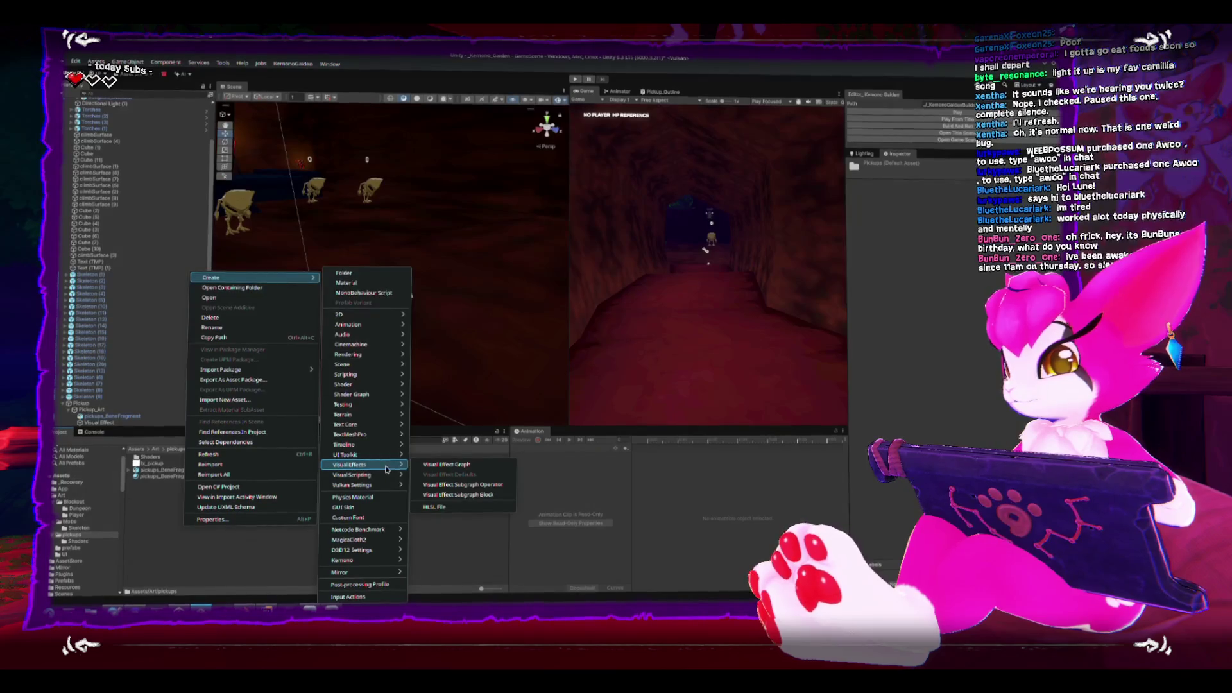
pyautogui.click(431, 466)
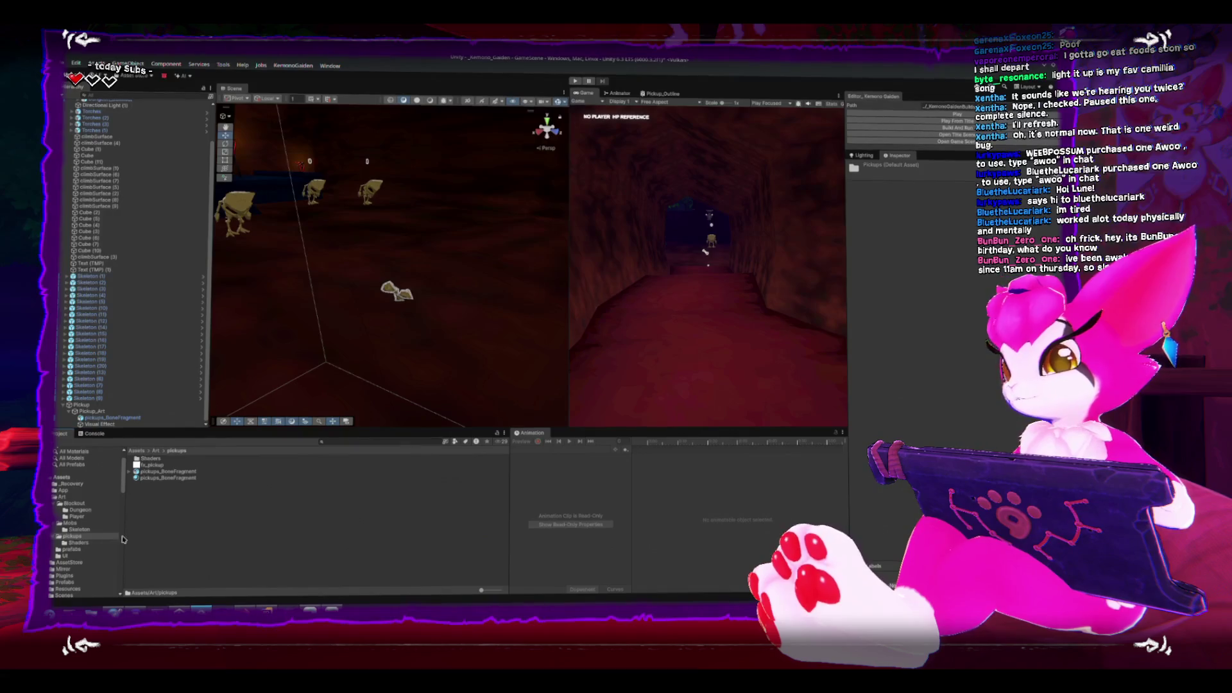
pyautogui.scroll(-5, 86, 537)
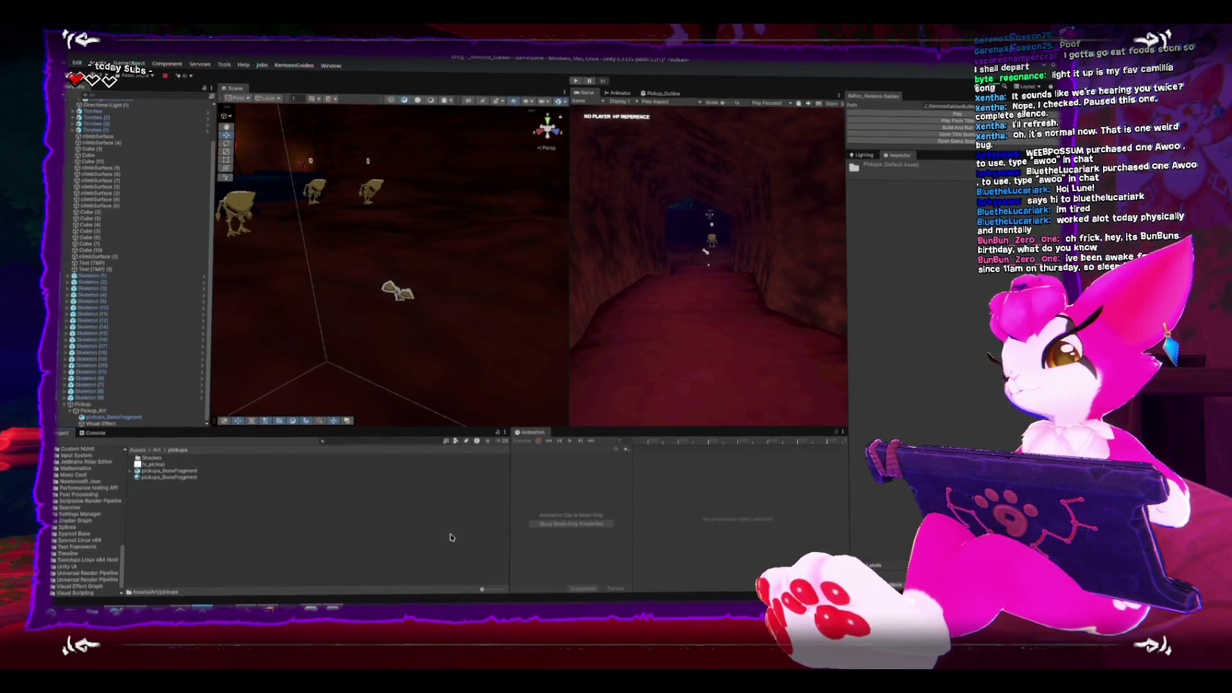
# Frame the bone fragment in the scene view and orbit to see it end-on.
pyautogui.click(393, 303)
pyautogui.press('f')
pyautogui.scroll(-3, 393, 306)
pyautogui.moveTo(393, 305); pyautogui.dragTo(412, 280)
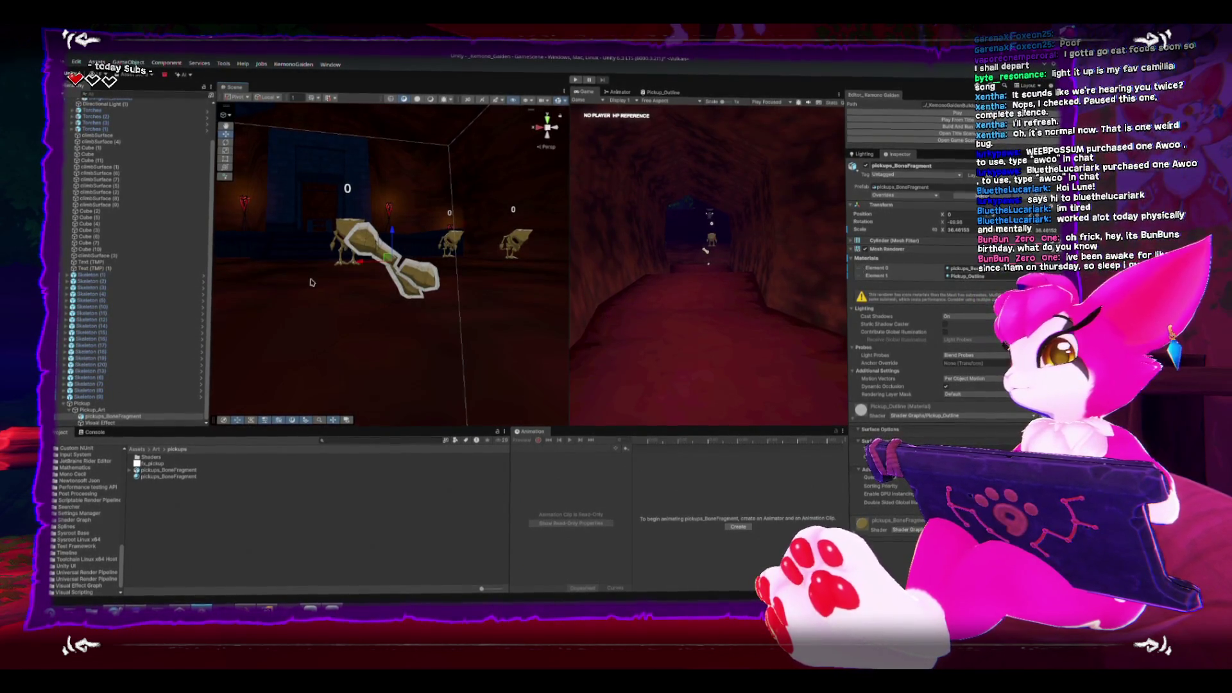
pyautogui.moveTo(385, 260)
pyautogui.mouseDown()
pyautogui.moveTo(504, 261)
pyautogui.moveTo(407, 218)
pyautogui.mouseUp()
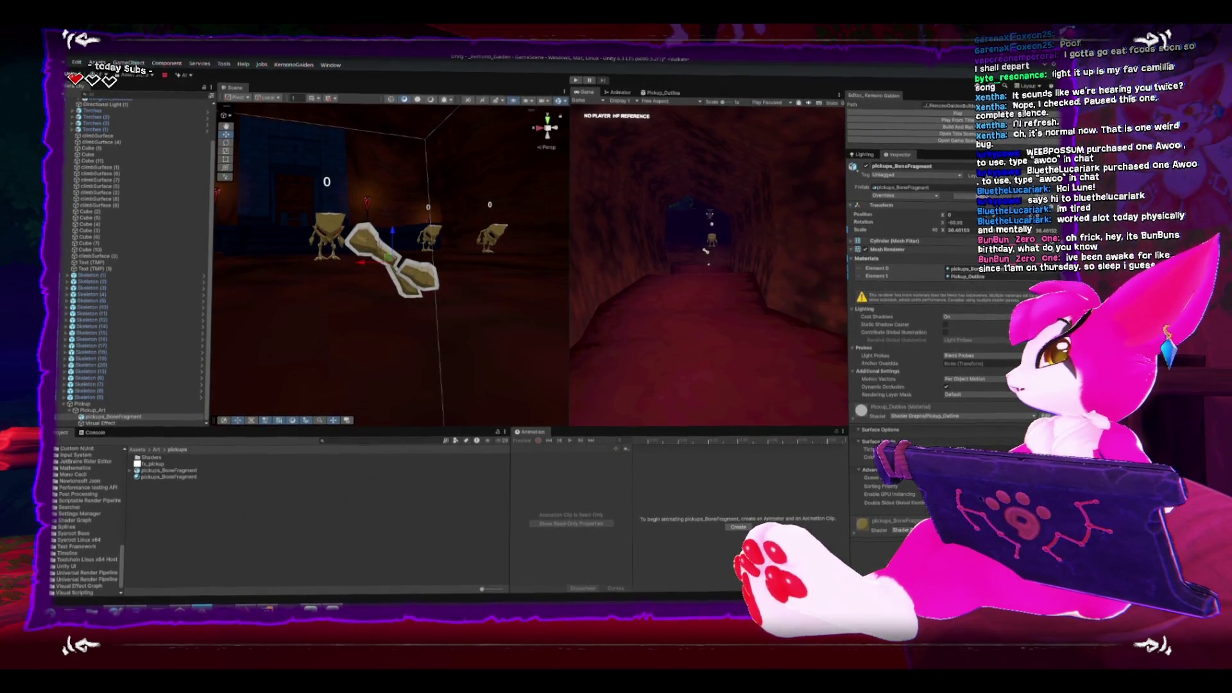
# Preview the Minimal System and Simple Loop templates, then dismiss the chooser without creating.
pyautogui.moveTo(367, 181); pyautogui.dragTo(396, 193)
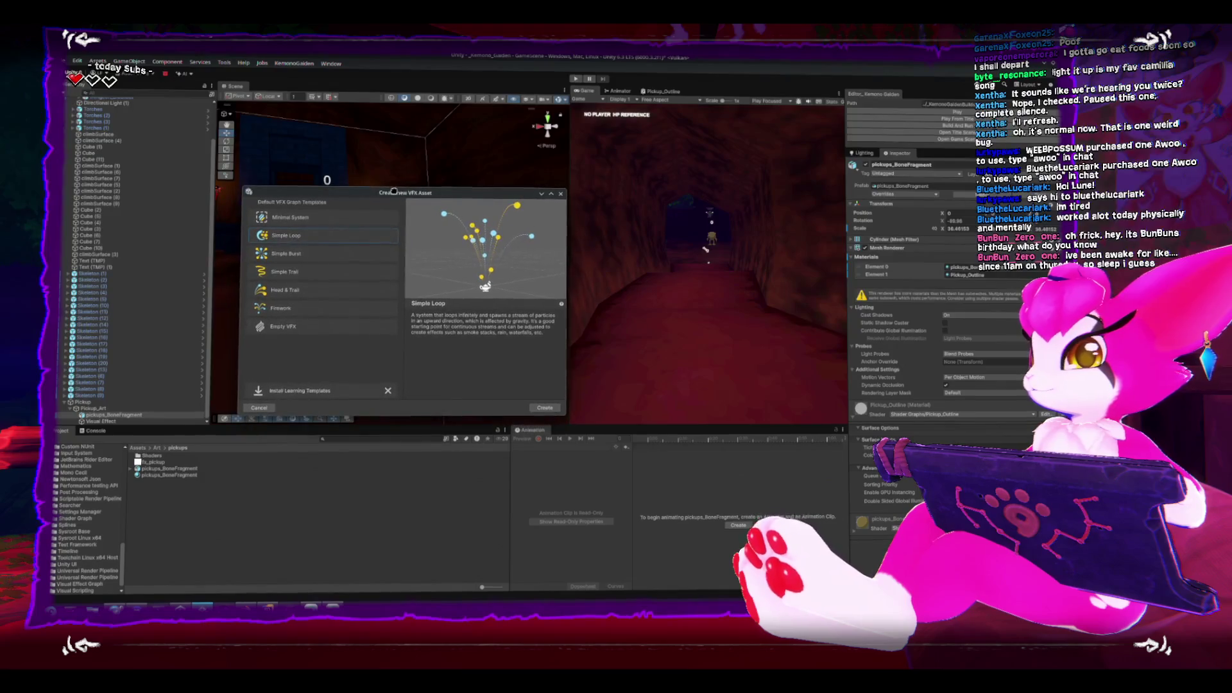
pyautogui.click(345, 223)
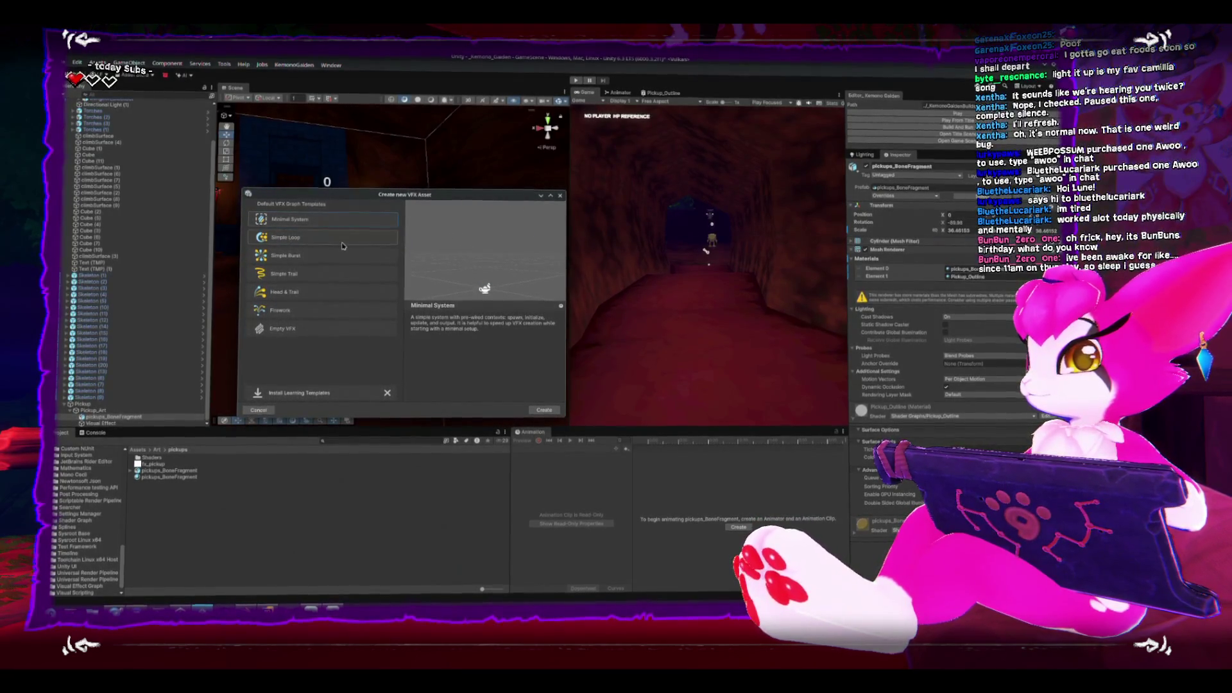
pyautogui.click(343, 241)
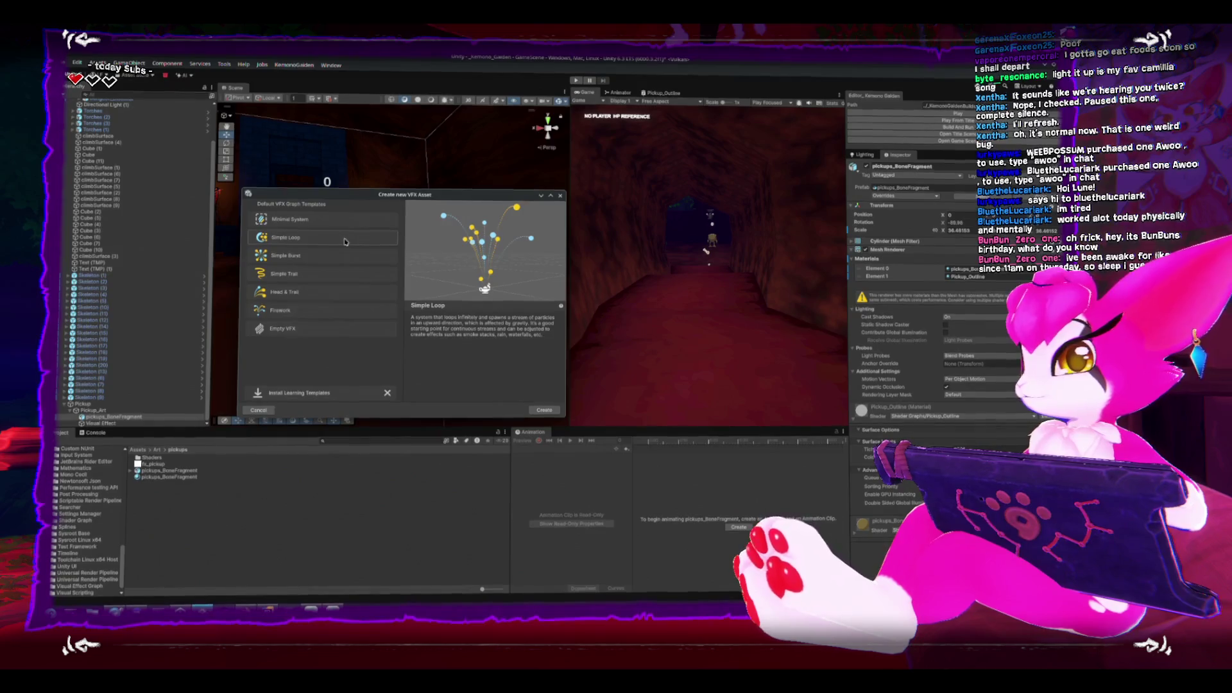
pyautogui.moveTo(378, 195)
pyautogui.mouseDown()
pyautogui.moveTo(403, 214)
pyautogui.moveTo(417, 250)
pyautogui.moveTo(456, 254)
pyautogui.mouseUp()
pyautogui.click(341, 459)
pyautogui.click(179, 524)
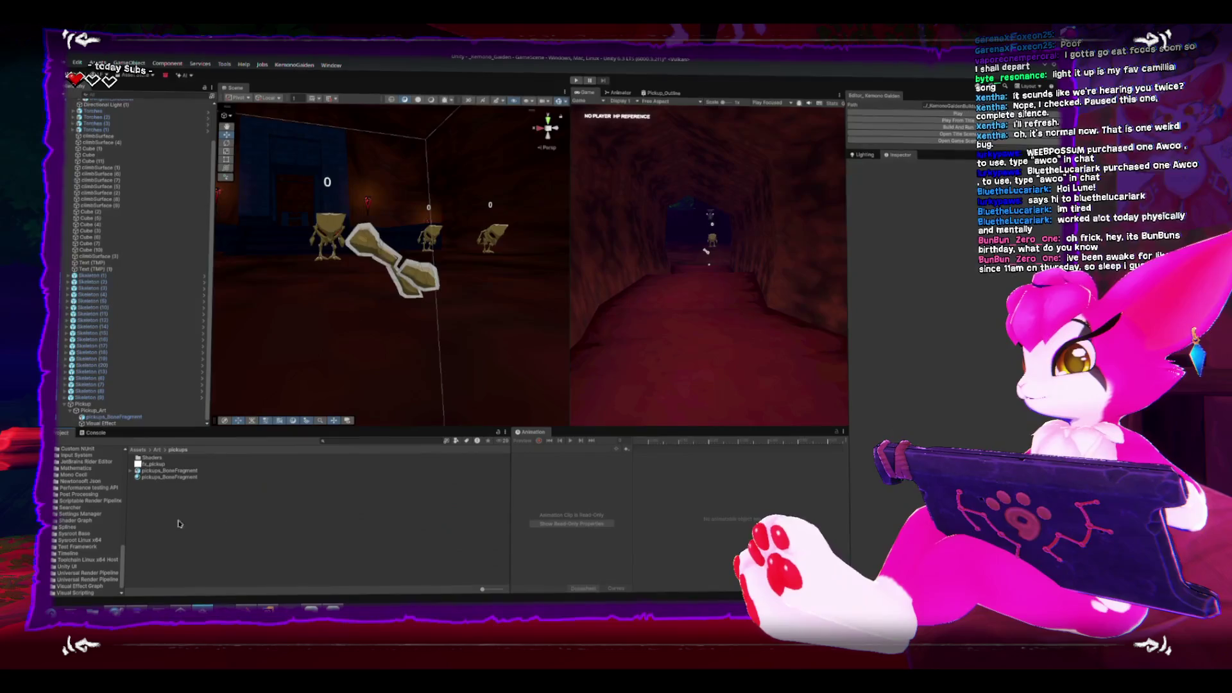
# Start a new Visual Effect Graph again and create it from the Simple Loop template.
pyautogui.rightClick(176, 525)
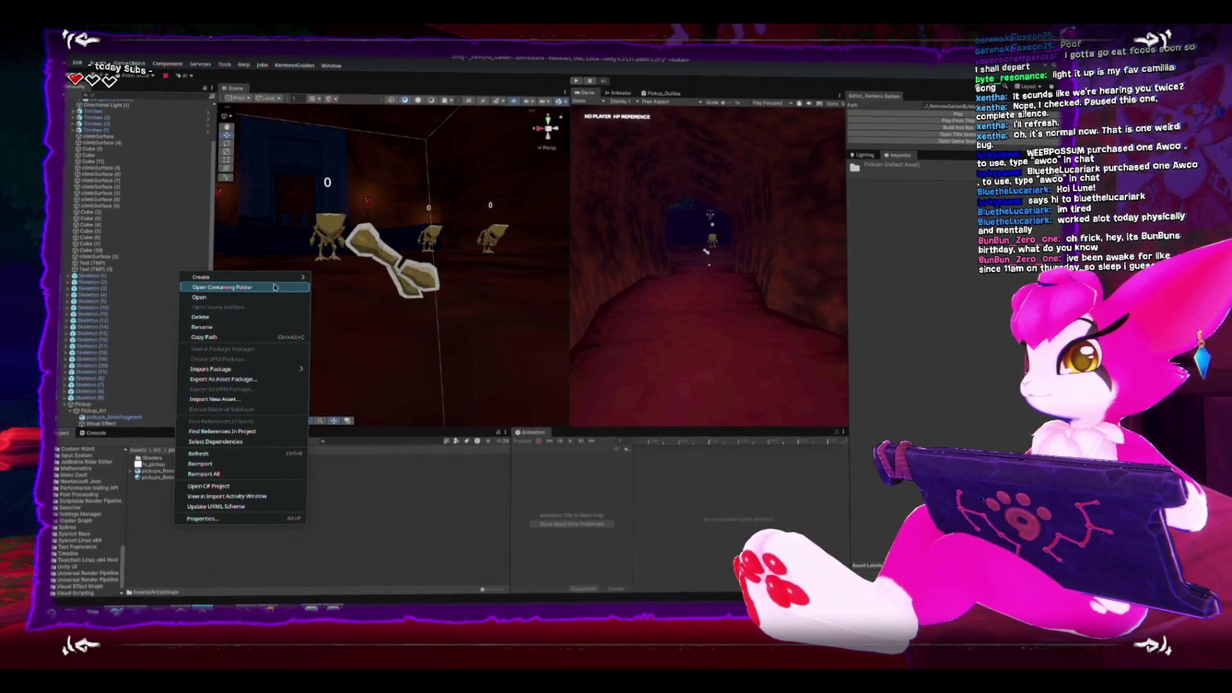
pyautogui.moveTo(304, 281)
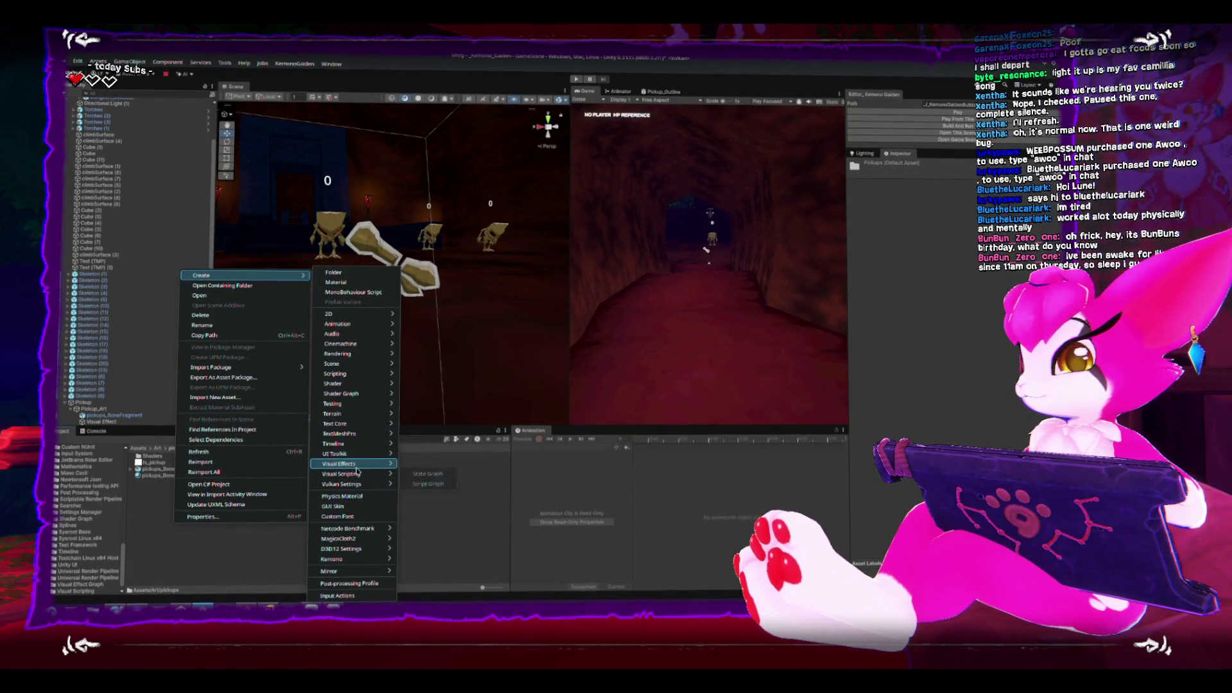
pyautogui.moveTo(360, 465)
pyautogui.click(408, 464)
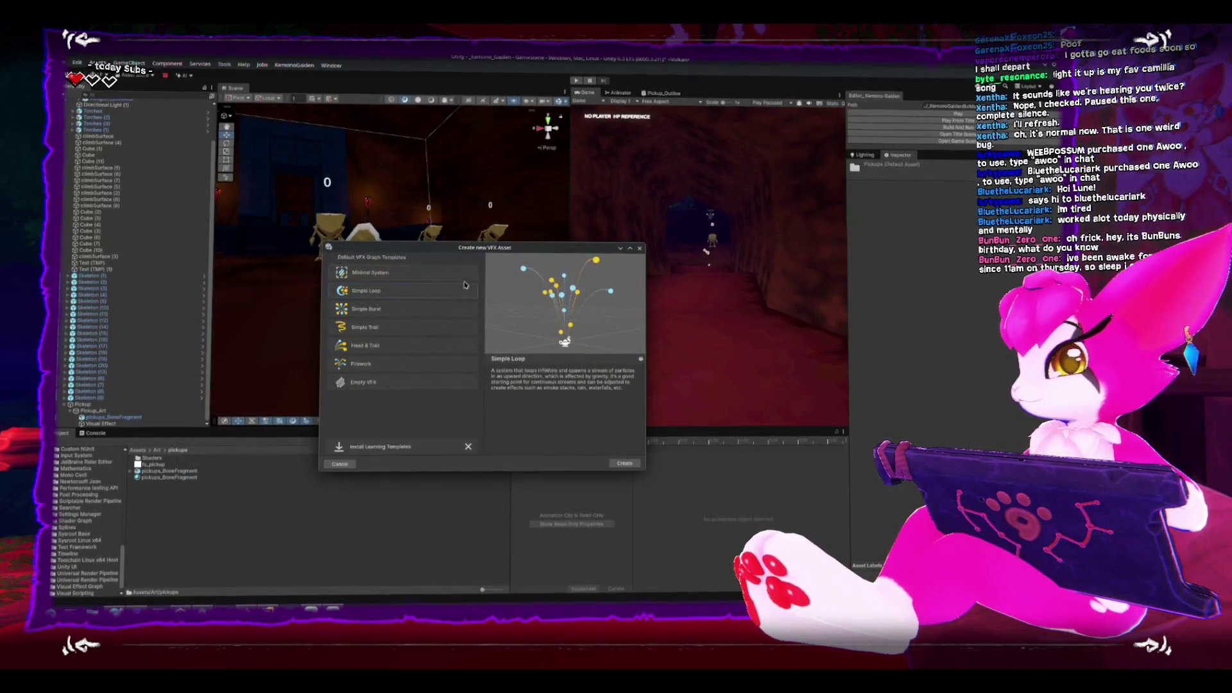
pyautogui.moveTo(437, 228)
pyautogui.mouseDown()
pyautogui.moveTo(403, 242)
pyautogui.moveTo(383, 287)
pyautogui.mouseUp()
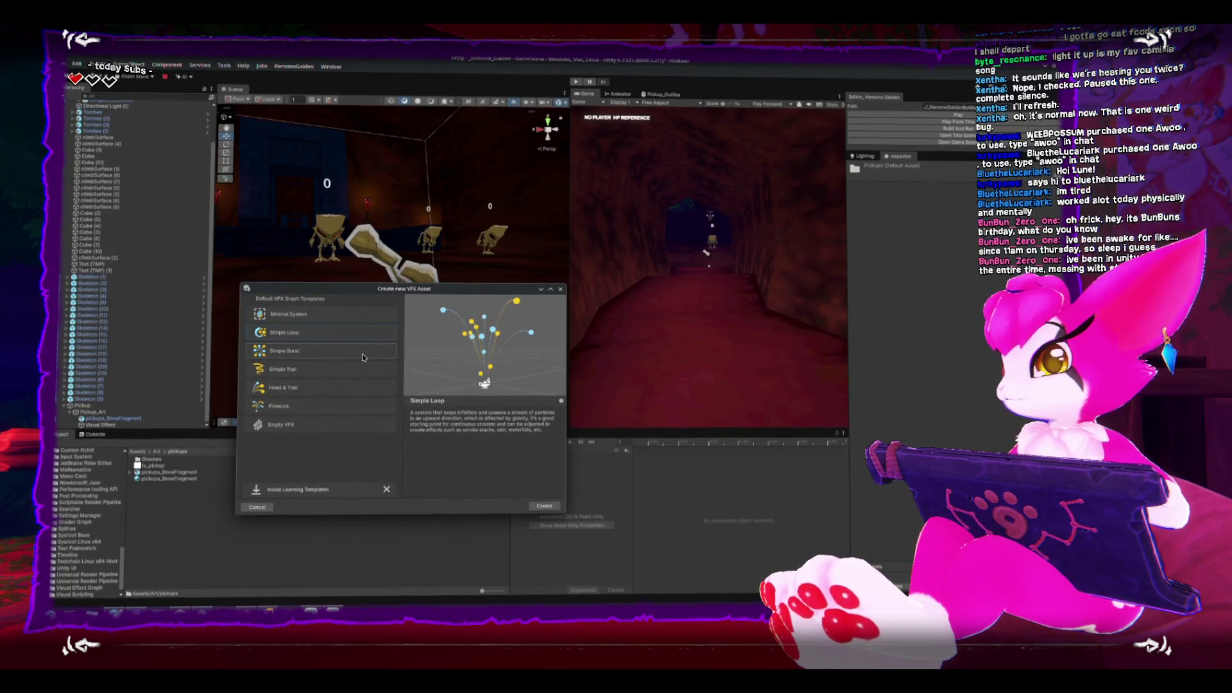
pyautogui.click(345, 370)
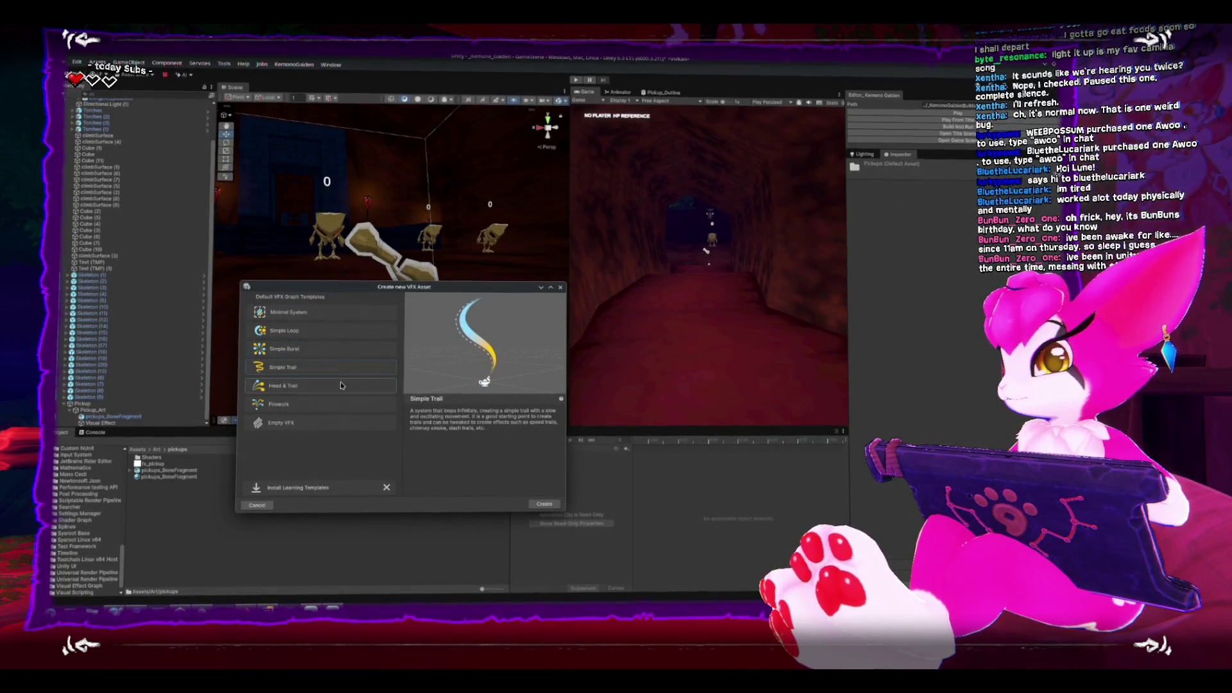
pyautogui.click(329, 405)
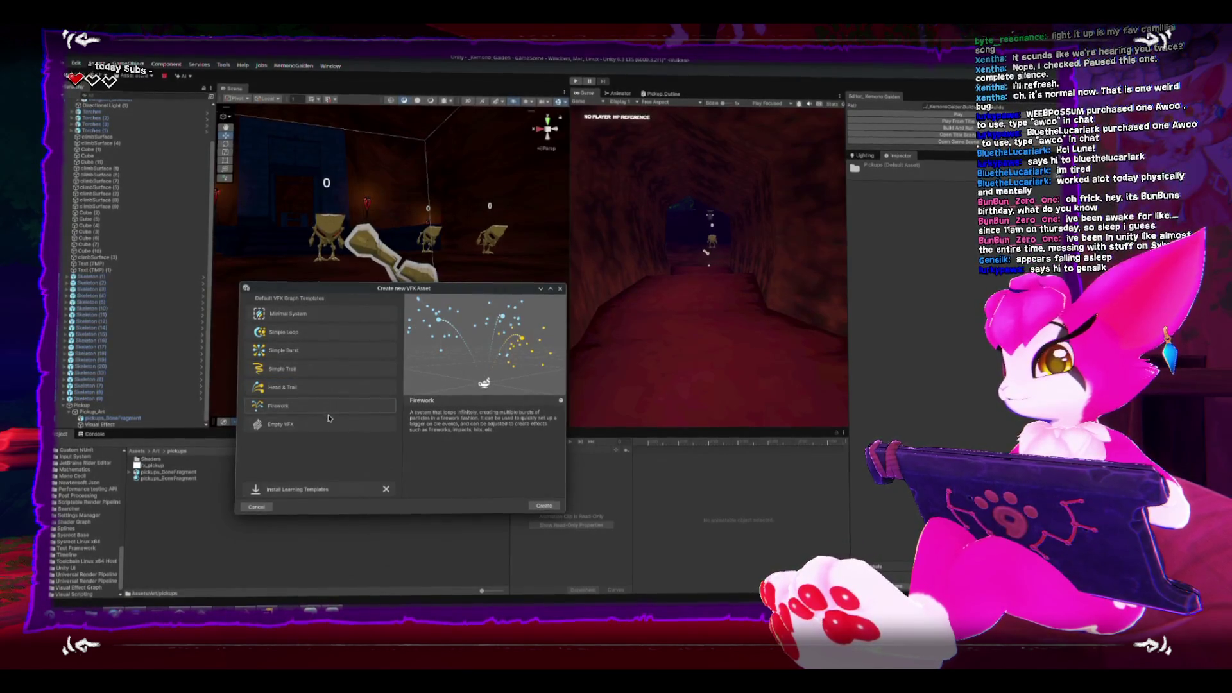
pyautogui.click(319, 333)
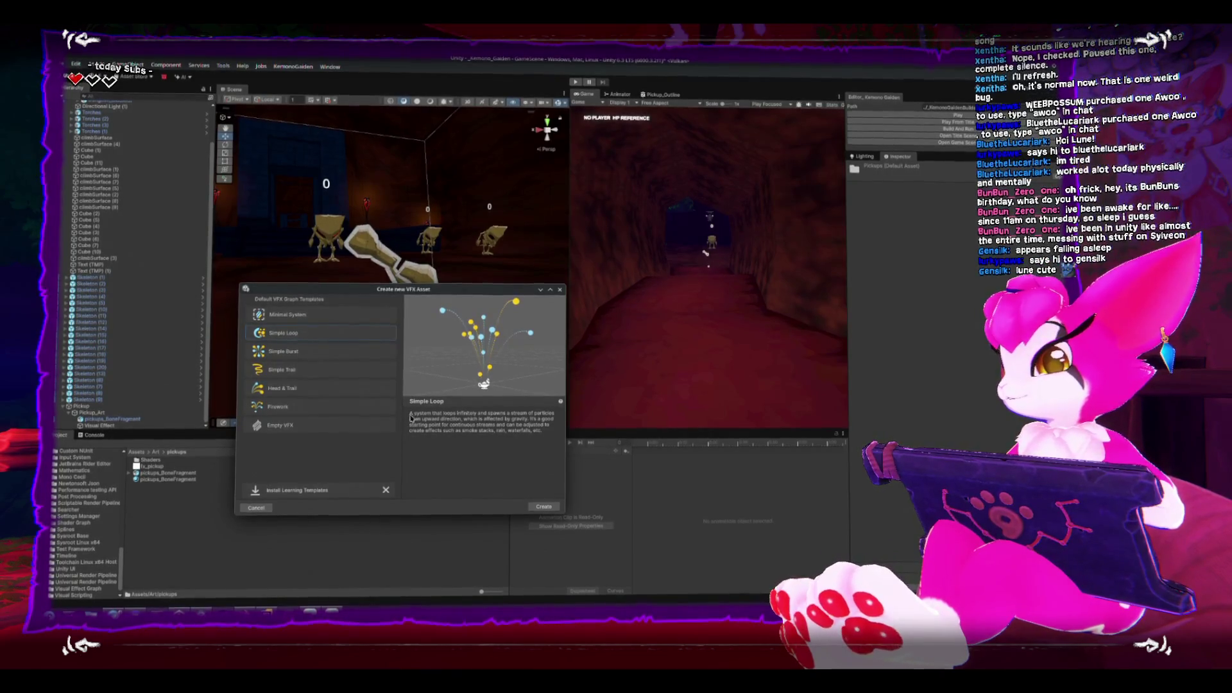
pyautogui.click(547, 508)
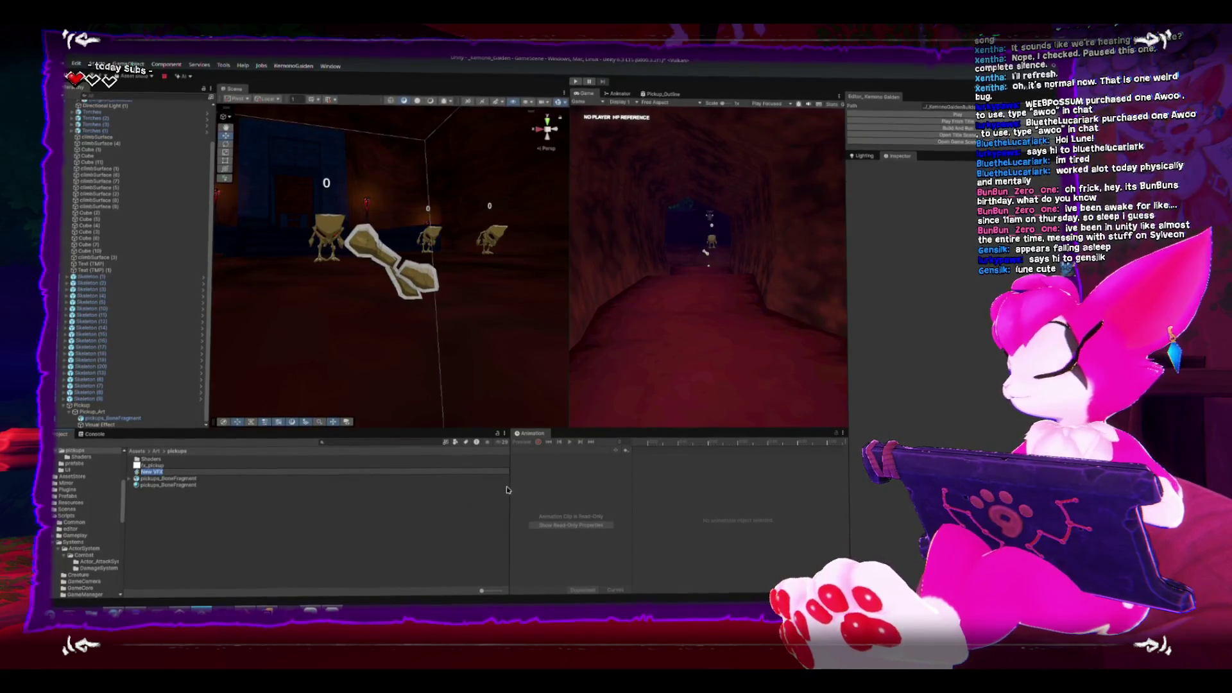
# Name the new asset 'vfx_pickups' and assign it as the Visual Effect's asset template.
pyautogui.press('BackSpace')
pyautogui.write('vfx')
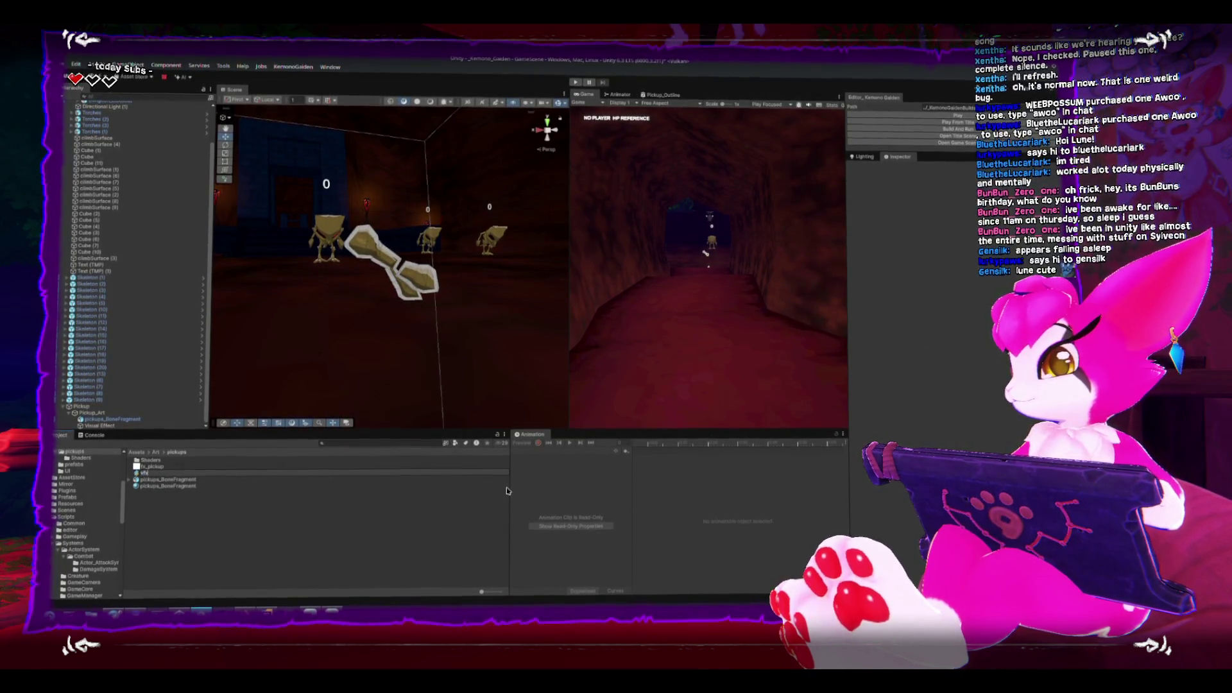
pyautogui.write('_p')
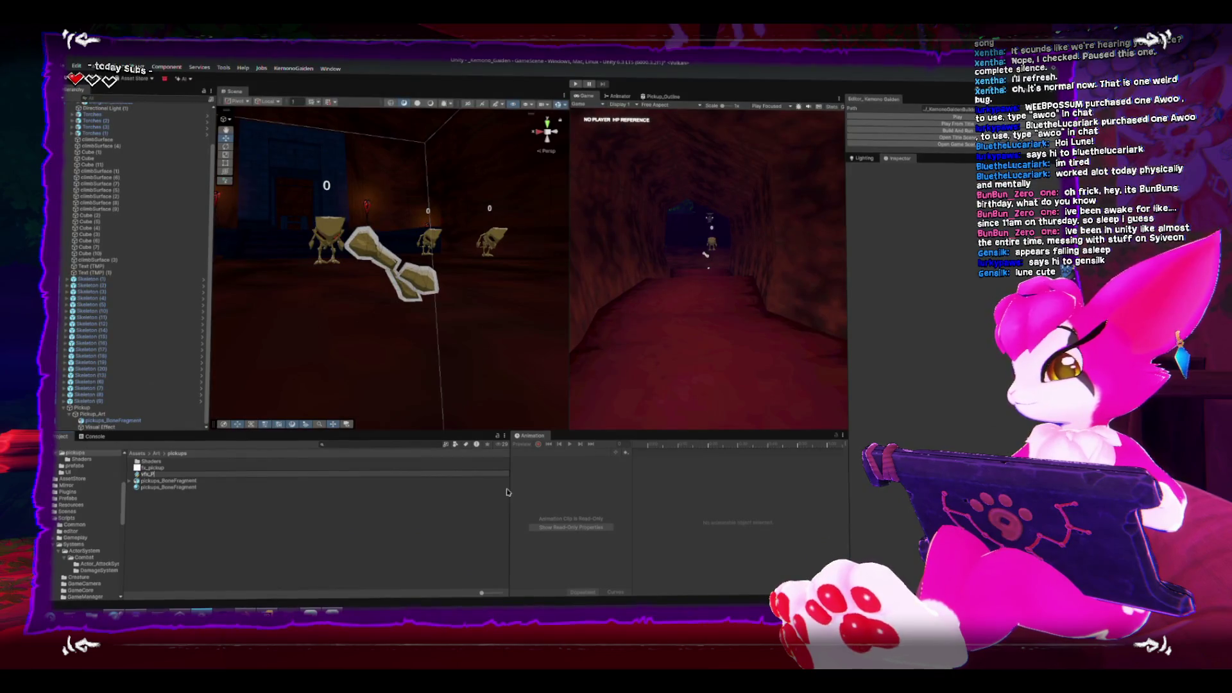
pyautogui.write('ickup')
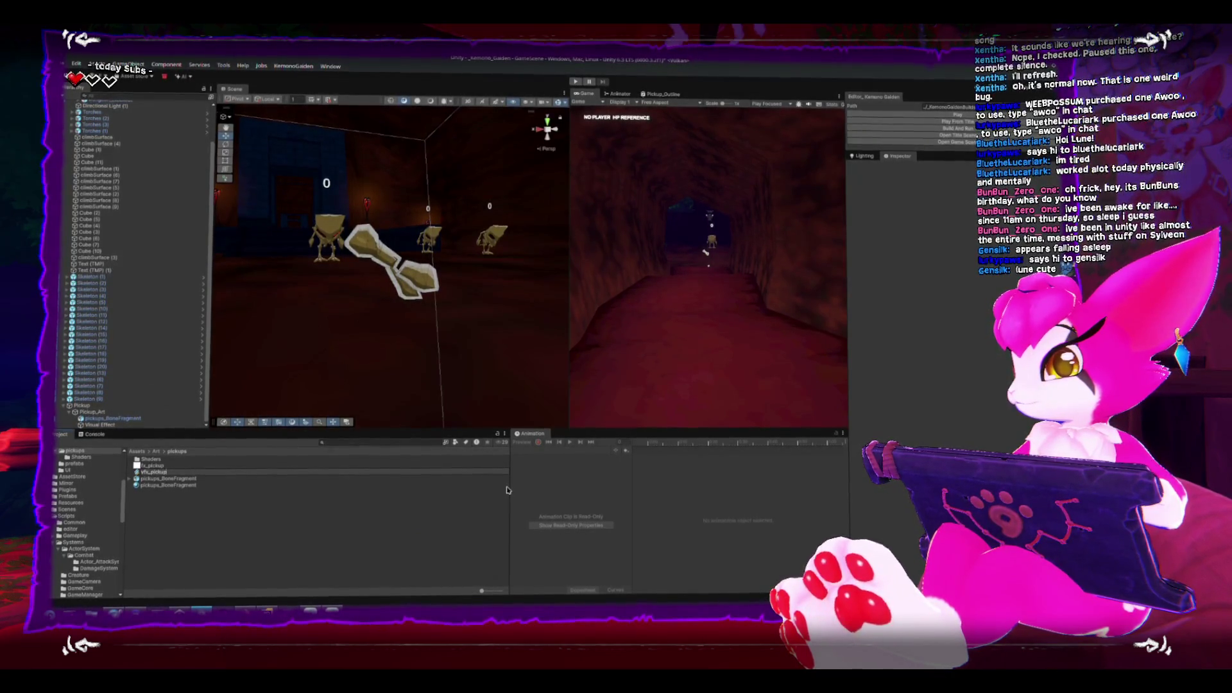
pyautogui.write('s')
pyautogui.press('Return')
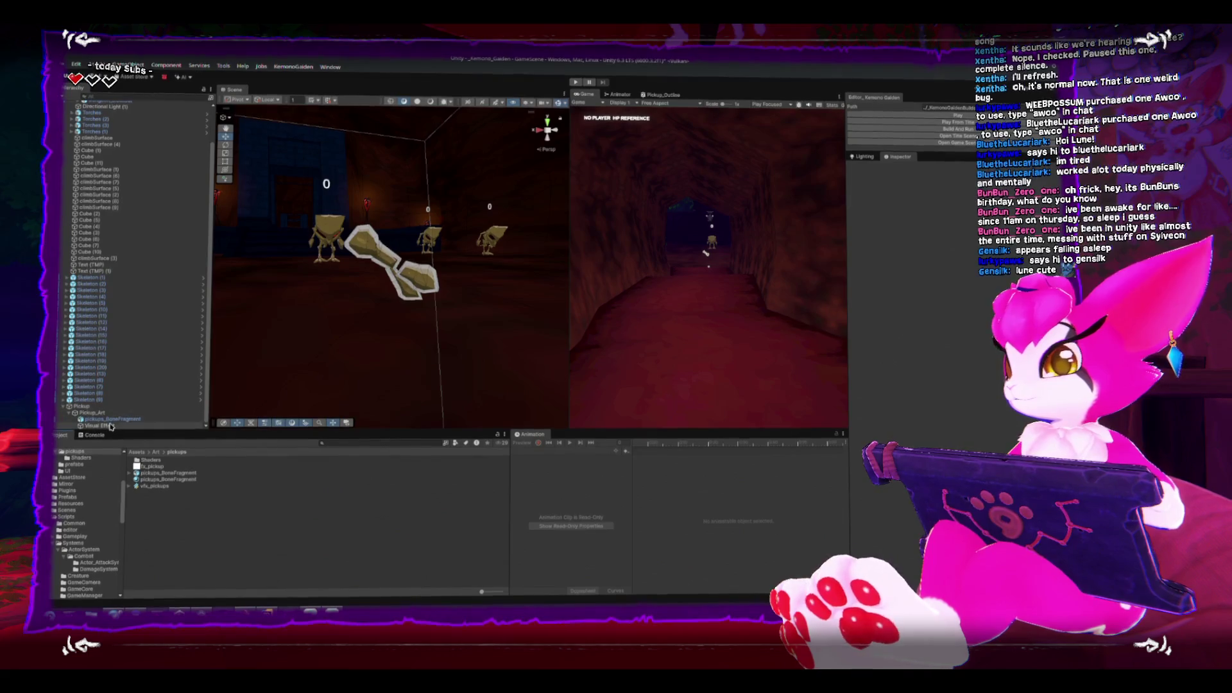
pyautogui.click(100, 424)
pyautogui.moveTo(162, 492)
pyautogui.mouseDown()
pyautogui.moveTo(507, 449)
pyautogui.moveTo(935, 269)
pyautogui.moveTo(963, 246)
pyautogui.mouseUp()
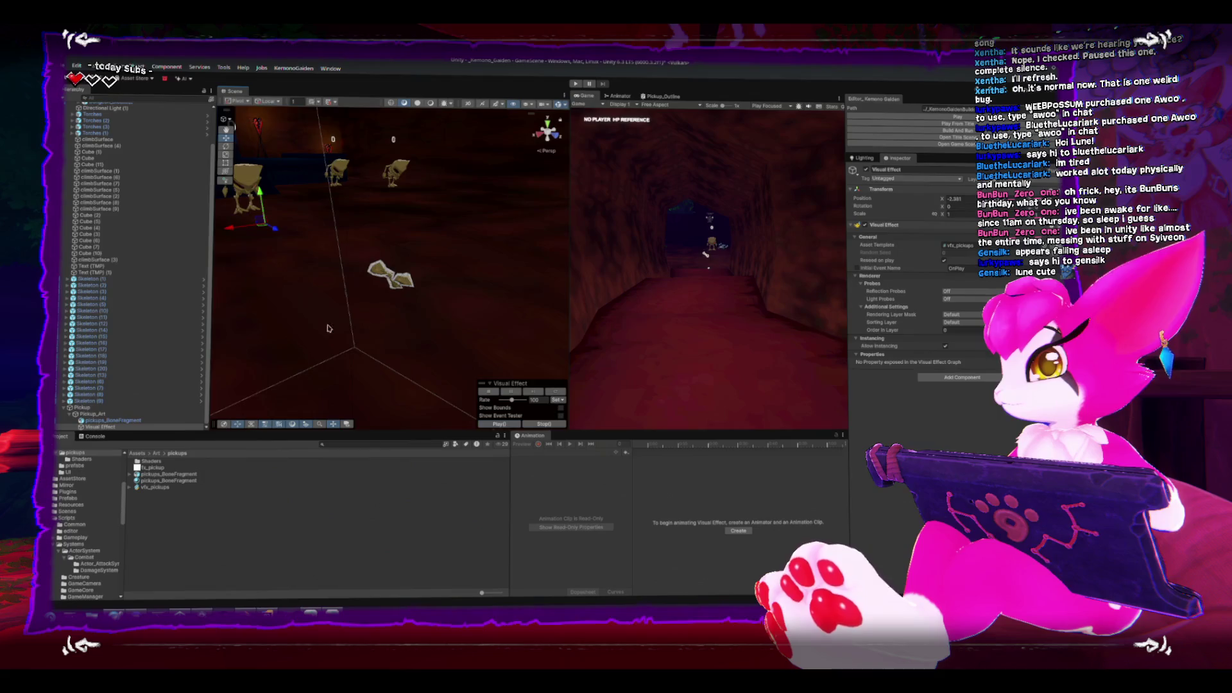
# Resize the game and scene view panels and check the scene gizmo and effect toggles.
pyautogui.scroll(3, 365, 273)
pyautogui.scroll(5, 365, 273)
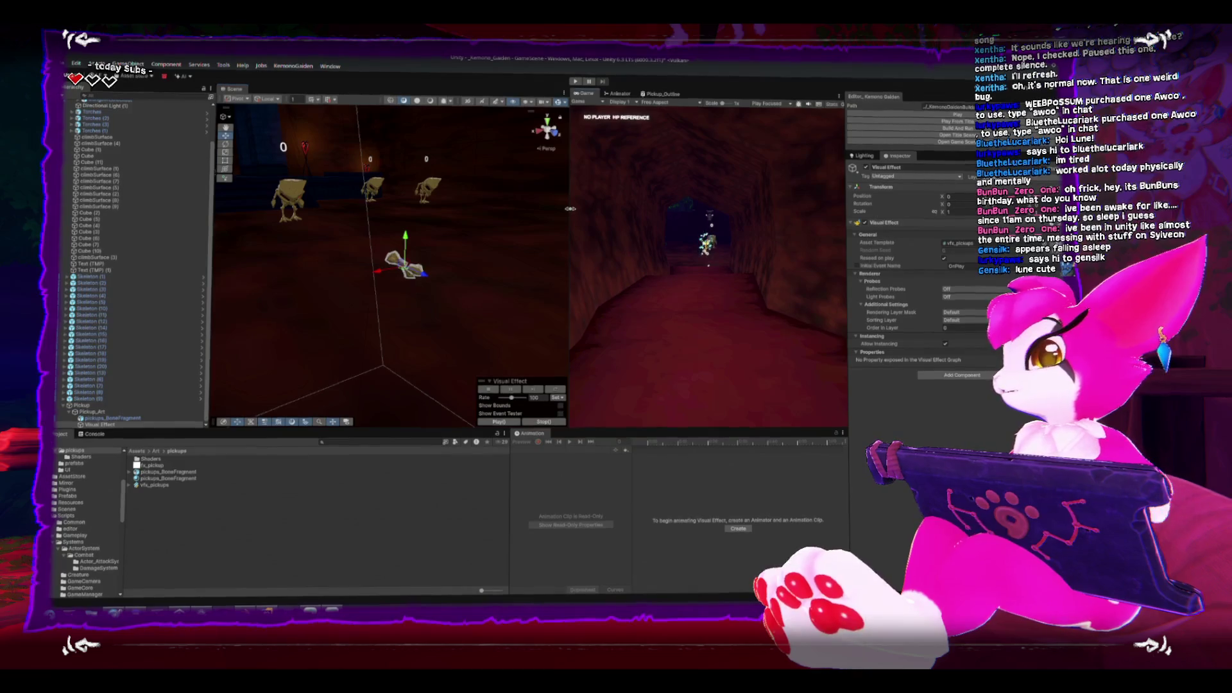
pyautogui.moveTo(570, 212); pyautogui.dragTo(442, 209)
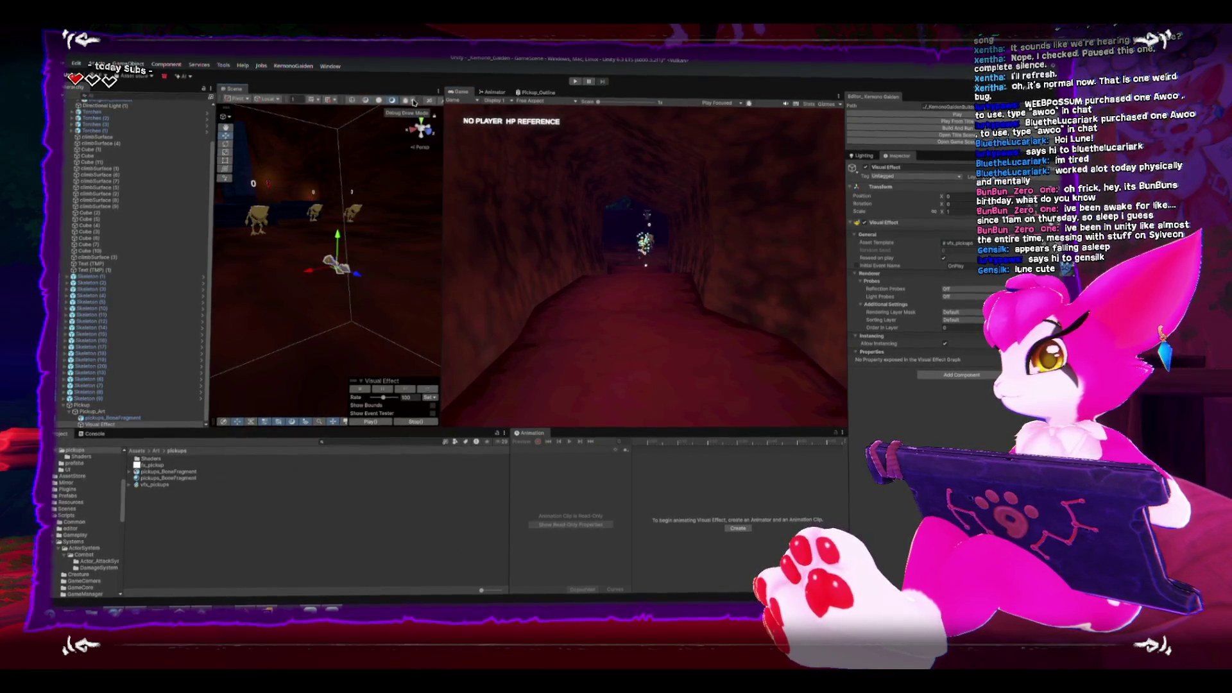
pyautogui.moveTo(442, 121); pyautogui.dragTo(559, 119)
pyautogui.click(556, 102)
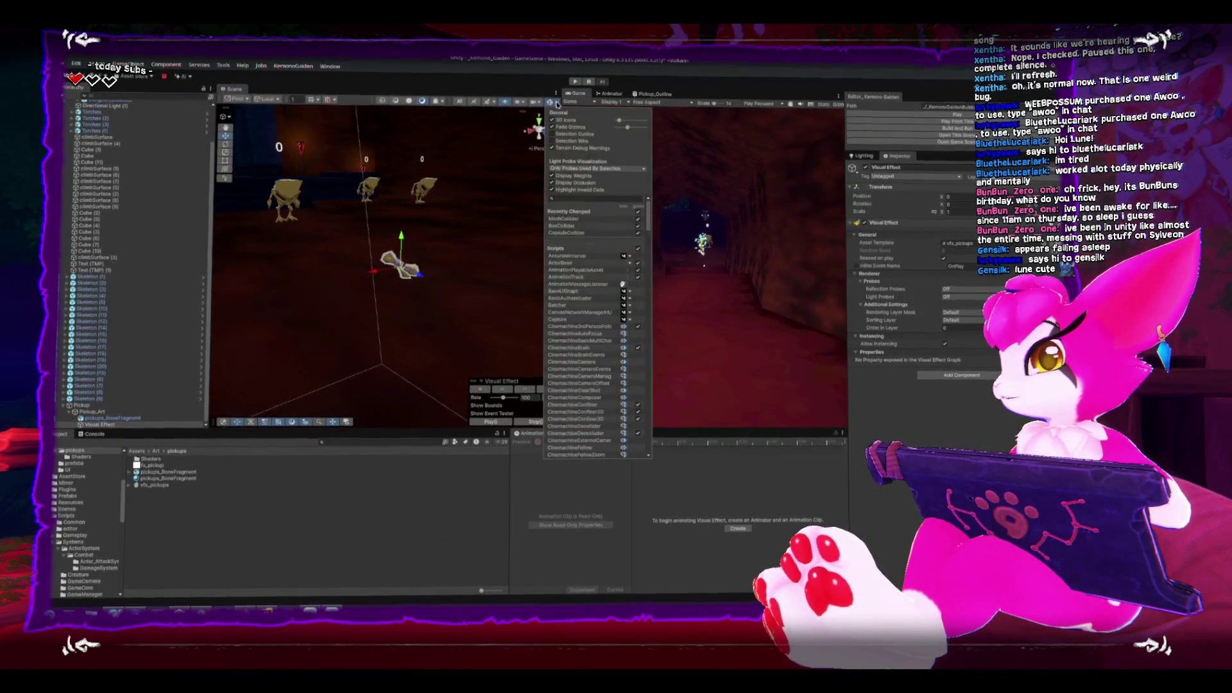
pyautogui.click(495, 103)
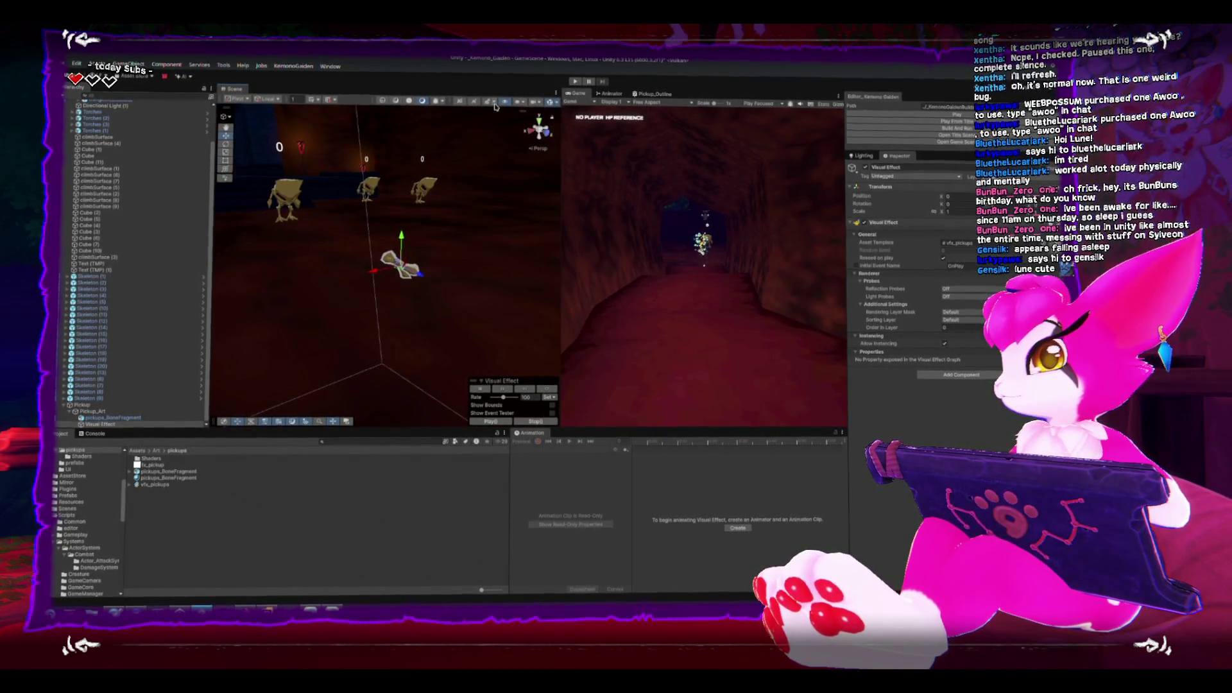
pyautogui.click(494, 104)
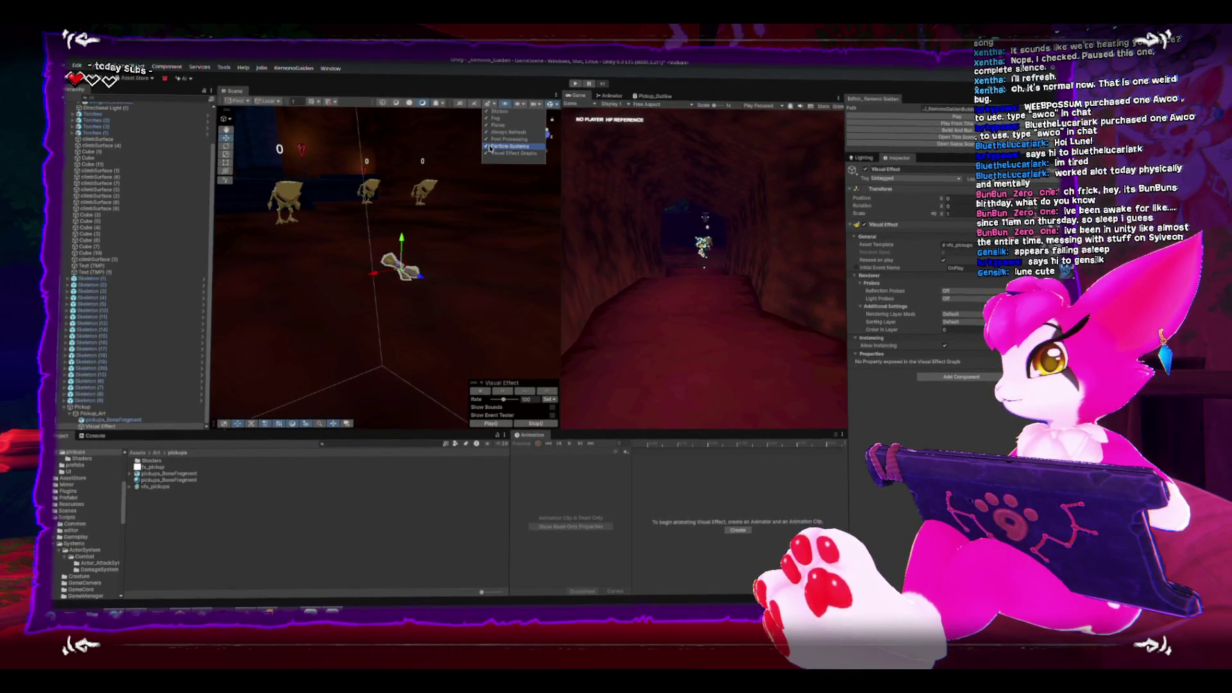
# Frame the pickup, orbit close to it, and select its Visual Effect object.
pyautogui.moveTo(417, 193); pyautogui.dragTo(387, 285)
pyautogui.doubleClick(86, 406)
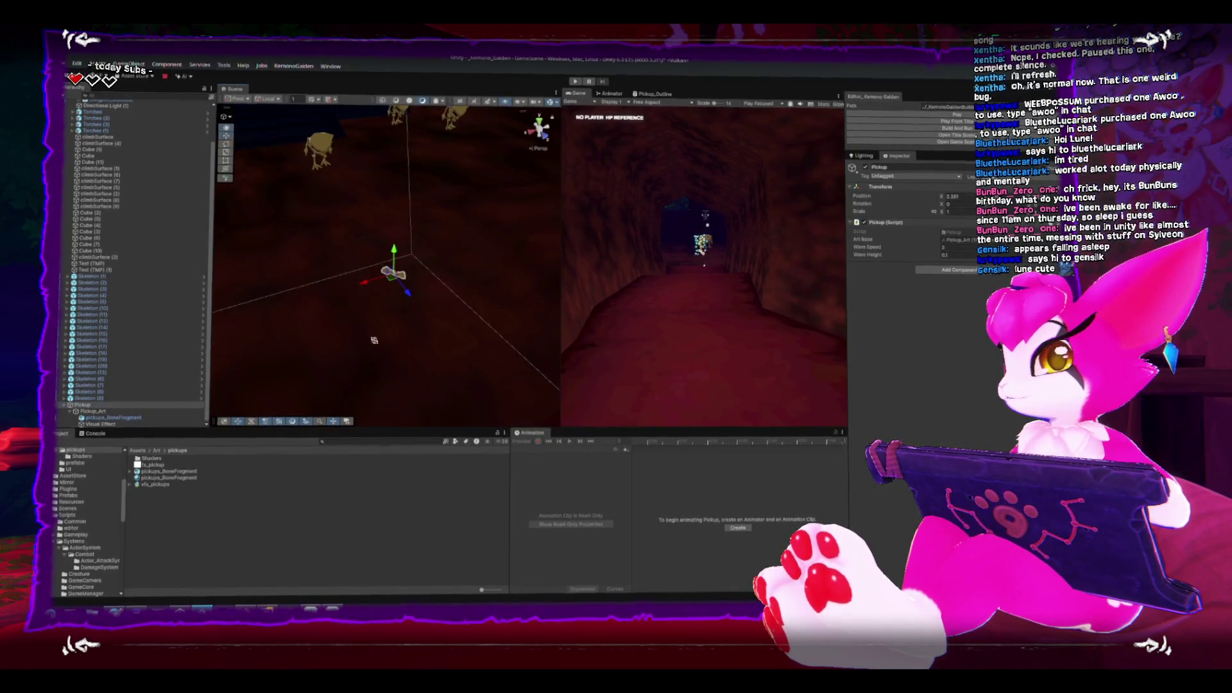
pyautogui.moveTo(319, 200)
pyautogui.mouseDown()
pyautogui.moveTo(368, 245)
pyautogui.moveTo(324, 212)
pyautogui.mouseUp()
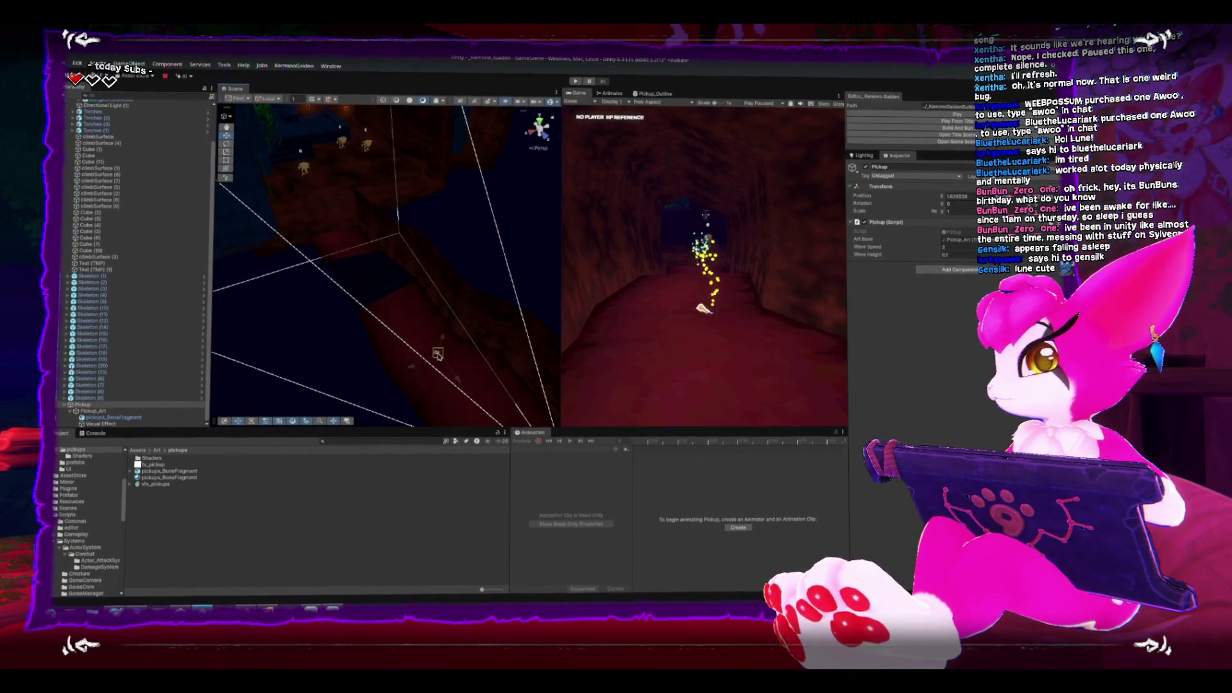
pyautogui.moveTo(325, 273)
pyautogui.mouseDown()
pyautogui.moveTo(358, 316)
pyautogui.moveTo(343, 259)
pyautogui.moveTo(314, 267)
pyautogui.moveTo(305, 390)
pyautogui.moveTo(358, 251)
pyautogui.moveTo(347, 279)
pyautogui.mouseUp()
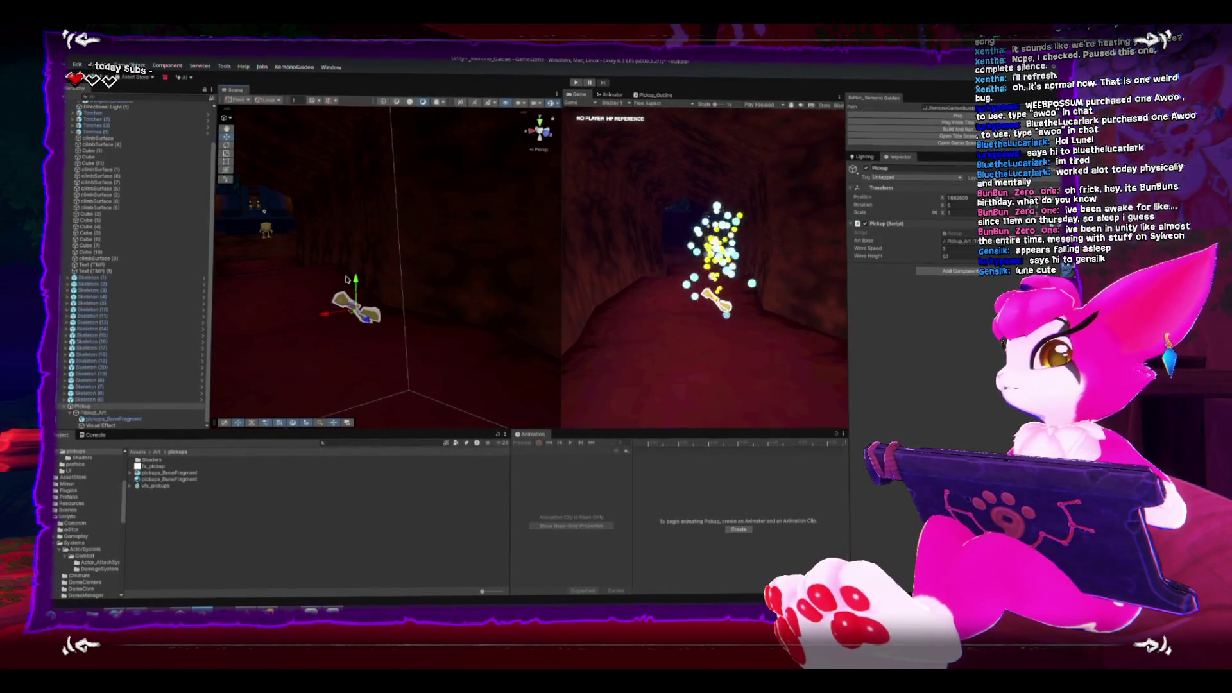
pyautogui.click(118, 425)
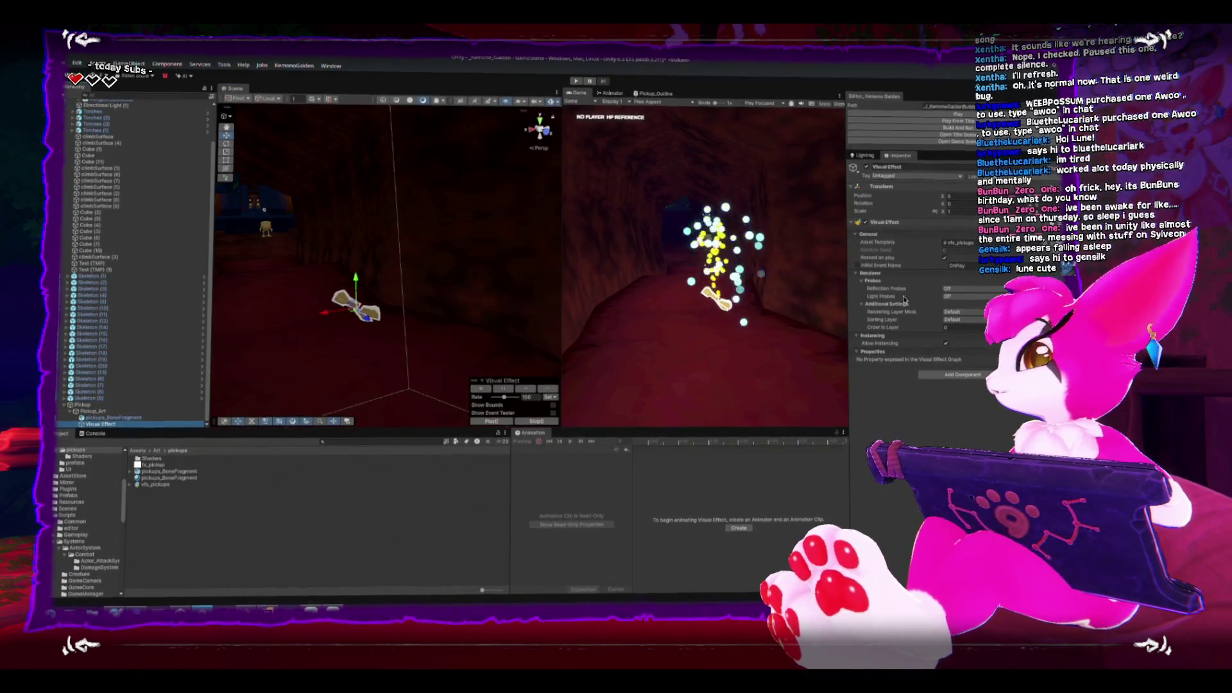
# Open the vfx_pickups graph and arrange the view around the Spawn and Initialize Particles nodes.
pyautogui.doubleClick(156, 483)
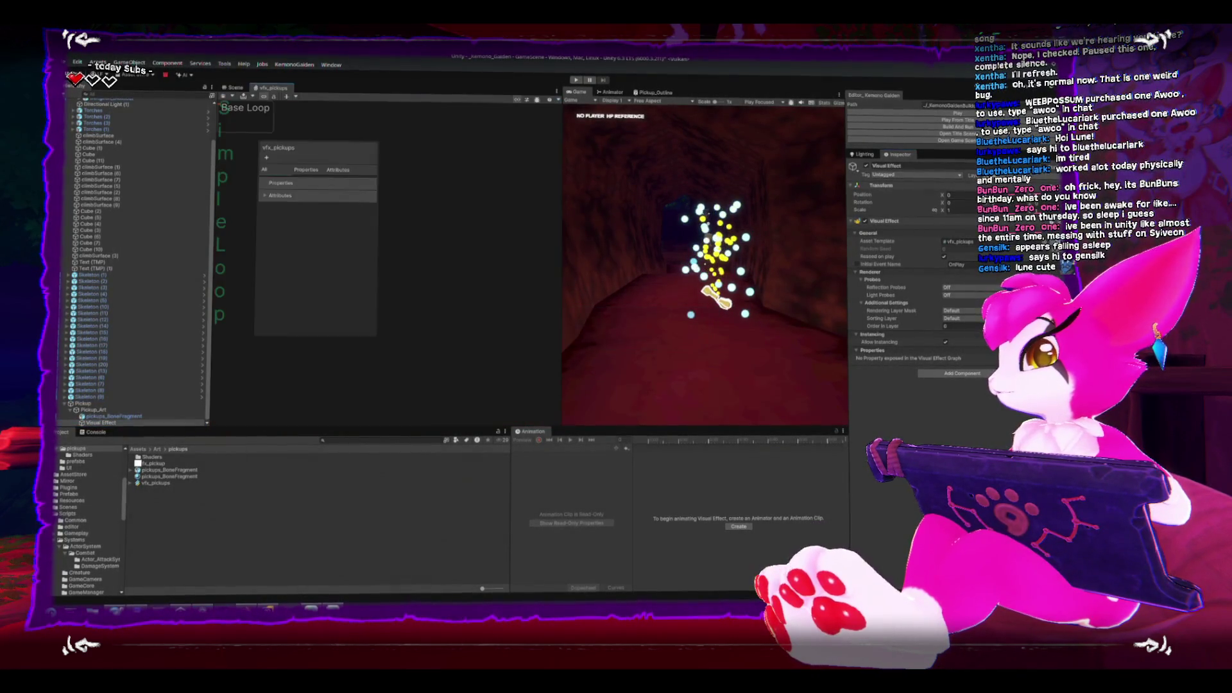
pyautogui.moveTo(467, 255); pyautogui.dragTo(525, 256)
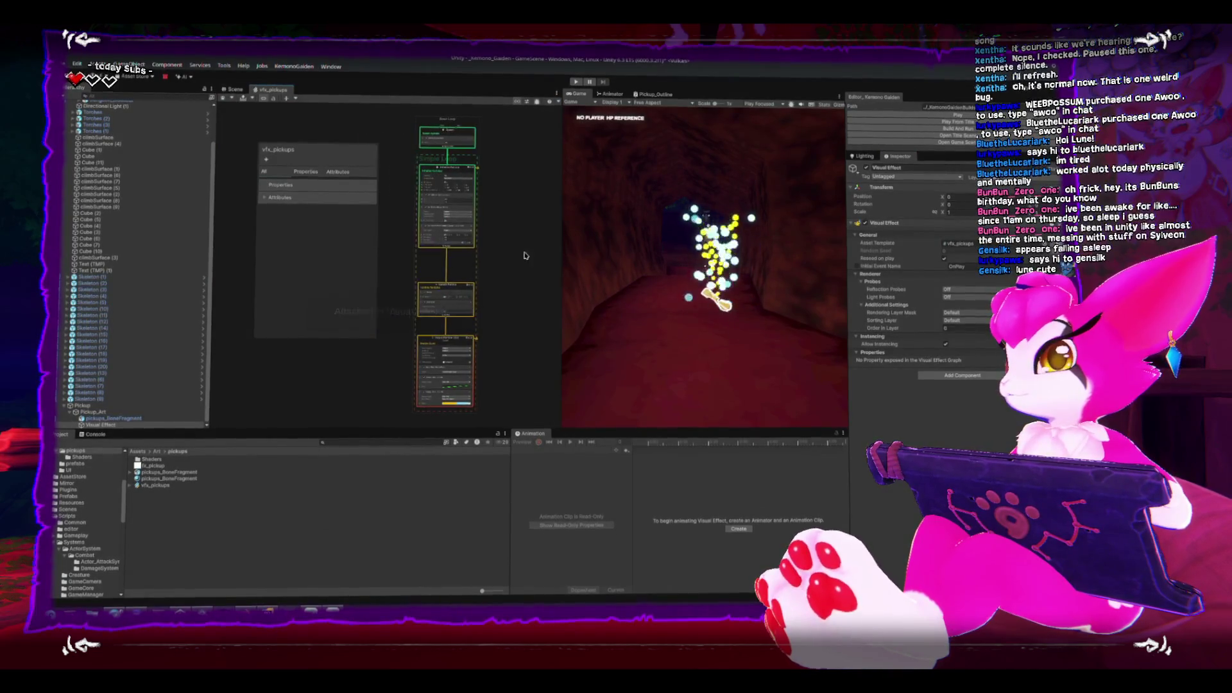
pyautogui.moveTo(321, 160); pyautogui.dragTo(283, 120)
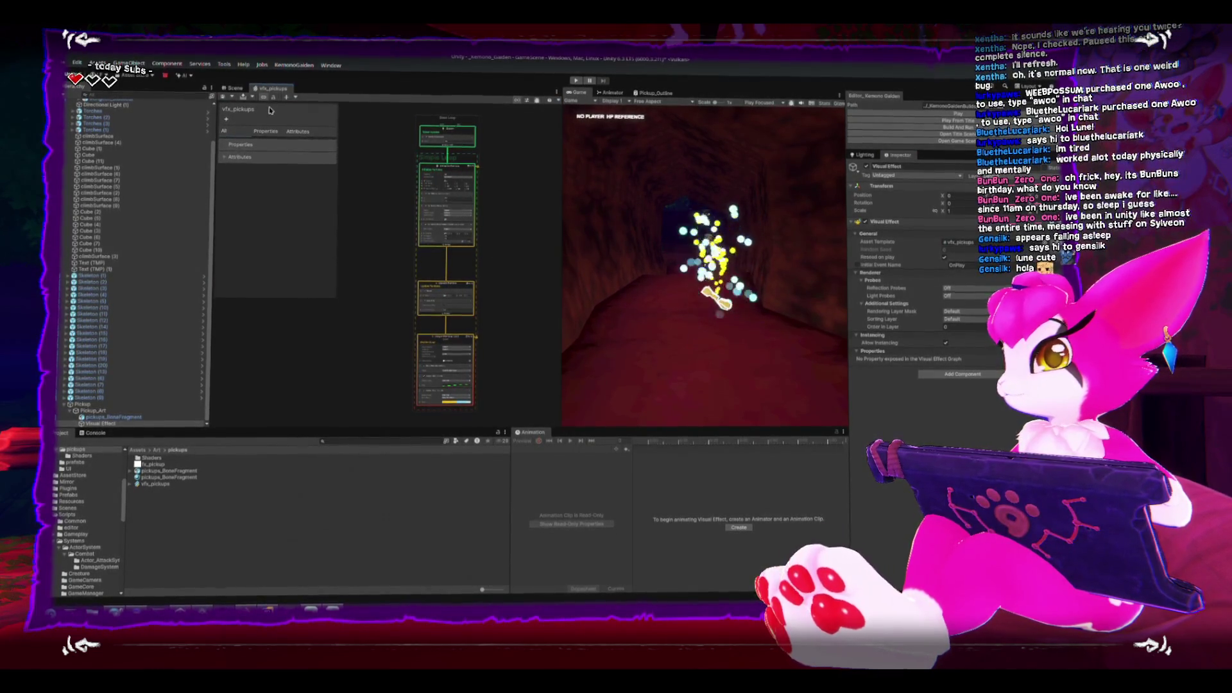
pyautogui.moveTo(458, 178); pyautogui.dragTo(438, 218)
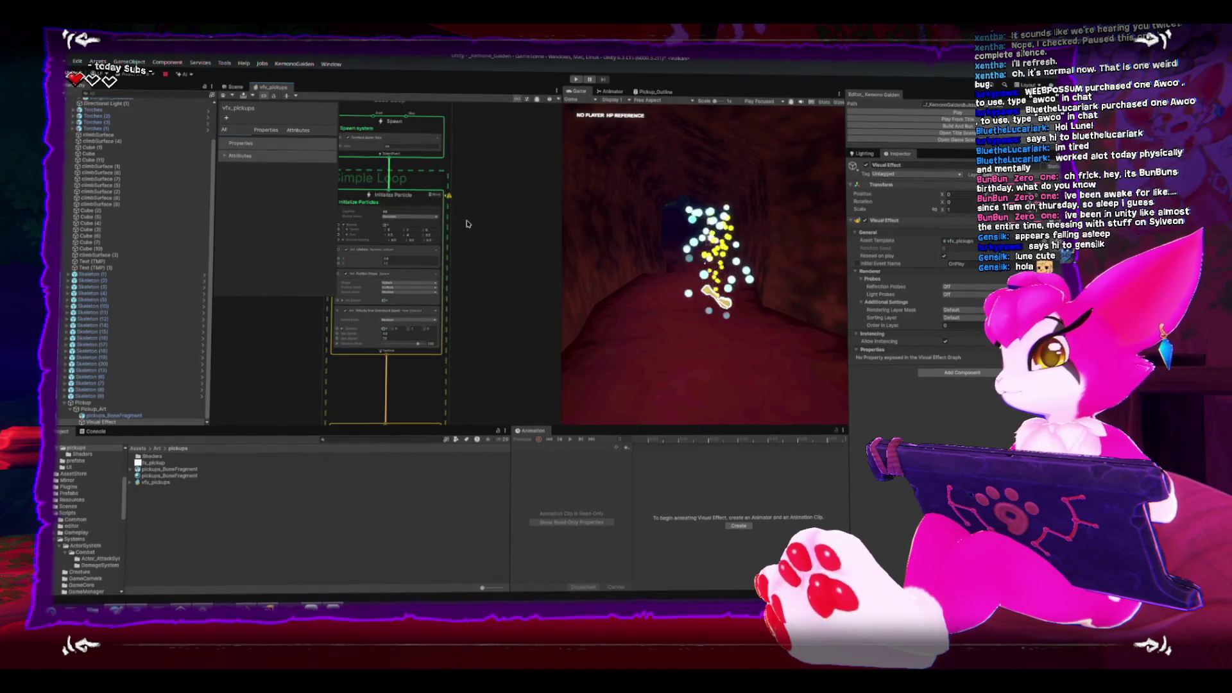
pyautogui.click(450, 225)
pyautogui.scroll(2, 491, 244)
pyautogui.scroll(2, 493, 246)
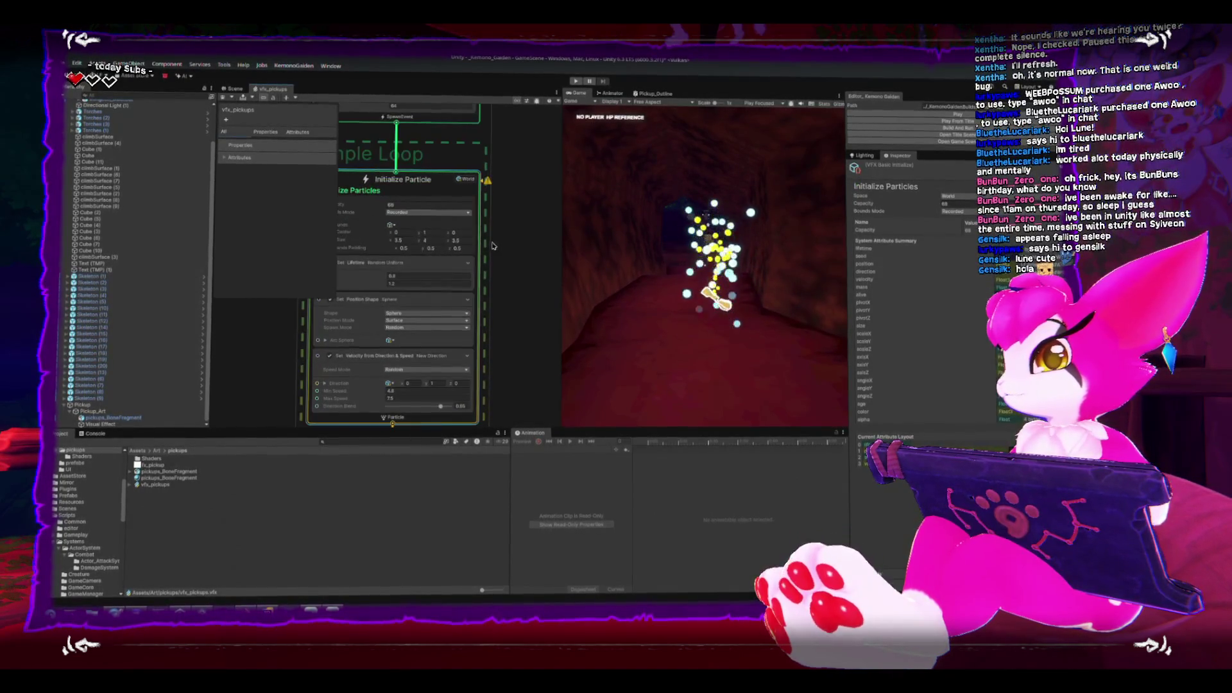
pyautogui.moveTo(507, 245); pyautogui.dragTo(537, 248)
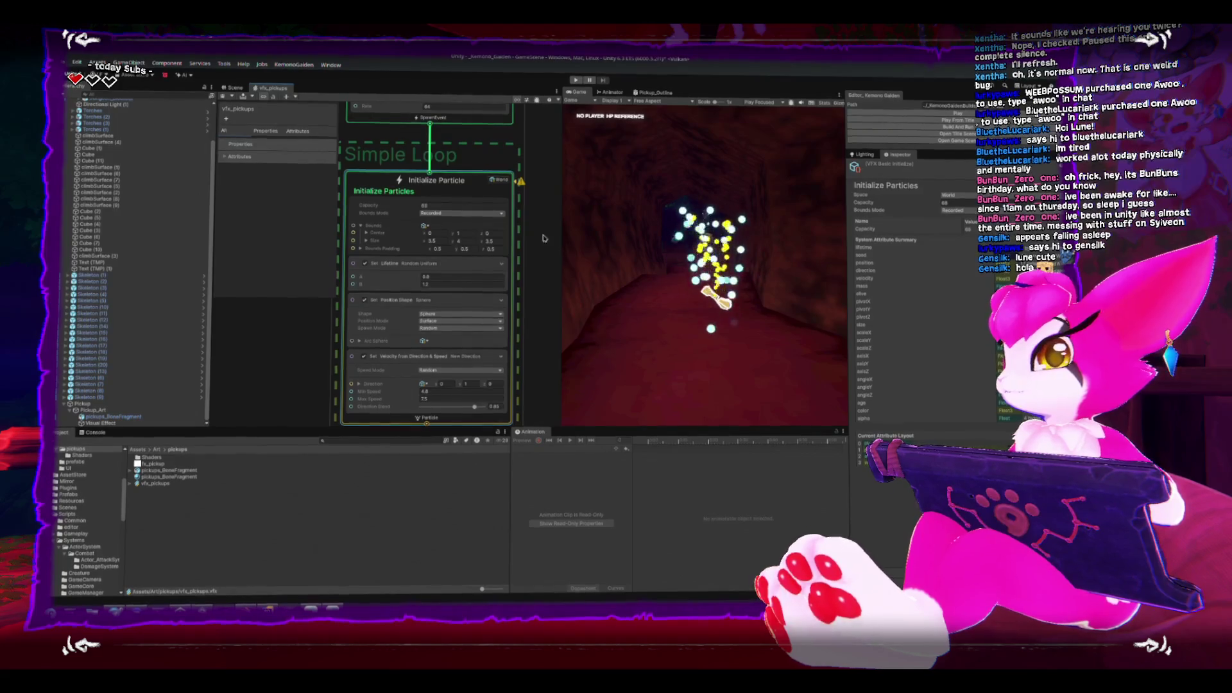
pyautogui.moveTo(424, 115)
pyautogui.mouseDown()
pyautogui.moveTo(431, 185)
pyautogui.moveTo(346, 181)
pyautogui.mouseUp()
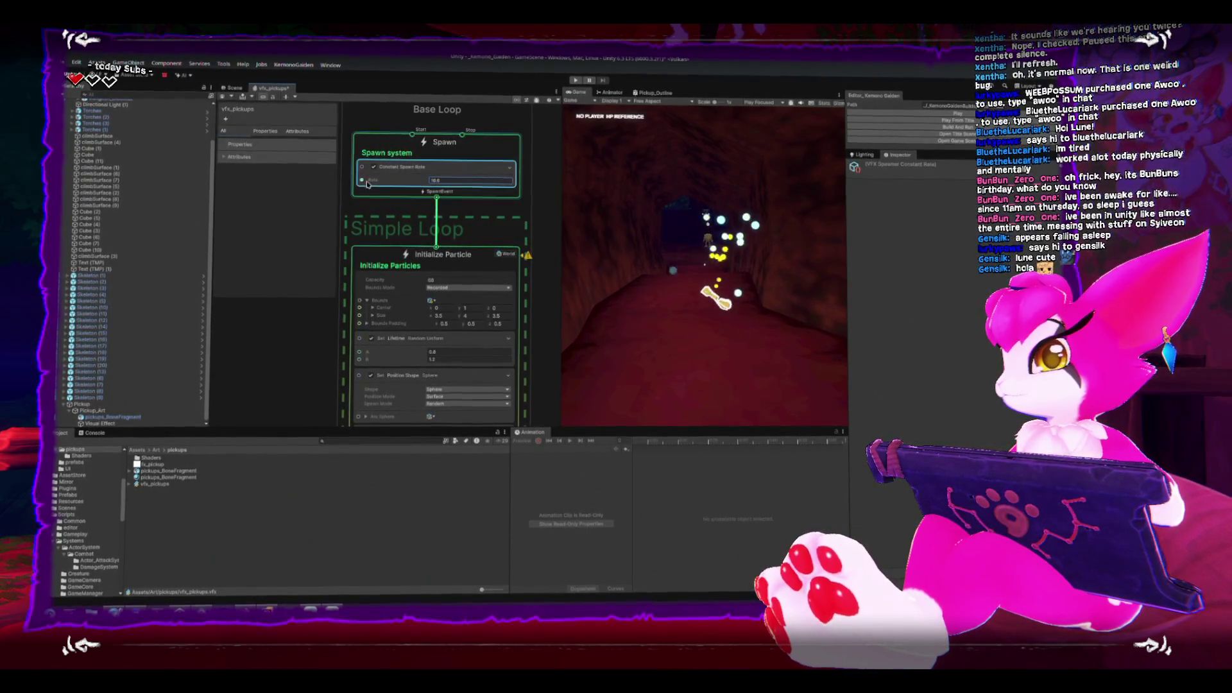
# Lower the Set Lifetime block's maximum lifetime from 1.2 to about 0.58.
pyautogui.click(514, 339)
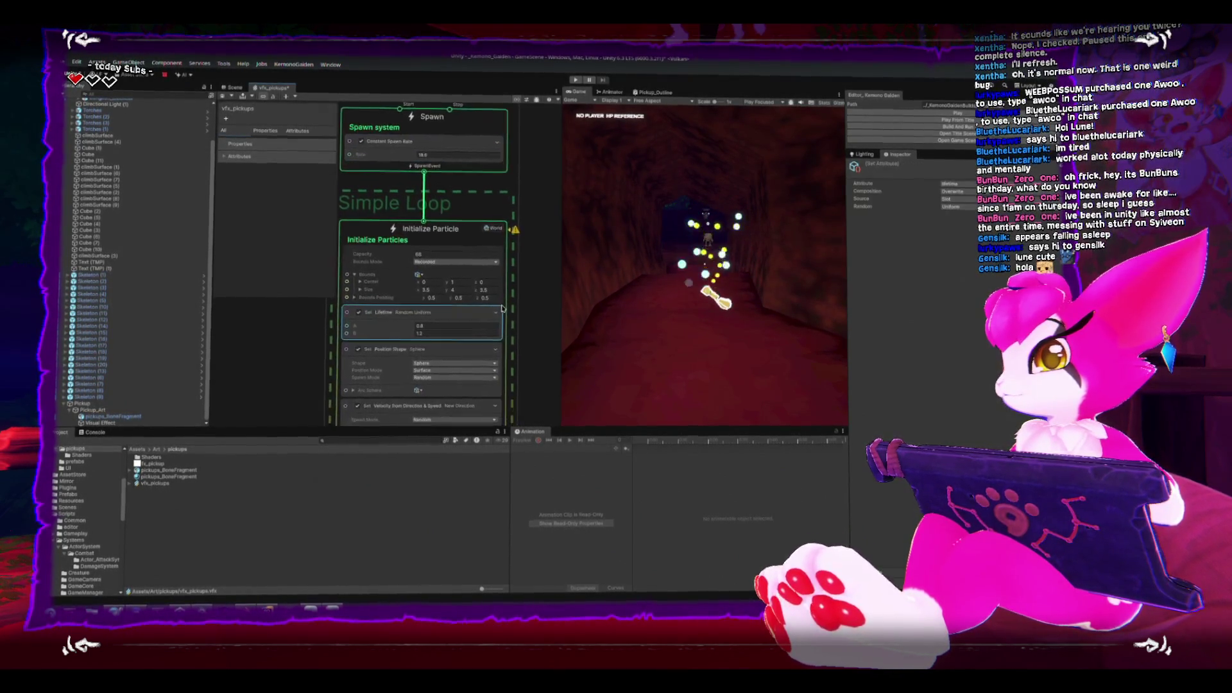
pyautogui.moveTo(517, 334); pyautogui.dragTo(516, 251)
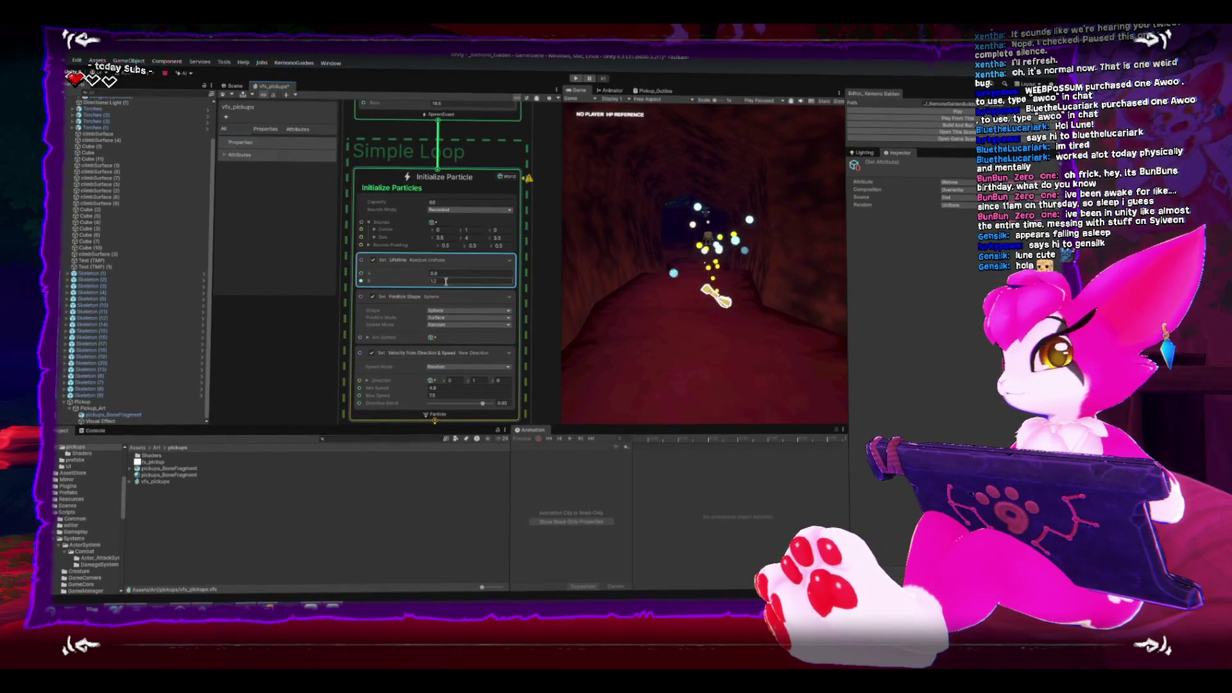
pyautogui.moveTo(404, 283); pyautogui.dragTo(396, 283)
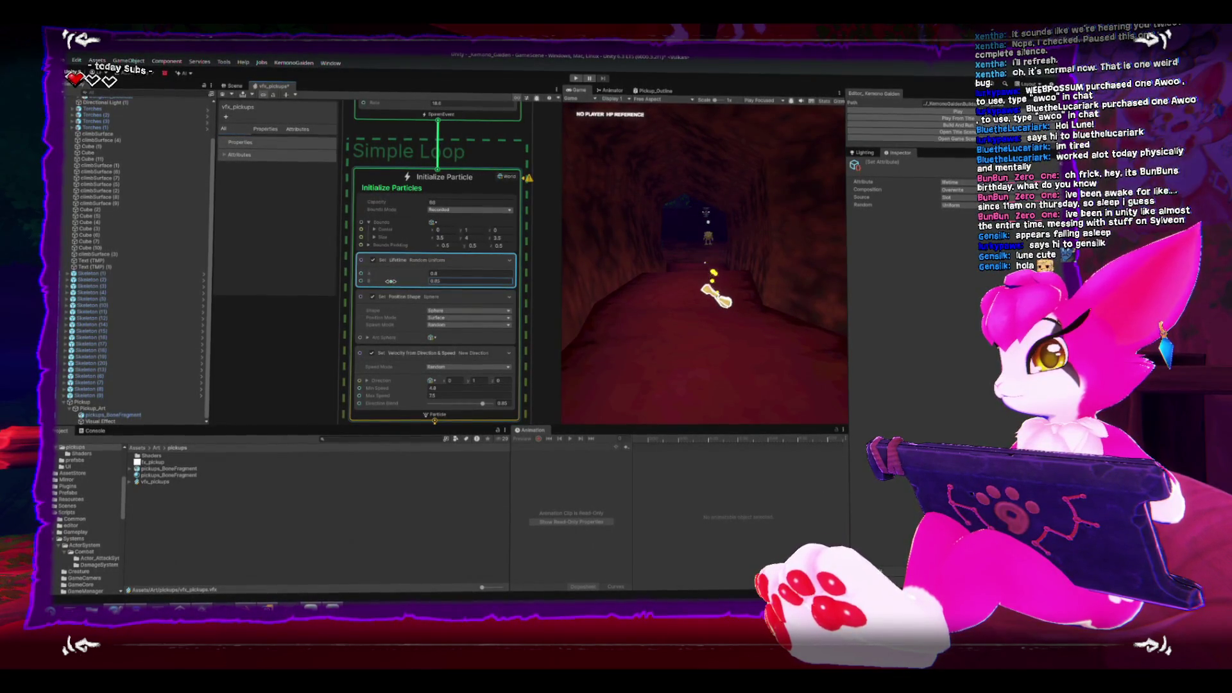
pyautogui.scroll(-2, 360, 332)
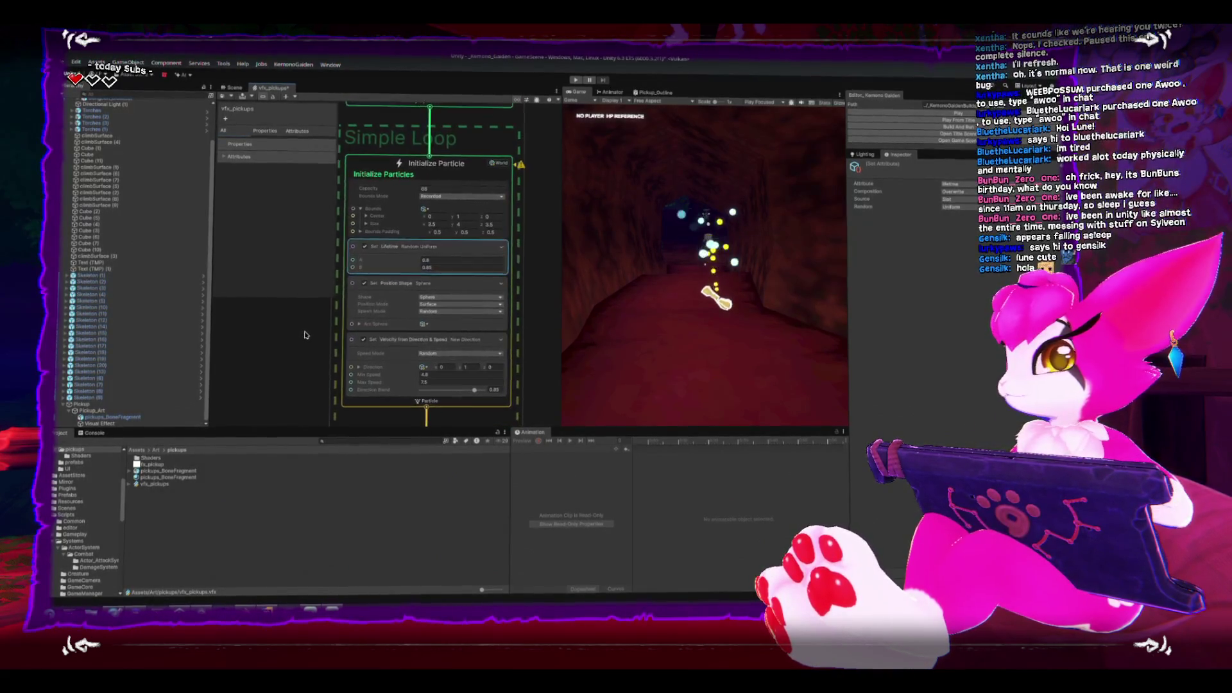
pyautogui.moveTo(299, 327); pyautogui.dragTo(310, 309)
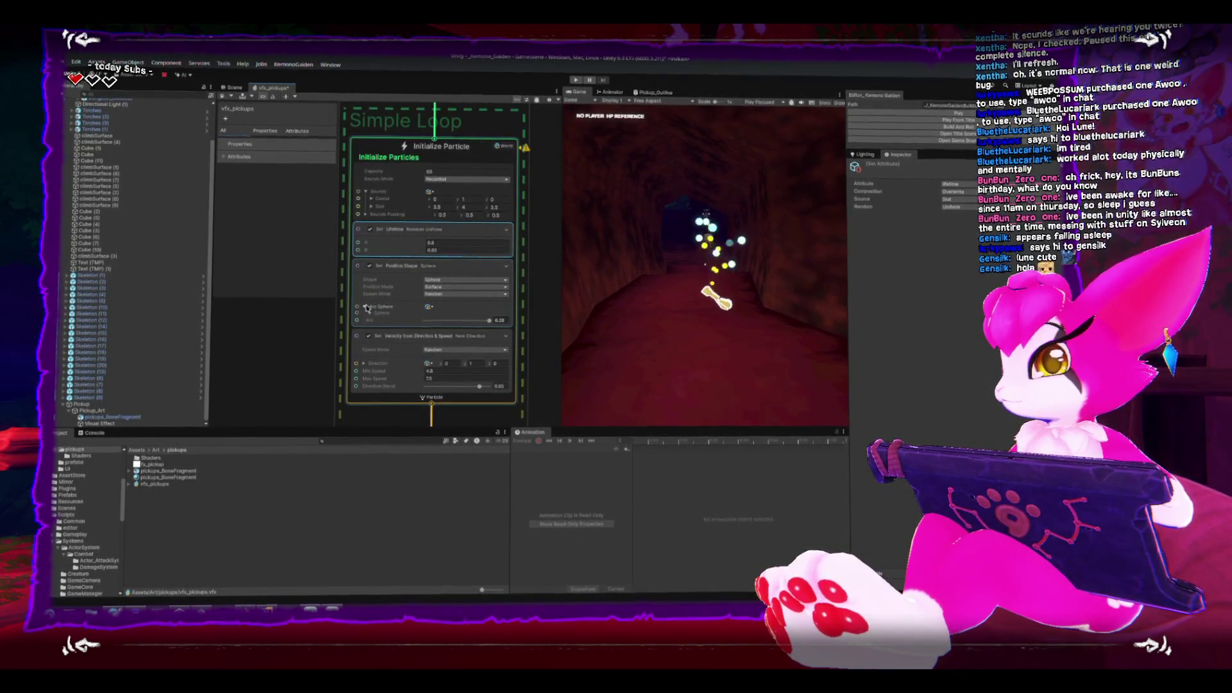
# Expand Set Position Shape's Arc Sphere and reduce the spawn sphere radius from 0.24 to 0.23.
pyautogui.click(455, 286)
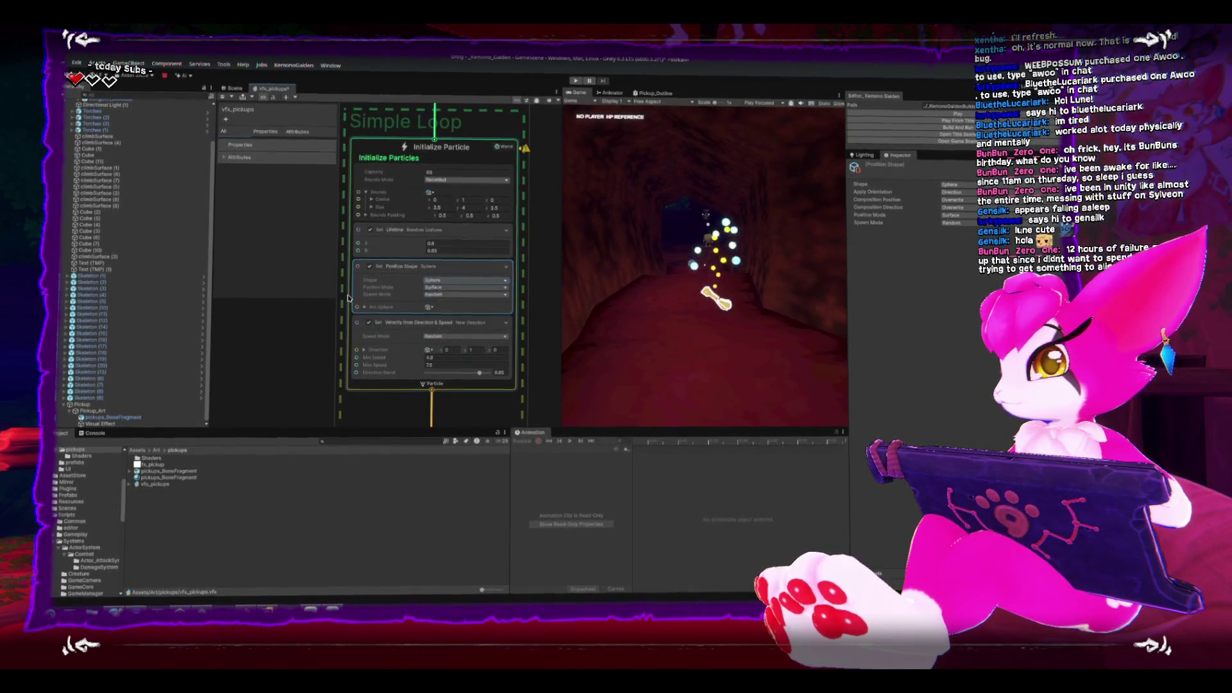
pyautogui.moveTo(348, 297); pyautogui.dragTo(355, 269)
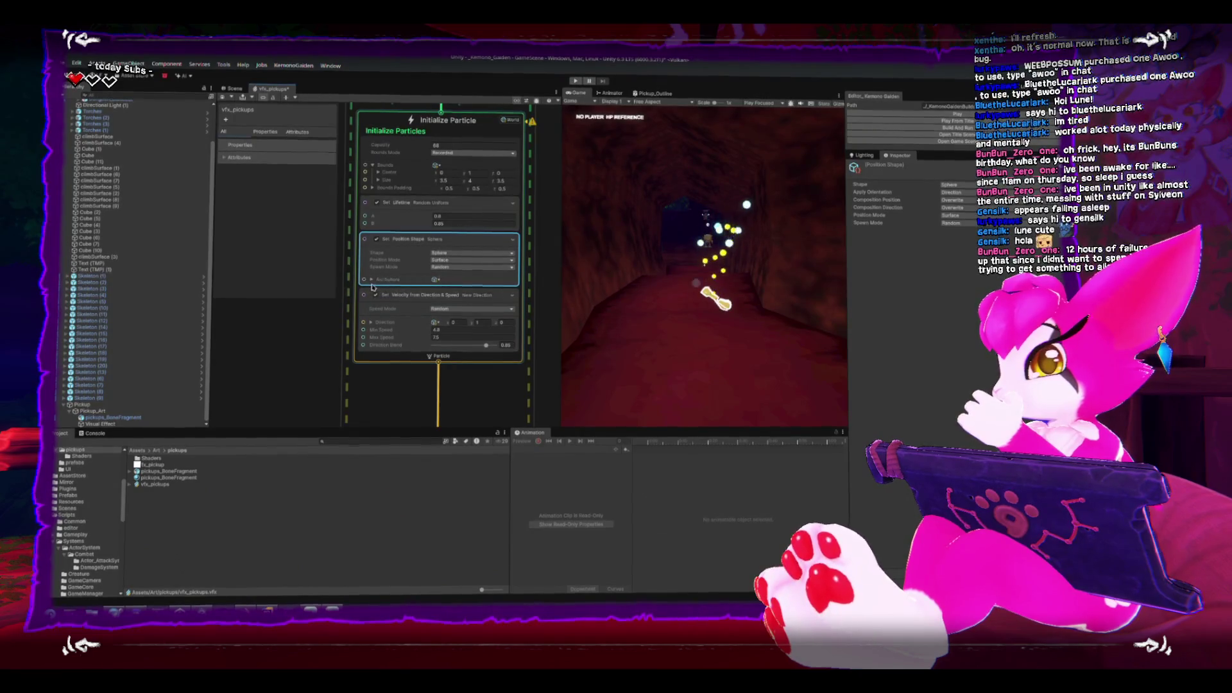
pyautogui.click(371, 280)
pyautogui.click(377, 287)
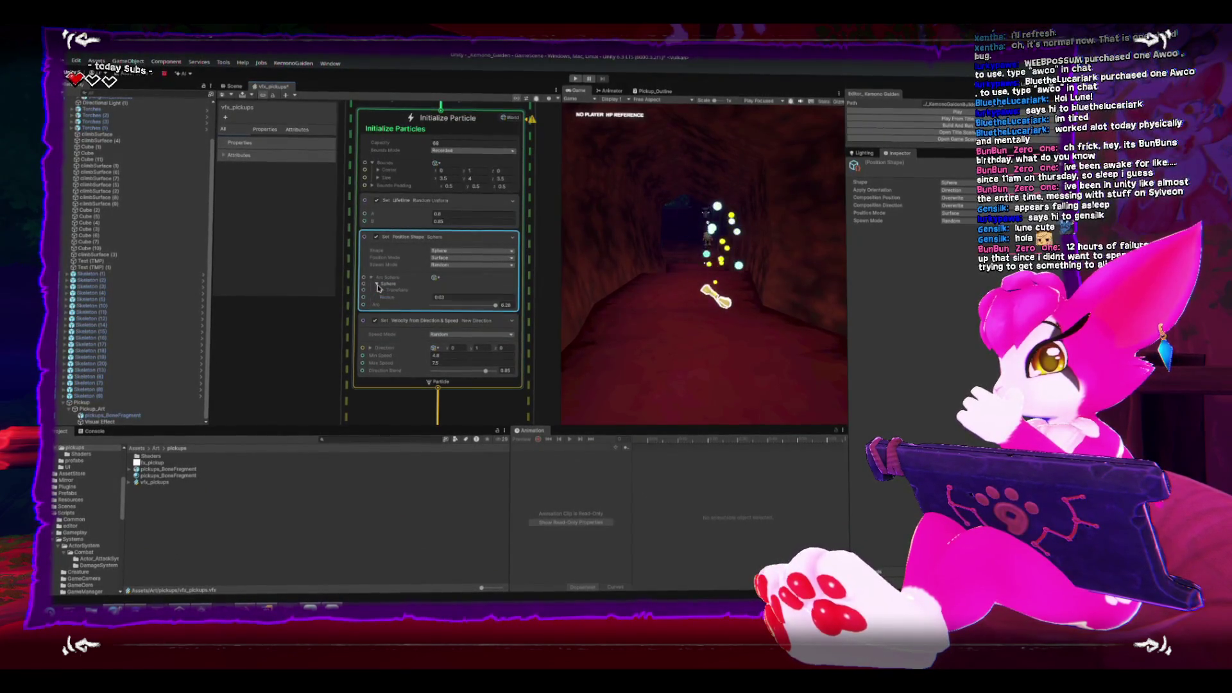
pyautogui.moveTo(397, 297); pyautogui.dragTo(397, 298)
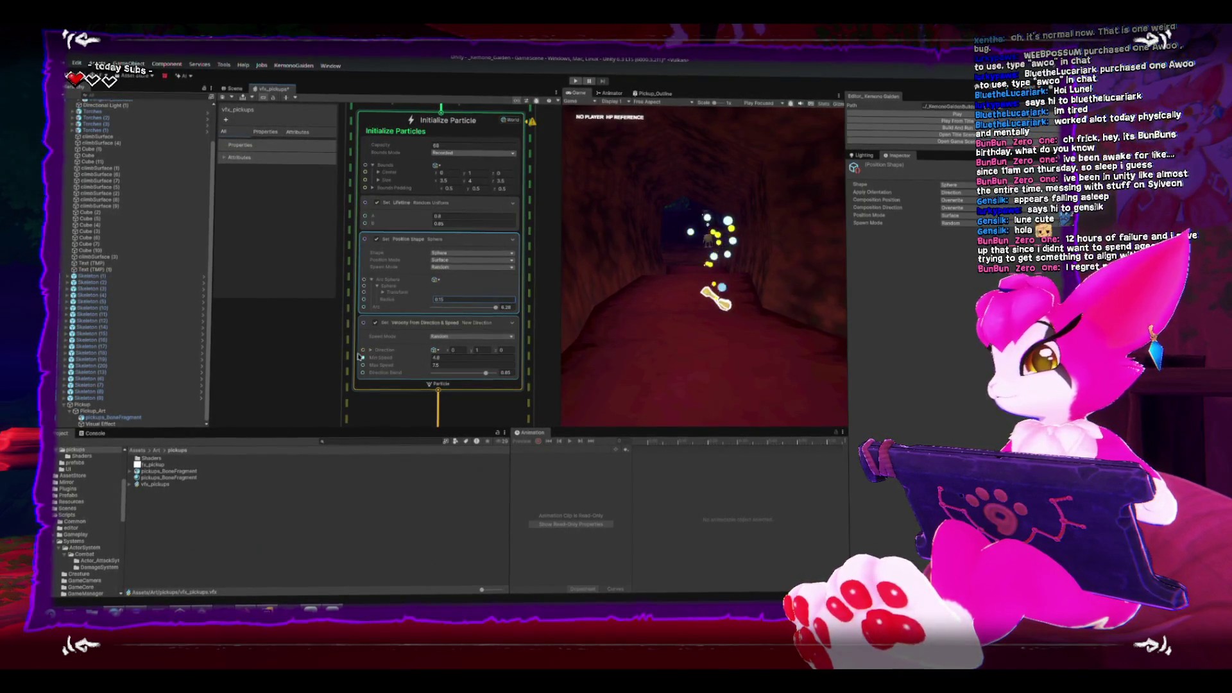
pyautogui.scroll(-3, 379, 350)
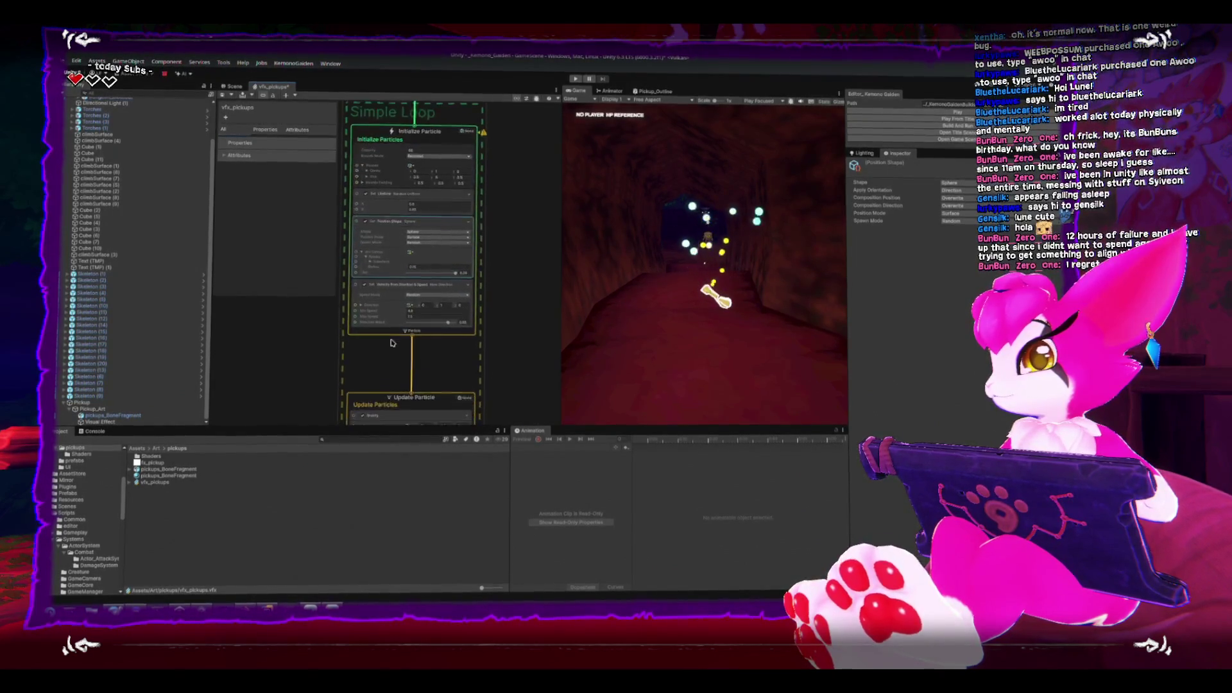
pyautogui.scroll(-3, 393, 342)
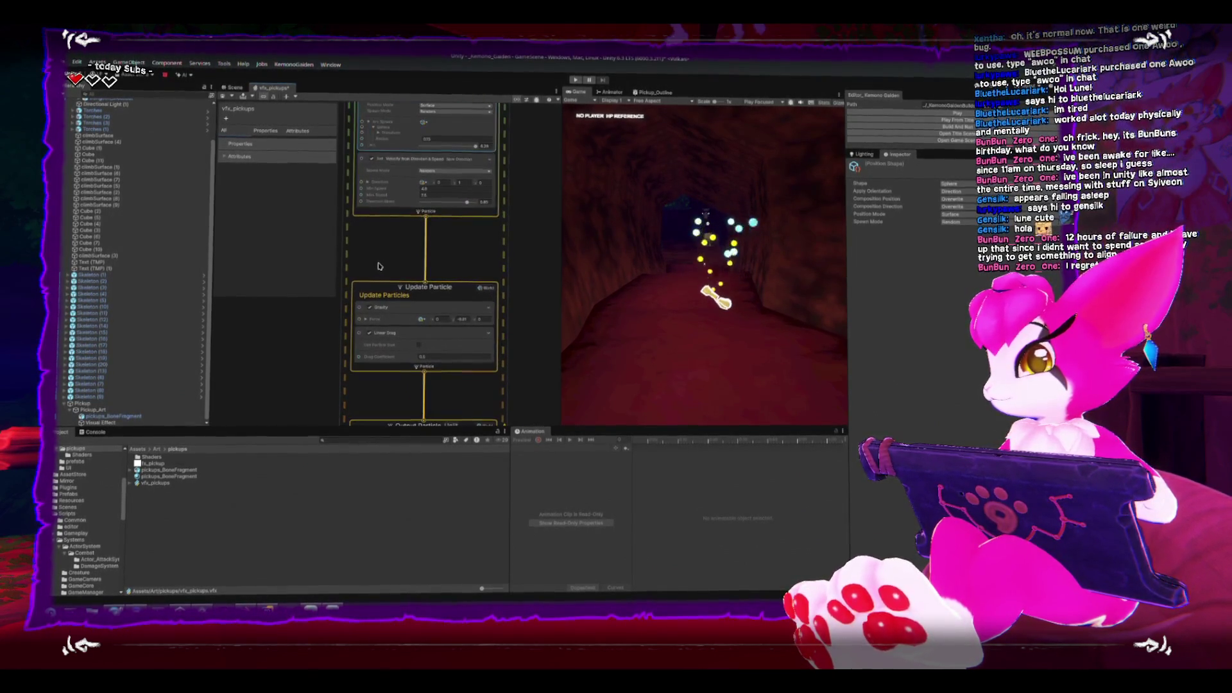
pyautogui.scroll(-2, 379, 263)
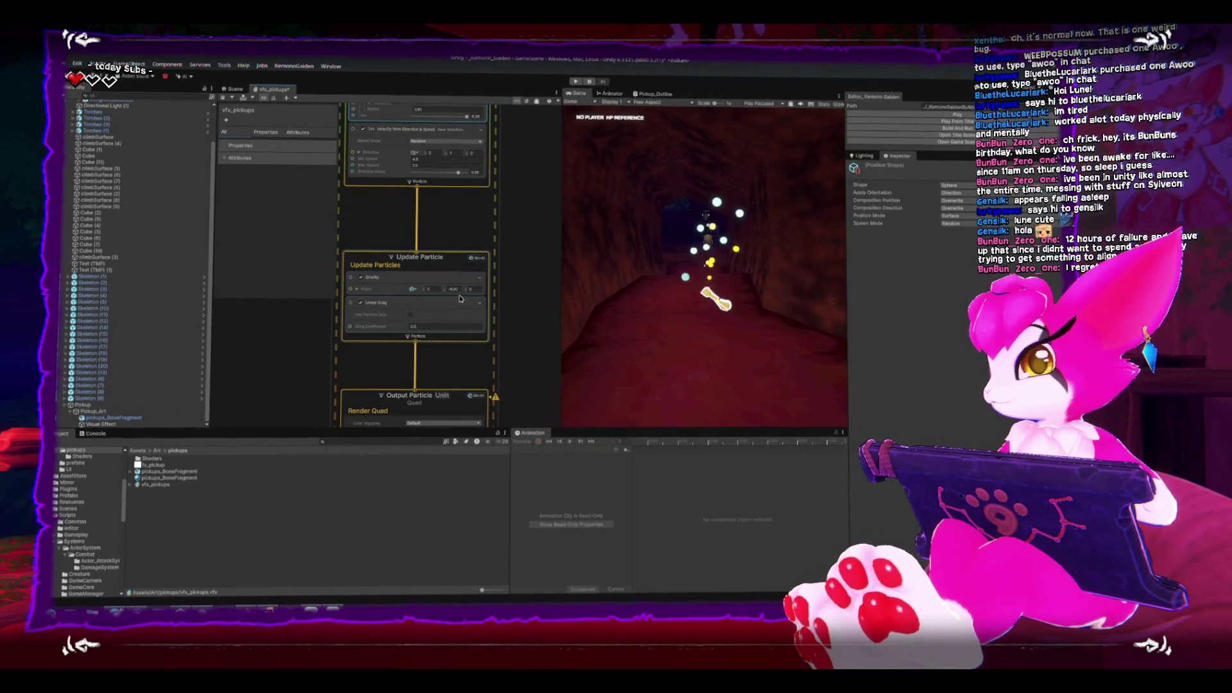
# Adjust the Gravity force and lower Set Velocity's minimum speed to about 2.85.
pyautogui.click(443, 287)
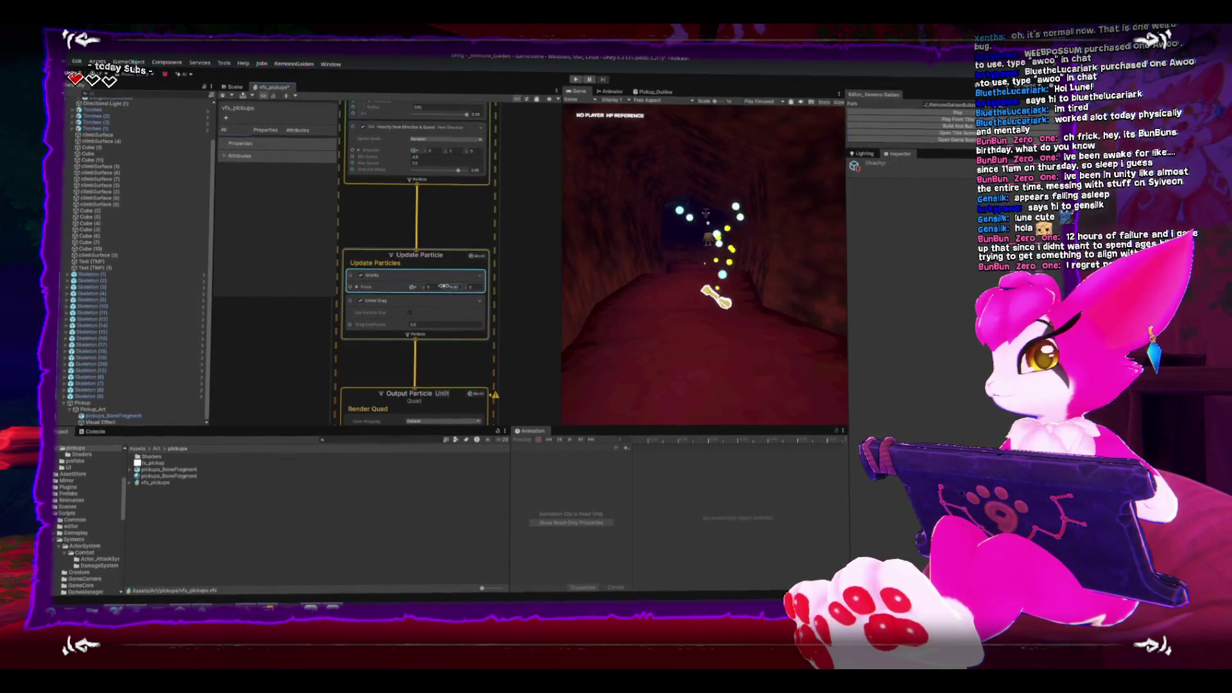
pyautogui.moveTo(439, 285); pyautogui.dragTo(428, 284)
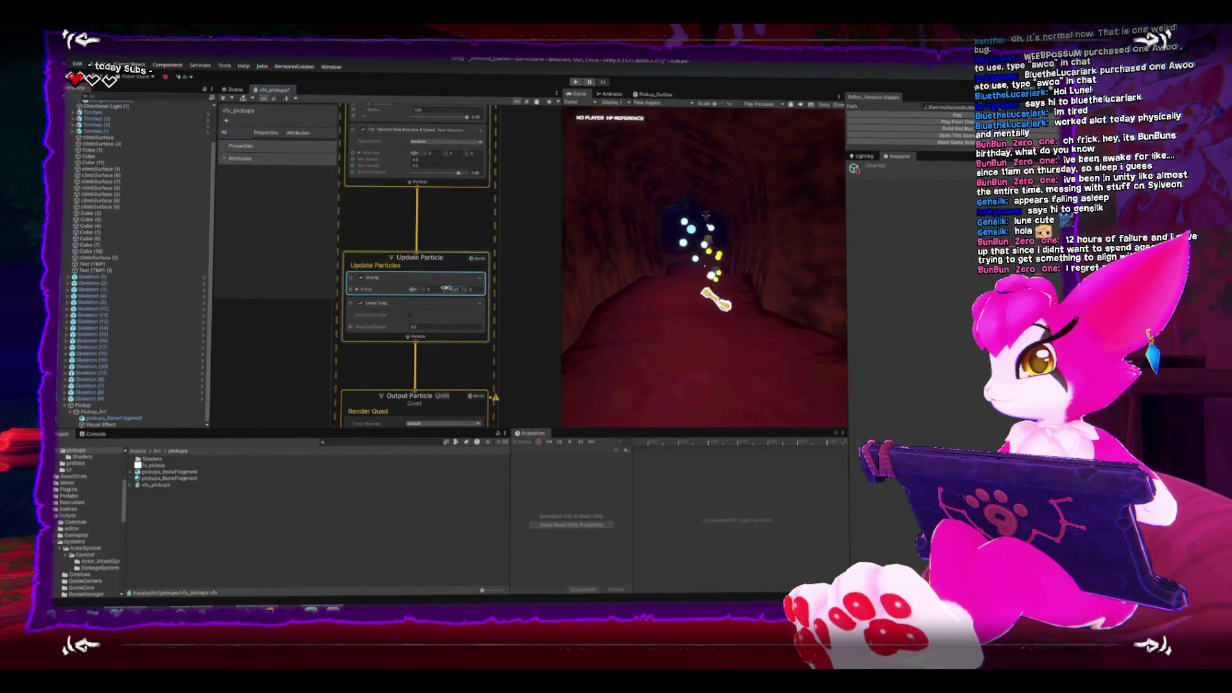
pyautogui.click(445, 289)
pyautogui.moveTo(458, 289); pyautogui.dragTo(464, 288)
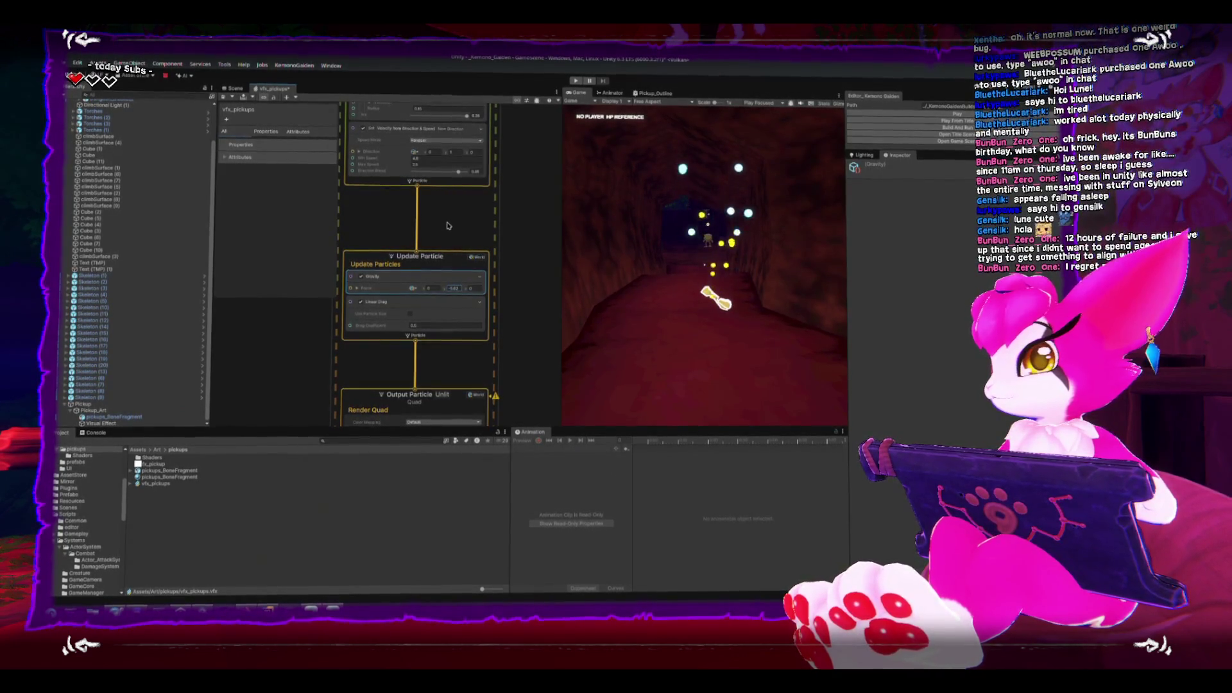
pyautogui.moveTo(447, 226); pyautogui.dragTo(449, 281)
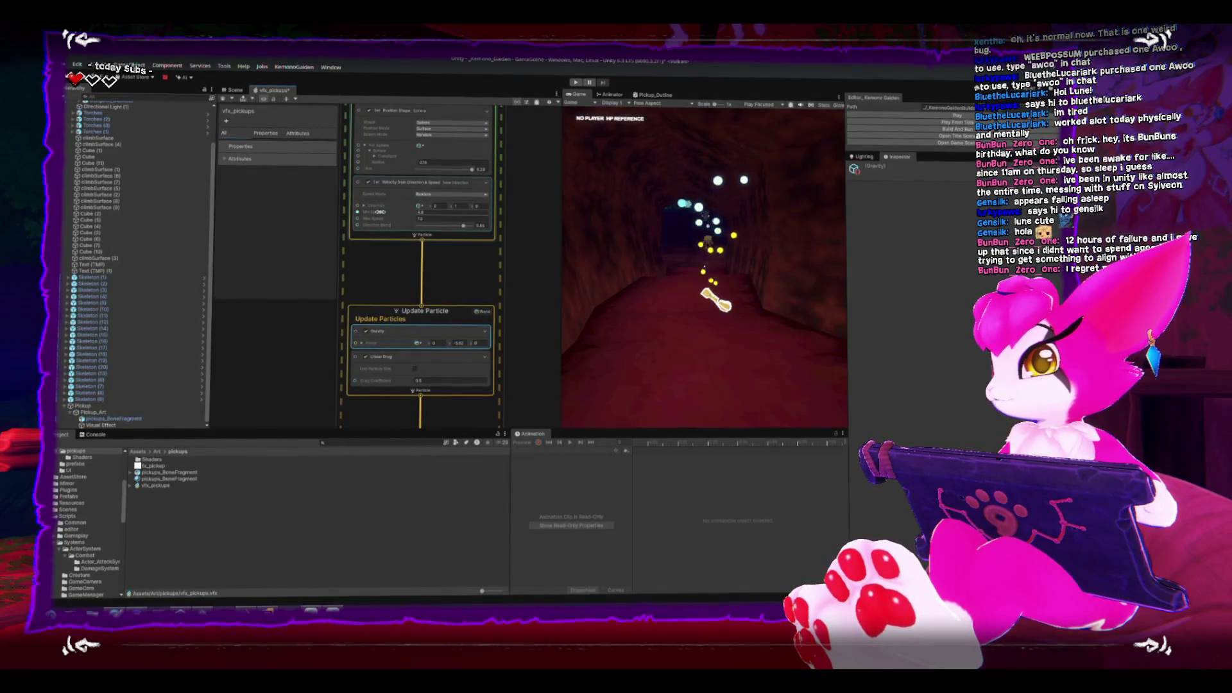
pyautogui.moveTo(385, 212); pyautogui.dragTo(371, 214)
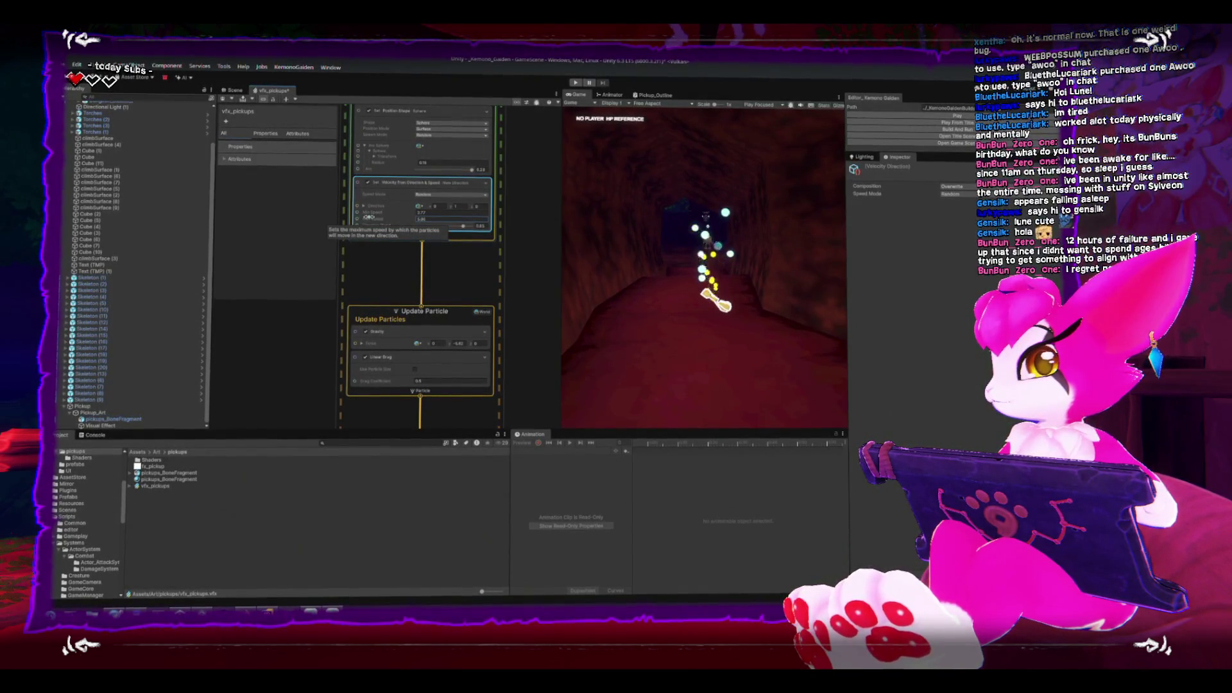
pyautogui.moveTo(371, 212); pyautogui.dragTo(371, 213)
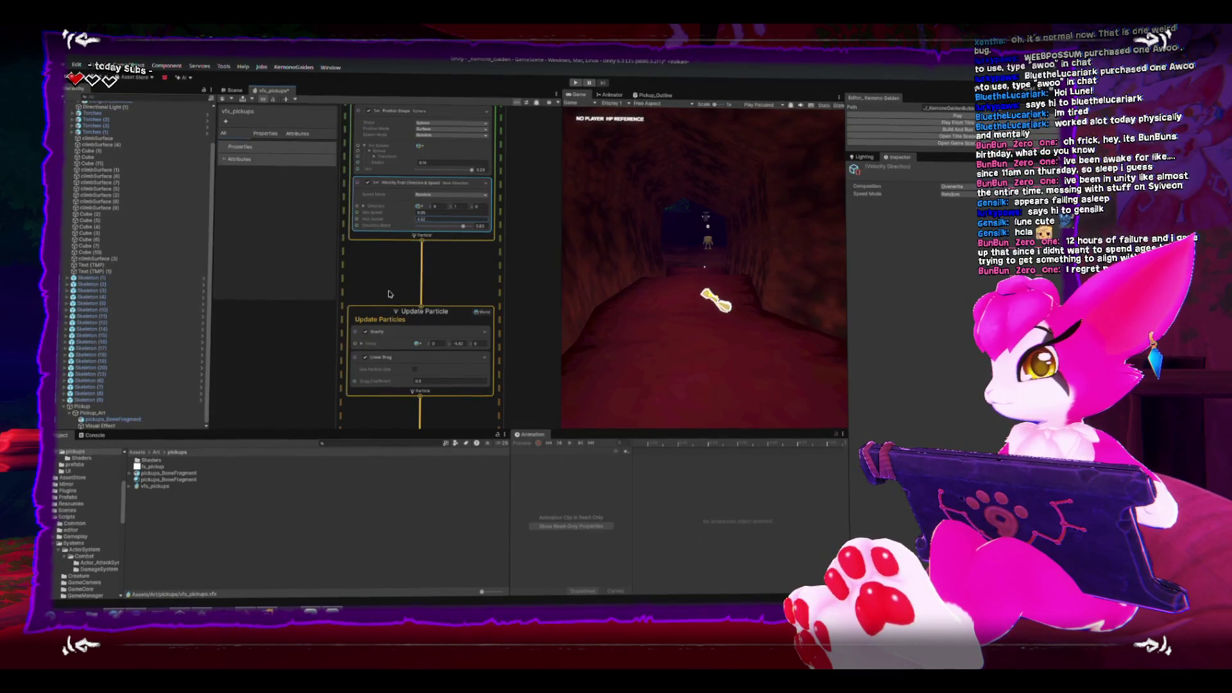
# Weaken the gravity Y force to about -1.4 and raise the minimum speed to about 1.62.
pyautogui.click(449, 344)
pyautogui.moveTo(453, 345); pyautogui.dragTo(455, 346)
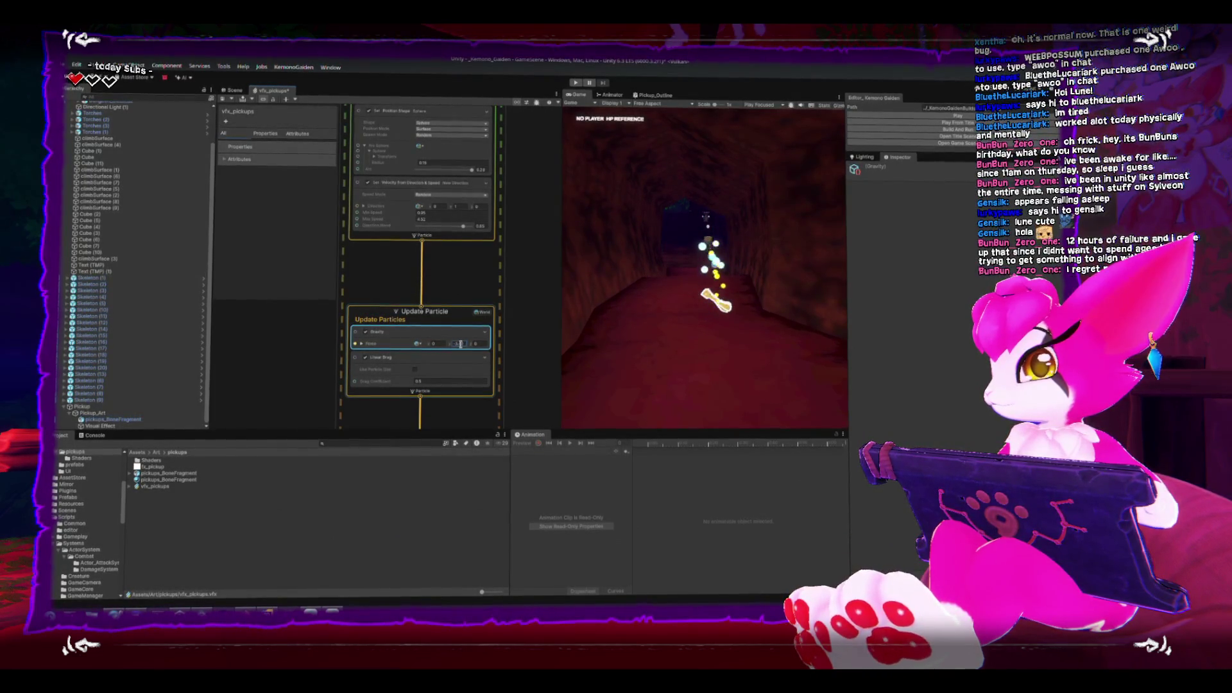
pyautogui.click(454, 347)
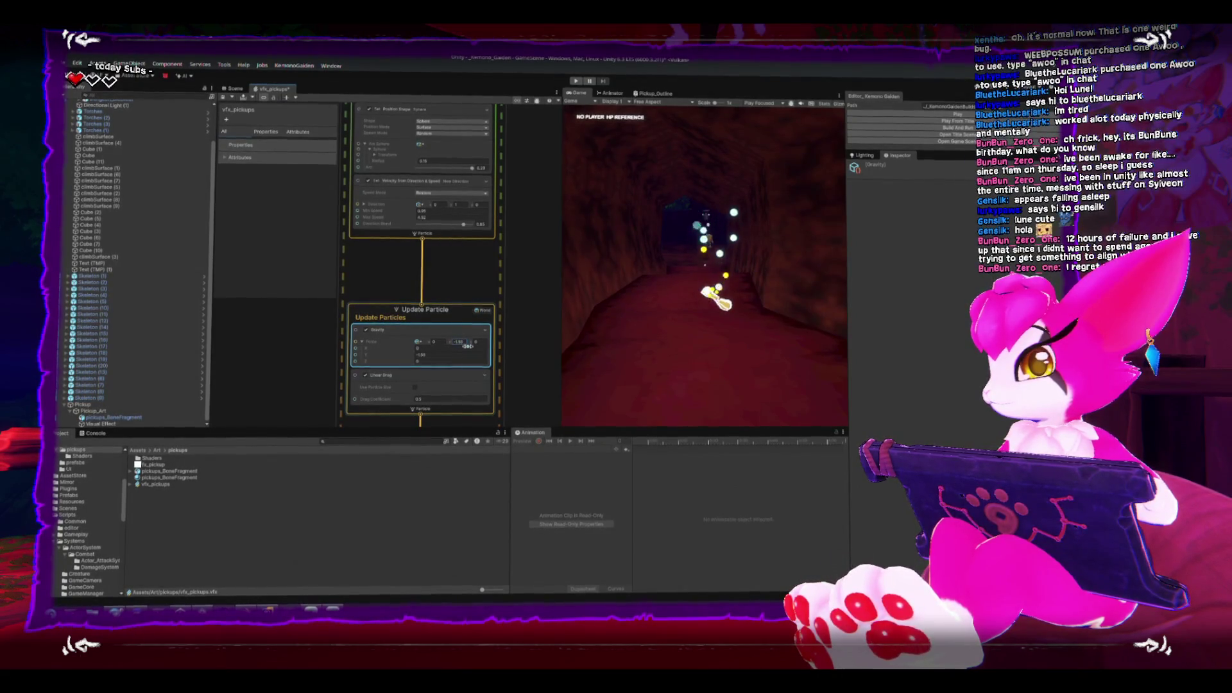
pyautogui.moveTo(468, 346); pyautogui.dragTo(470, 347)
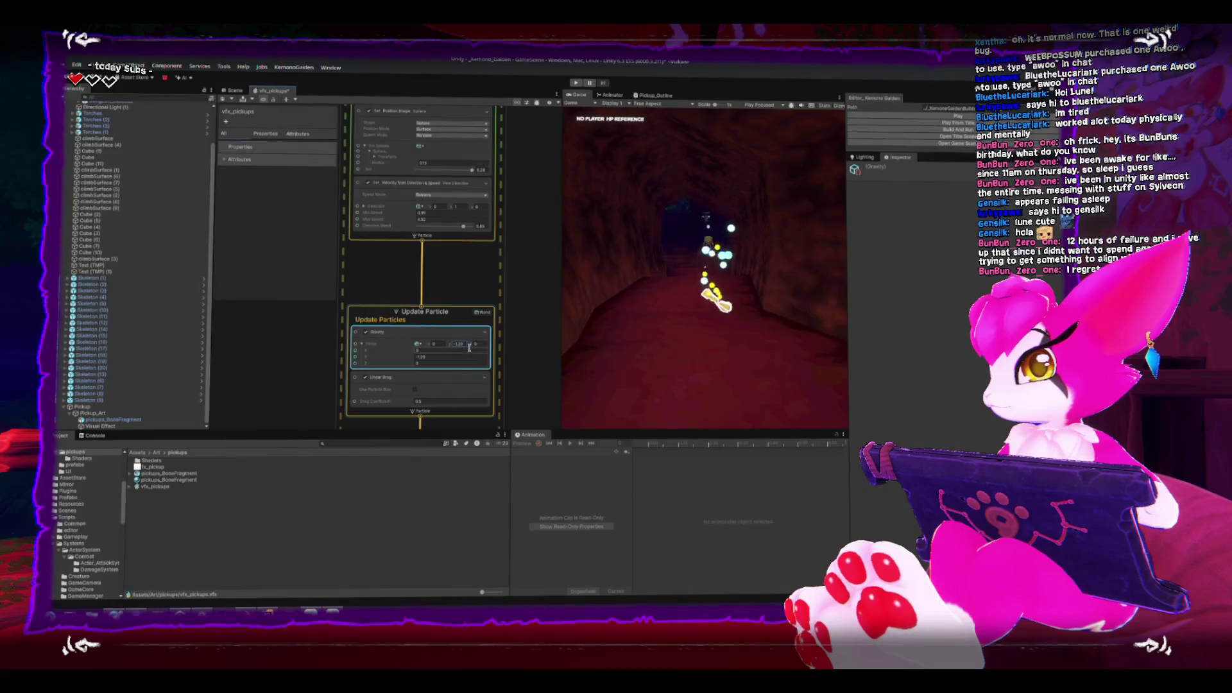
pyautogui.click(377, 213)
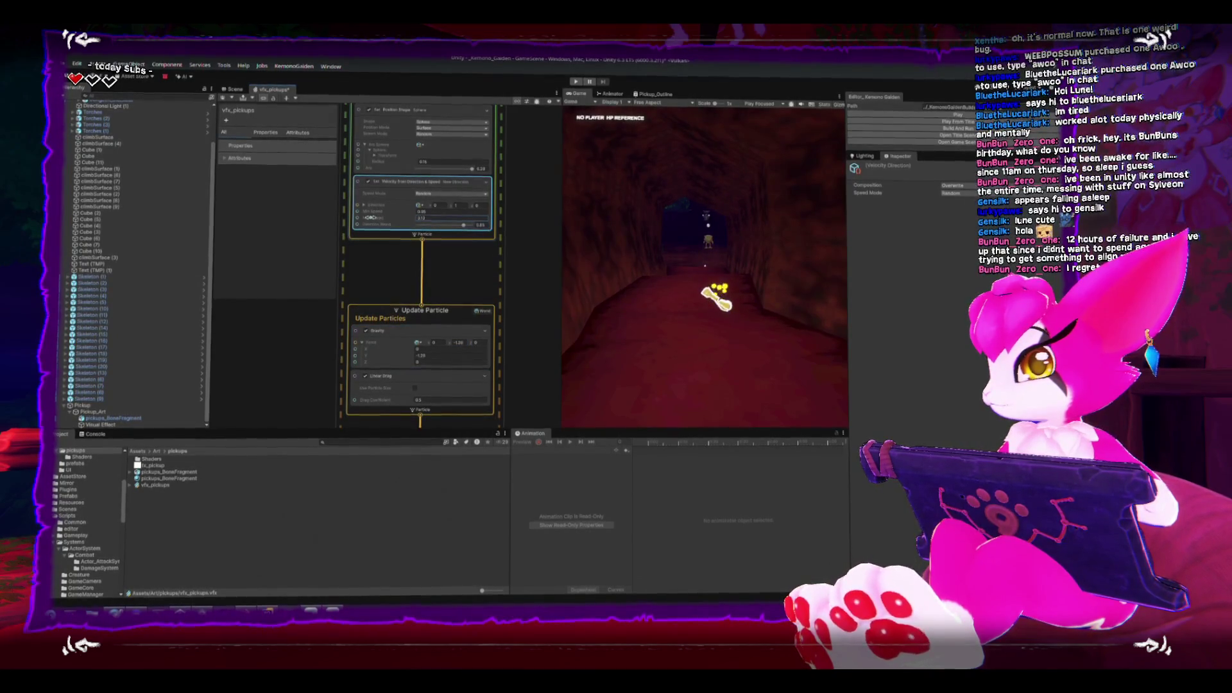
pyautogui.moveTo(376, 210); pyautogui.dragTo(384, 210)
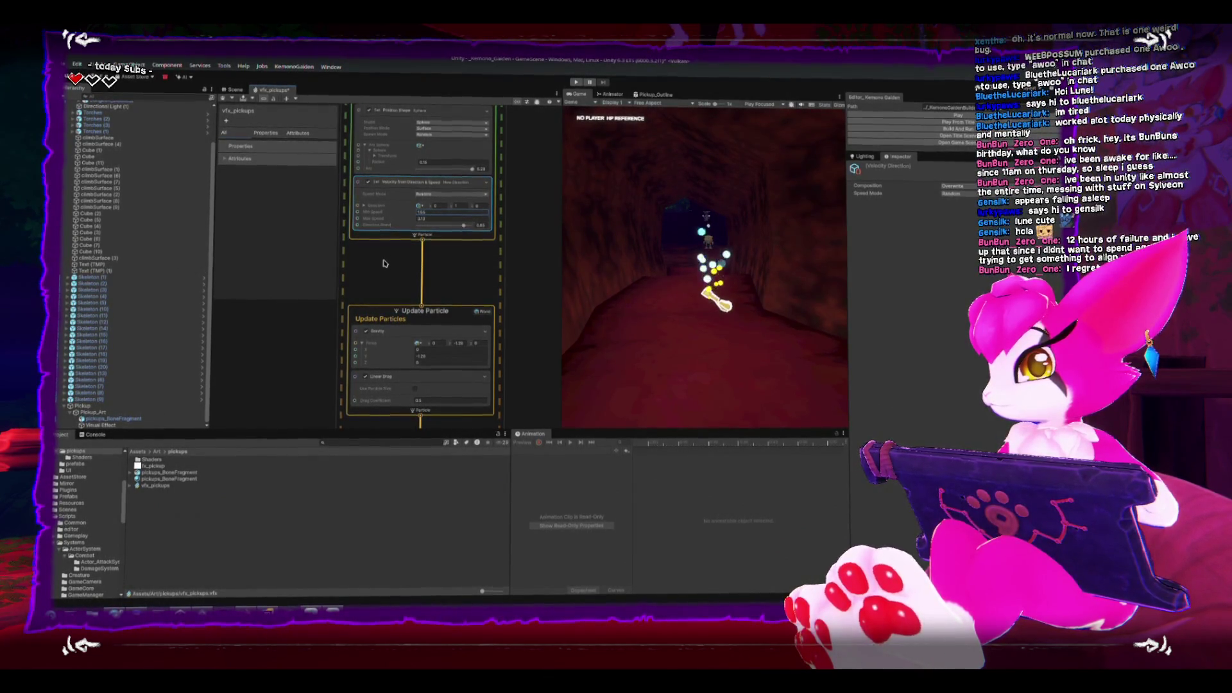
# Drag the fx_pickup texture onto the Output Particle's Main Texture field.
pyautogui.scroll(-2, 375, 289)
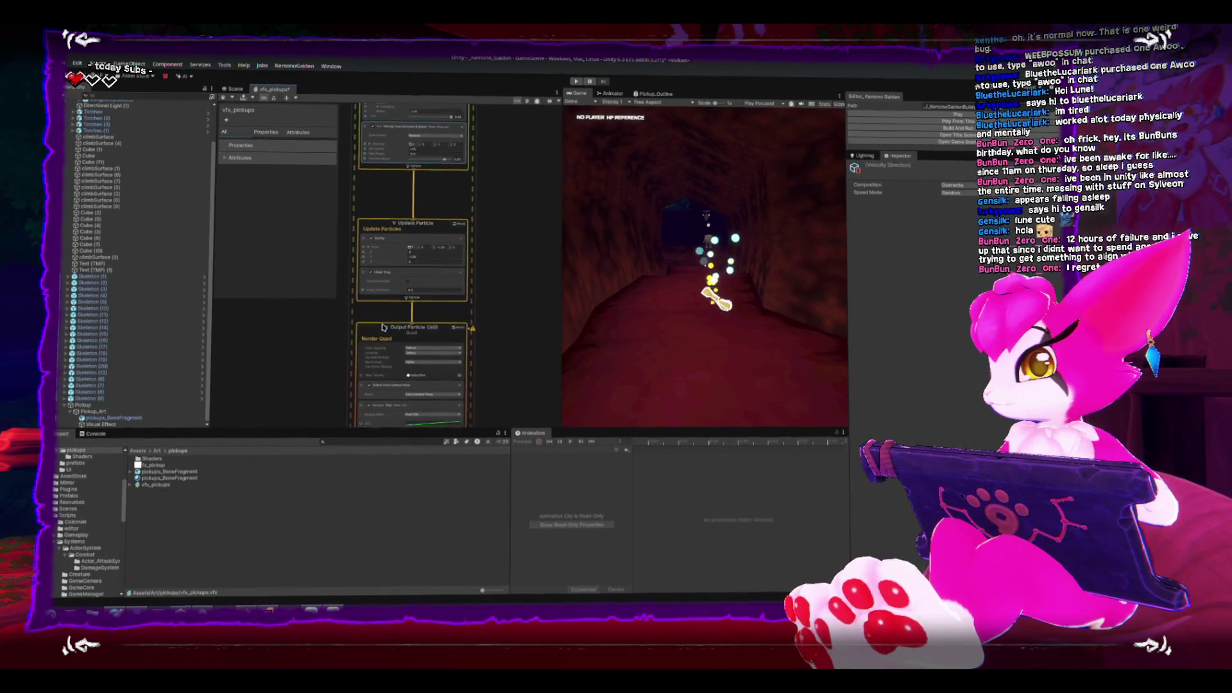
pyautogui.scroll(-3, 374, 289)
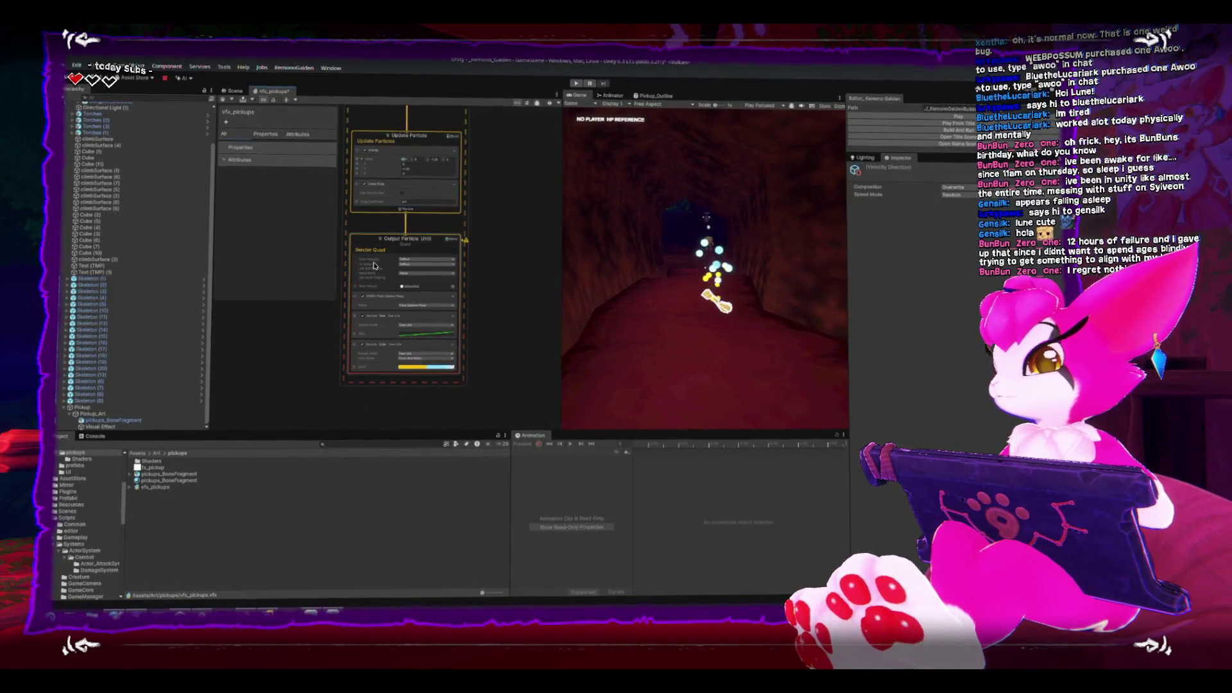
pyautogui.scroll(2, 375, 251)
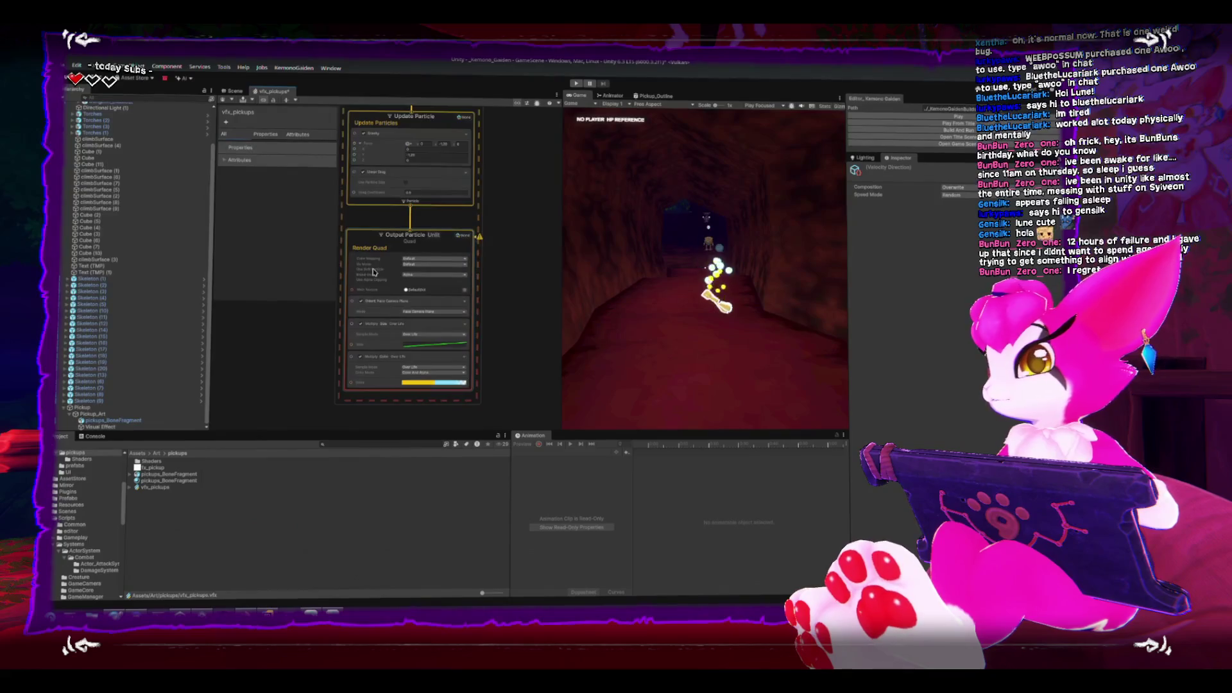
pyautogui.click(442, 290)
pyautogui.scroll(-2, 441, 289)
pyautogui.scroll(-1, 441, 289)
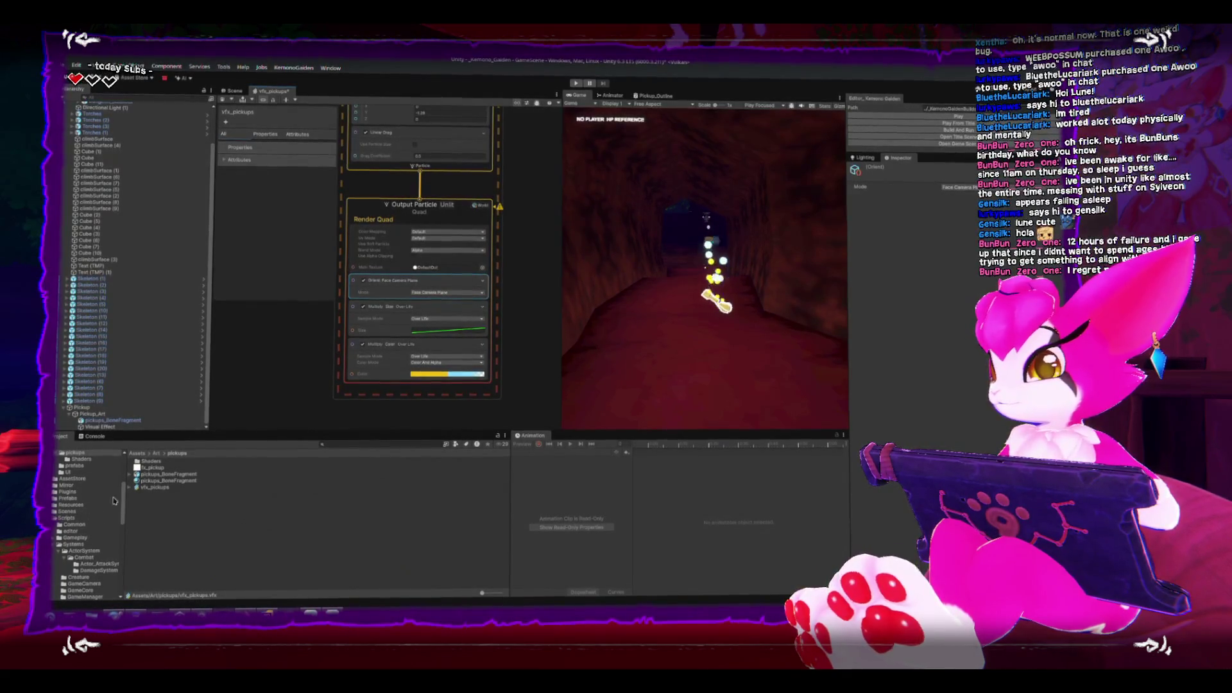
pyautogui.moveTo(142, 469); pyautogui.dragTo(442, 269)
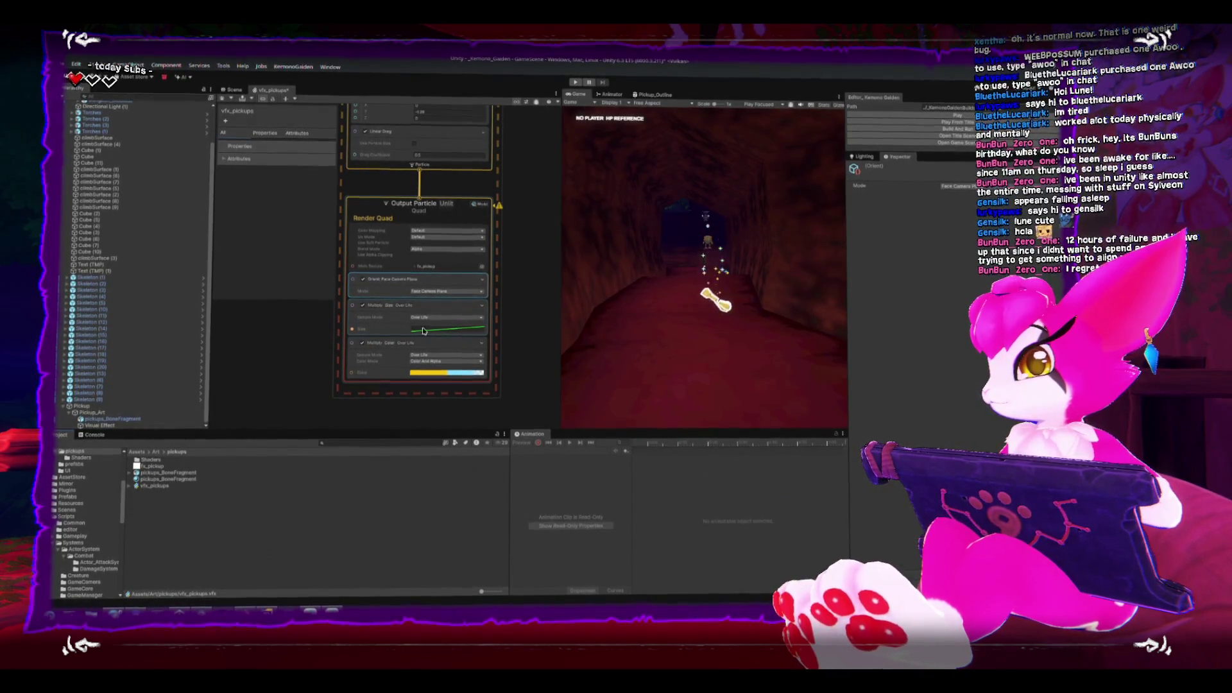
pyautogui.click(451, 331)
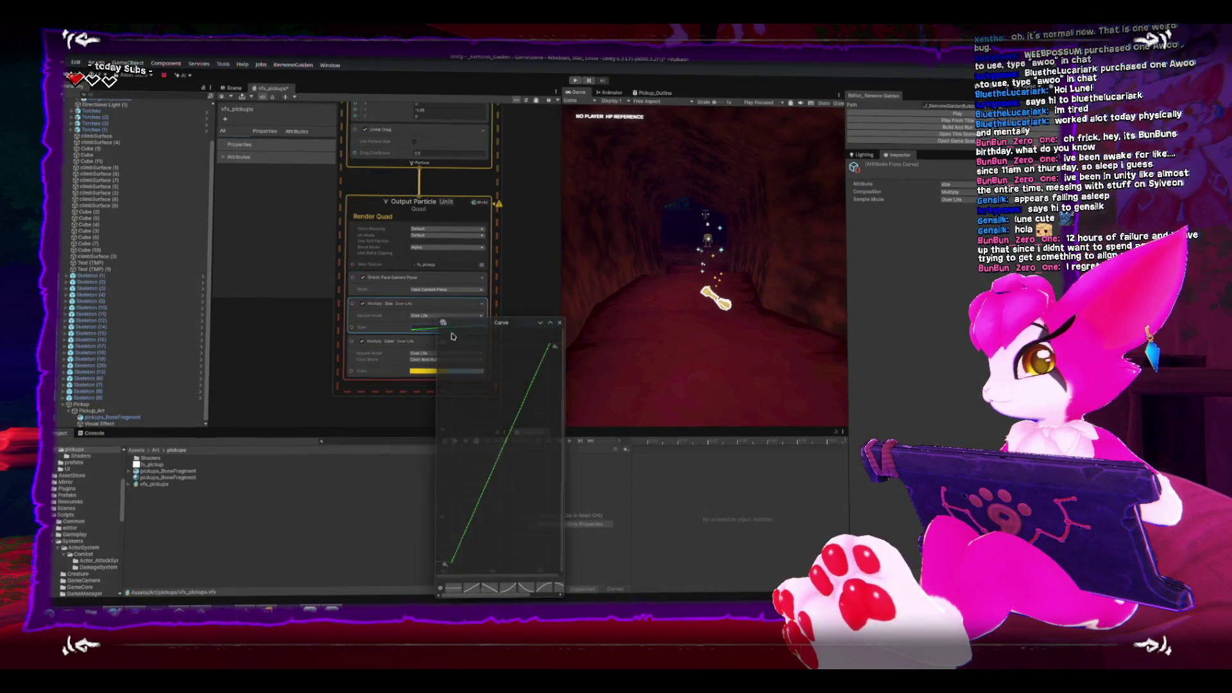
pyautogui.moveTo(478, 323); pyautogui.dragTo(397, 265)
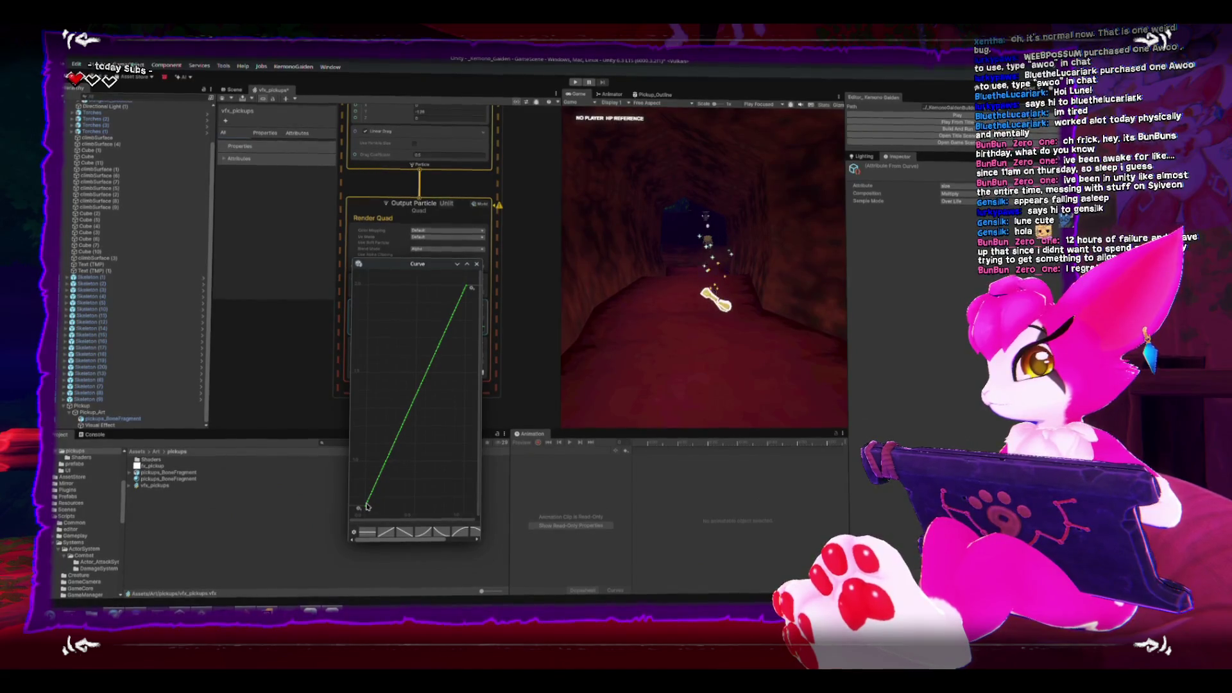
pyautogui.click(476, 264)
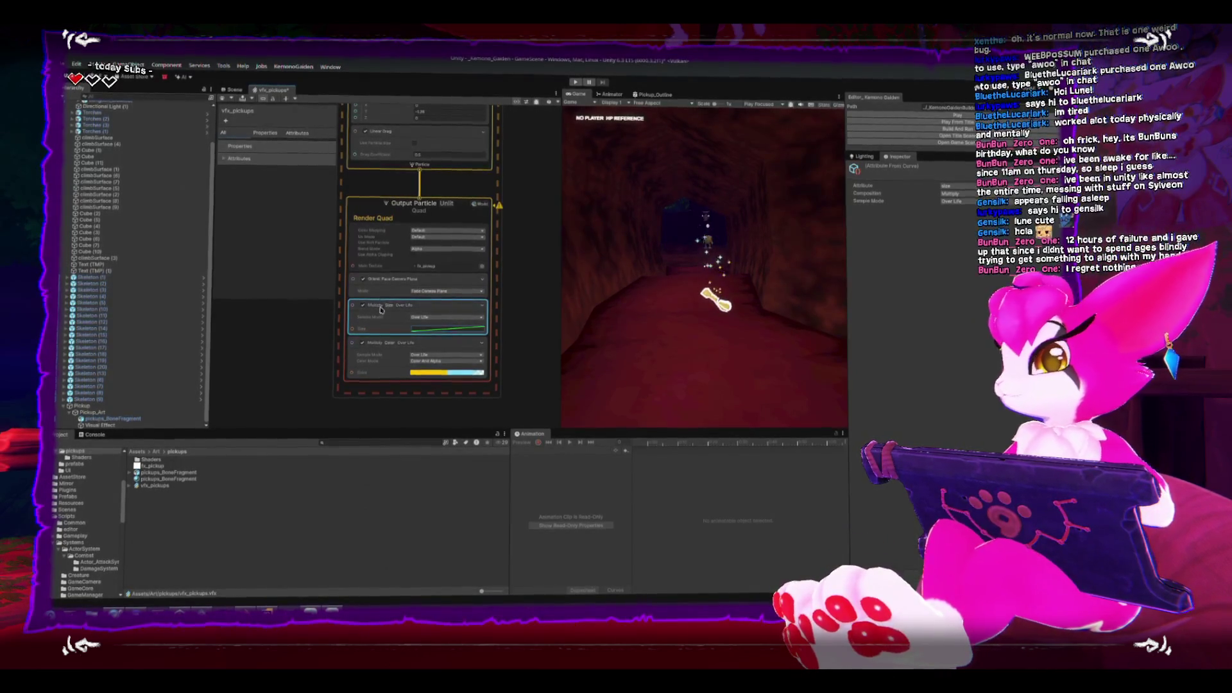
pyautogui.scroll(-2, 405, 385)
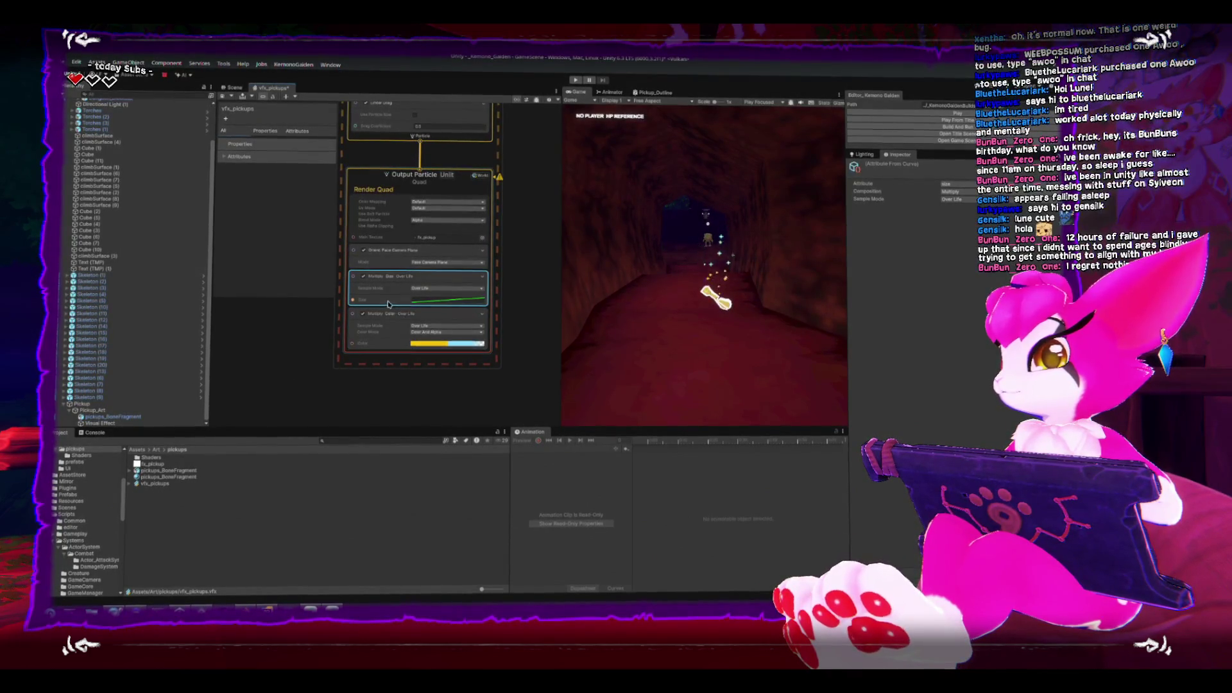
pyautogui.moveTo(316, 323)
pyautogui.mouseDown()
pyautogui.moveTo(377, 340)
pyautogui.moveTo(352, 340)
pyautogui.moveTo(349, 361)
pyautogui.moveTo(330, 333)
pyautogui.mouseUp()
# Reshape the colour gradient: yellow key to 32.1%, remove a colour key, alpha to 18.2%, blue to ~78%.
pyautogui.click(469, 371)
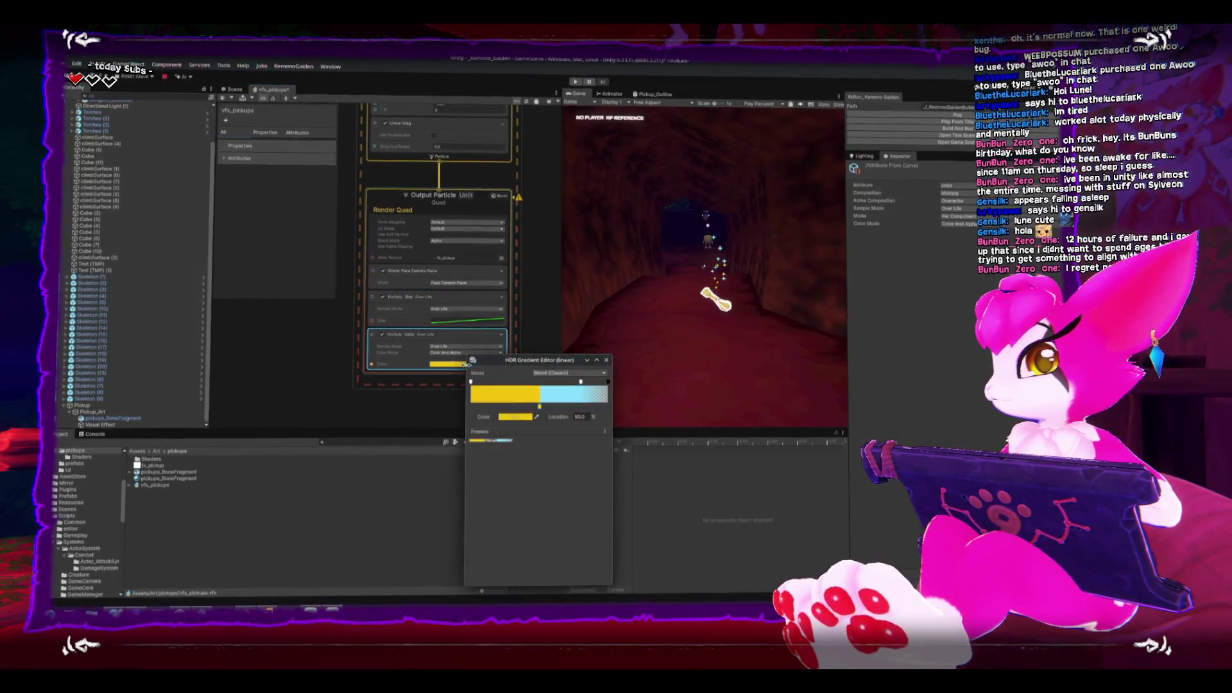
pyautogui.moveTo(539, 355); pyautogui.dragTo(476, 330)
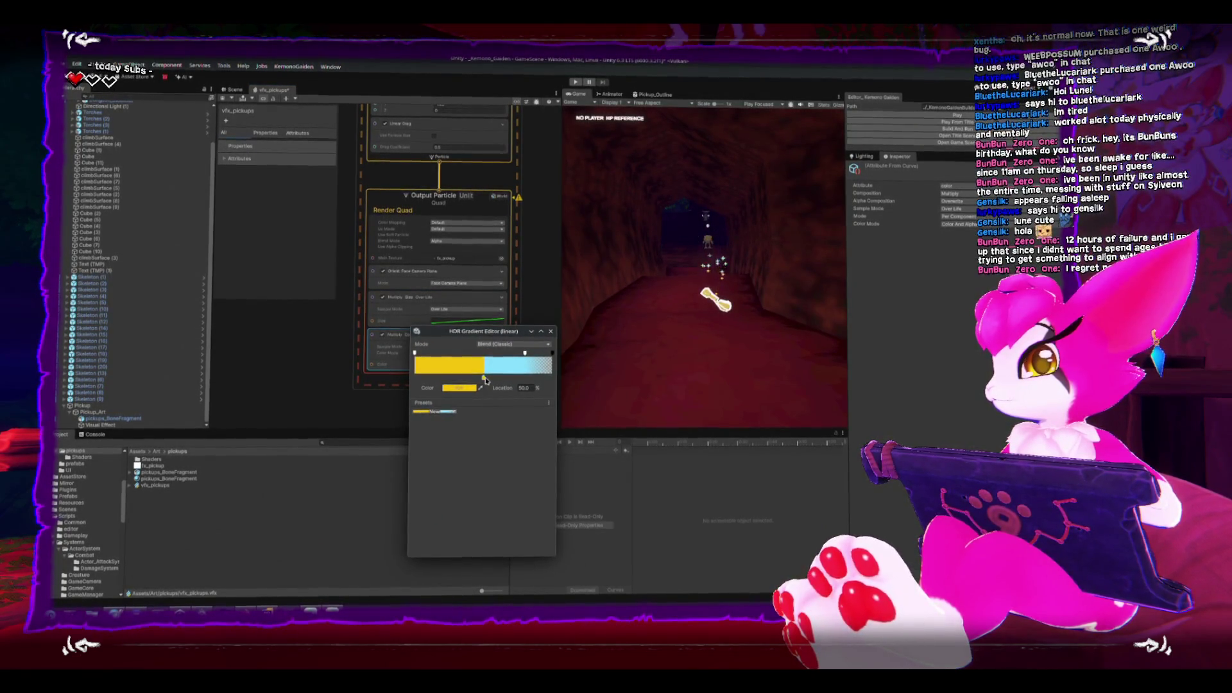
pyautogui.moveTo(485, 380); pyautogui.dragTo(459, 380)
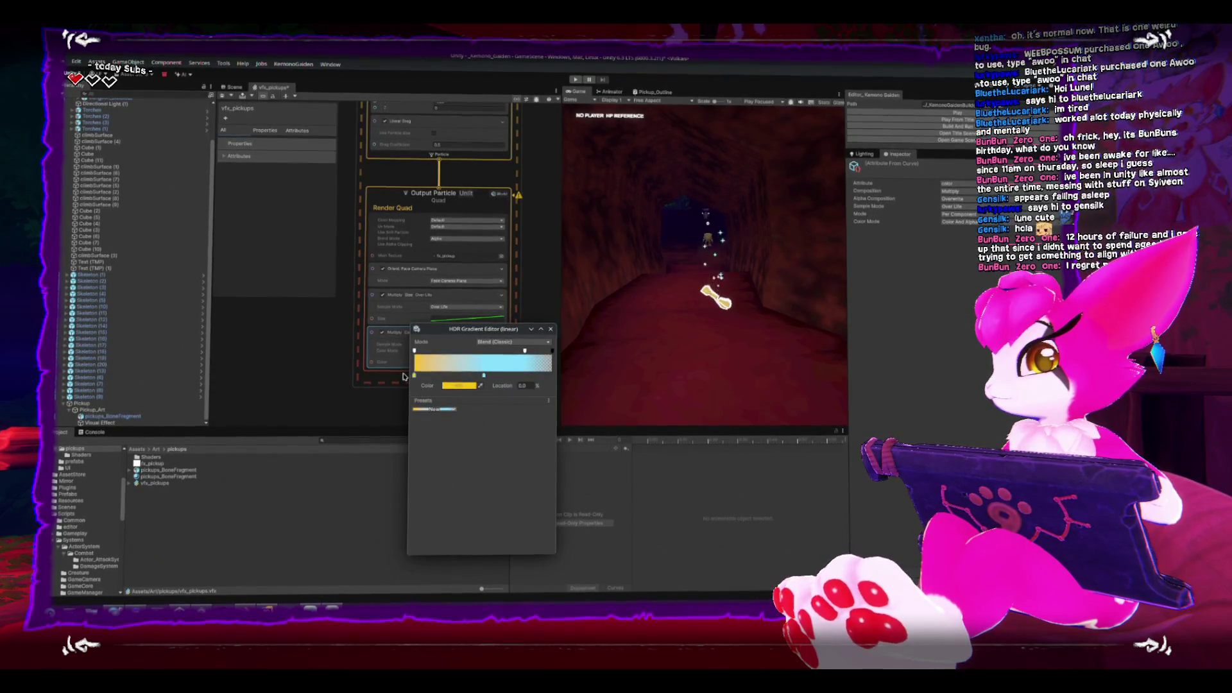
pyautogui.press('Delete')
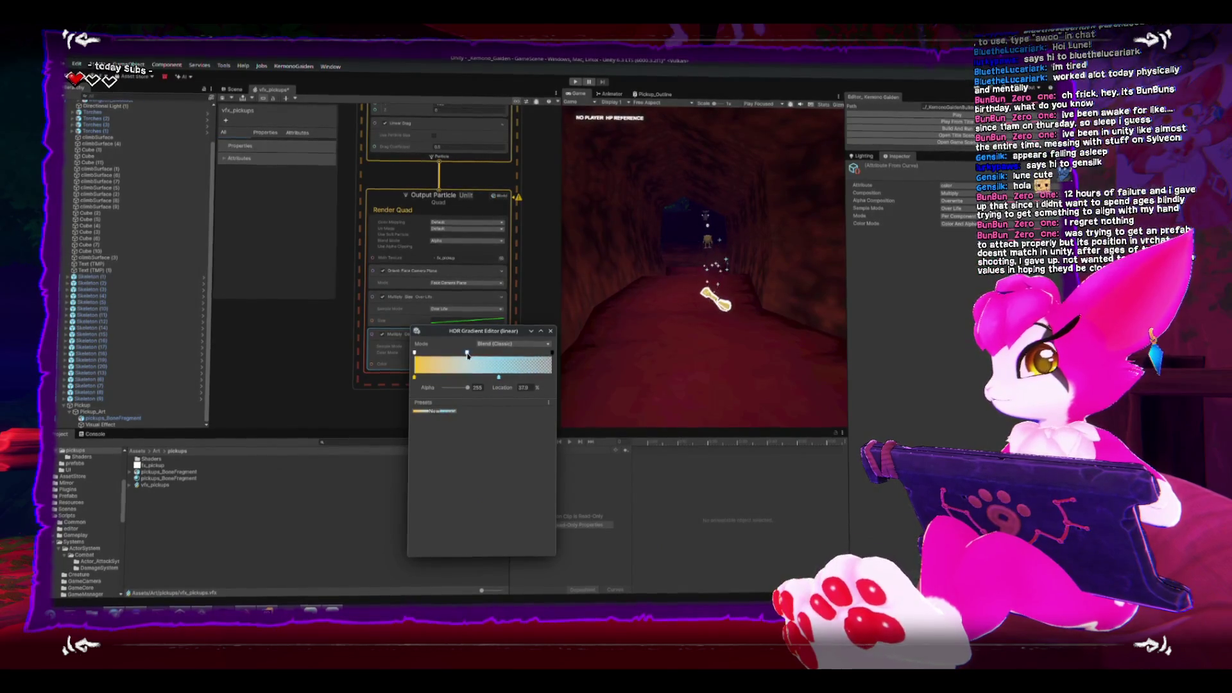
pyautogui.moveTo(467, 355); pyautogui.dragTo(440, 354)
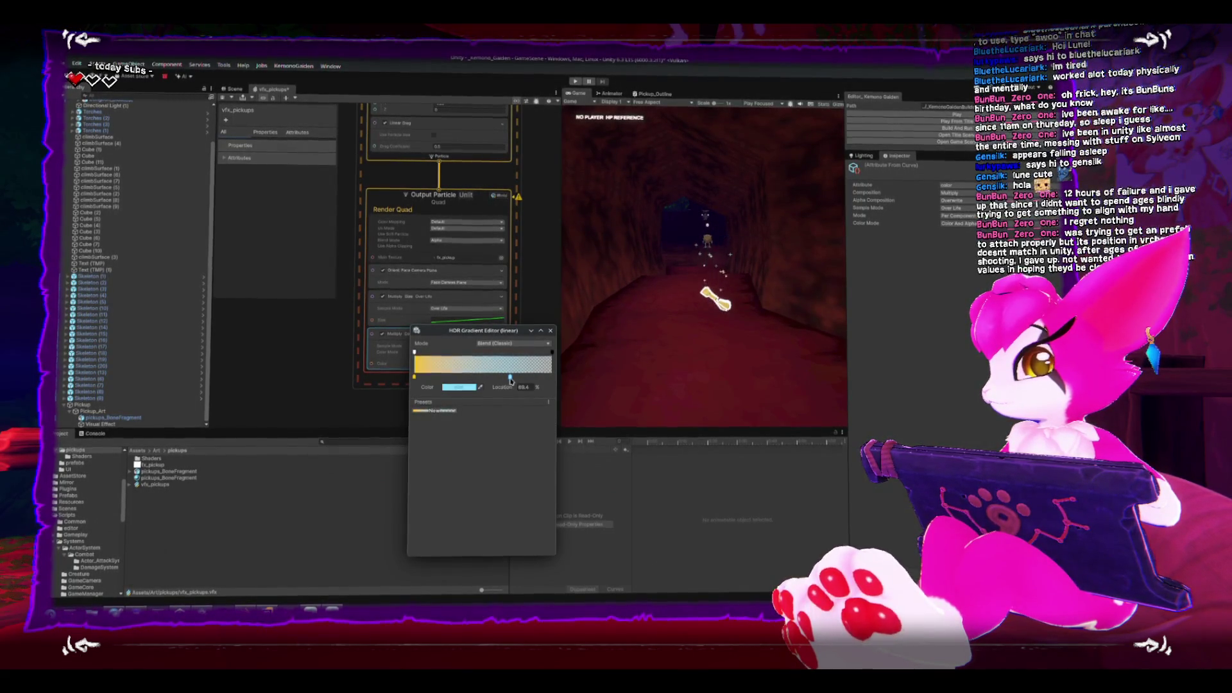
pyautogui.moveTo(511, 379); pyautogui.dragTo(524, 381)
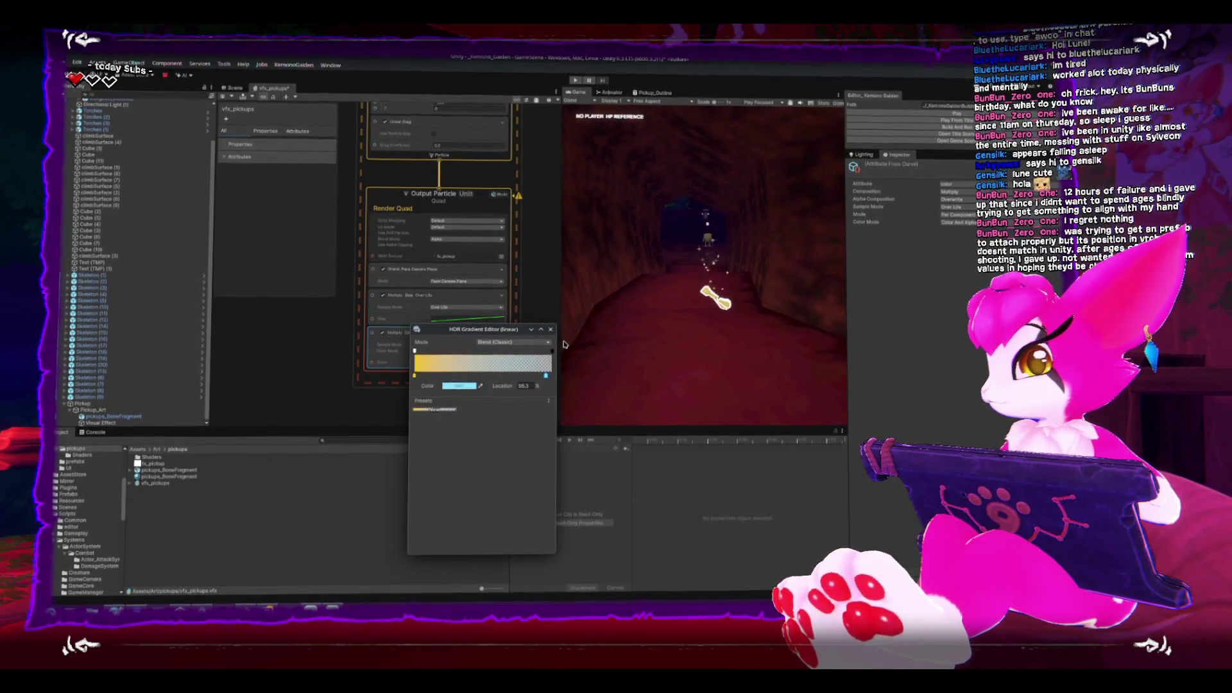
pyautogui.click(430, 347)
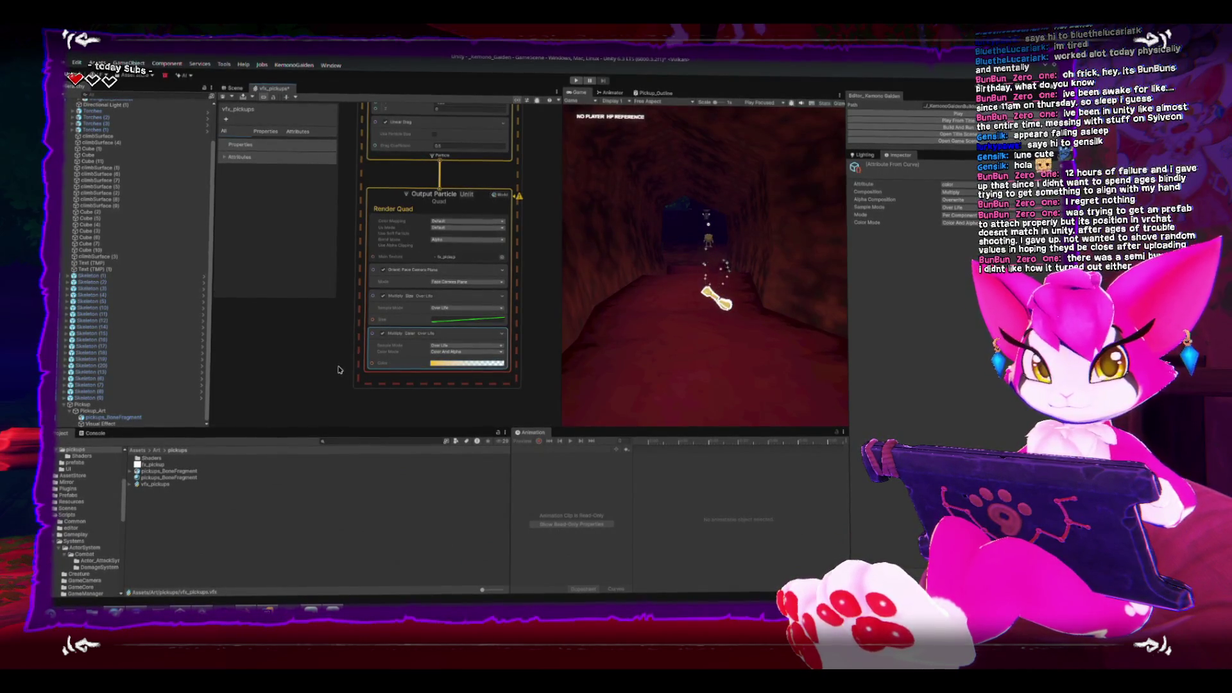
pyautogui.scroll(3, 352, 273)
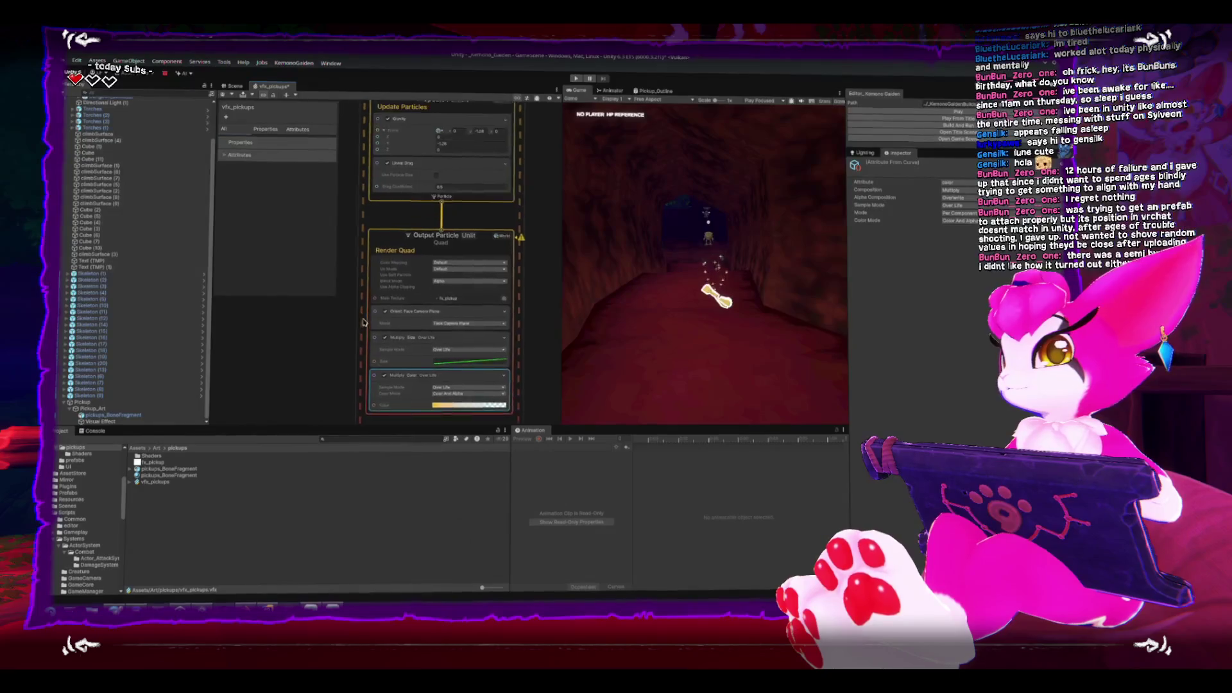
pyautogui.moveTo(352, 274); pyautogui.dragTo(352, 332)
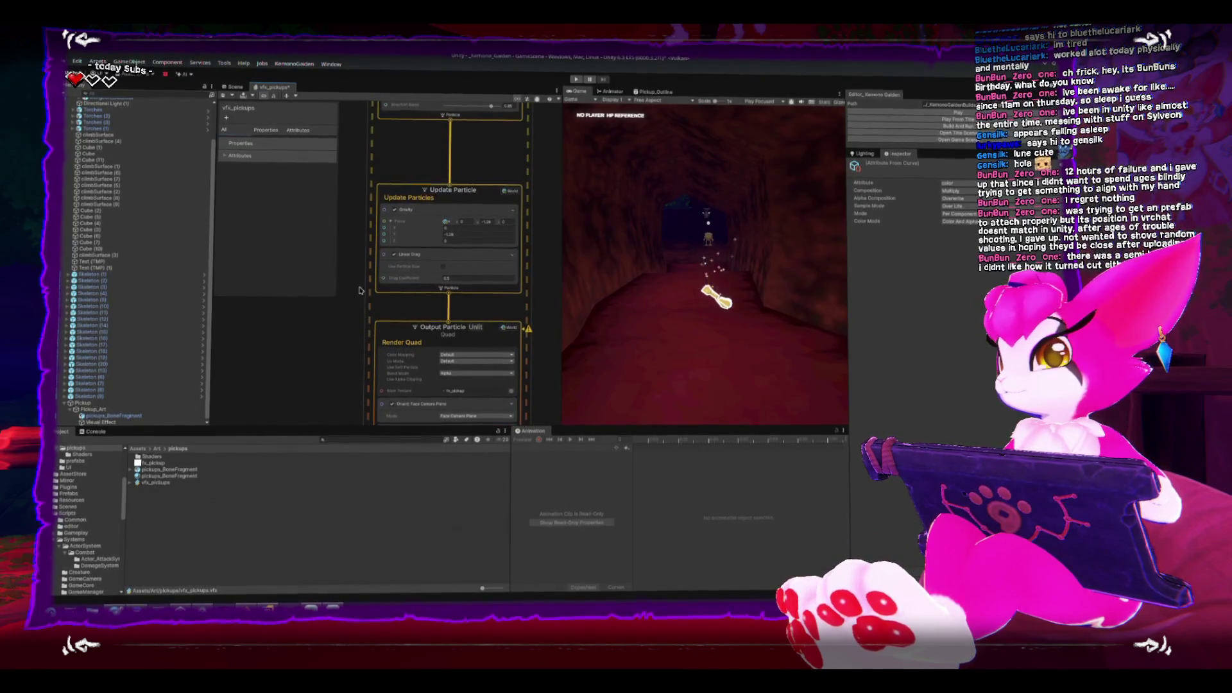
pyautogui.moveTo(349, 284); pyautogui.dragTo(336, 345)
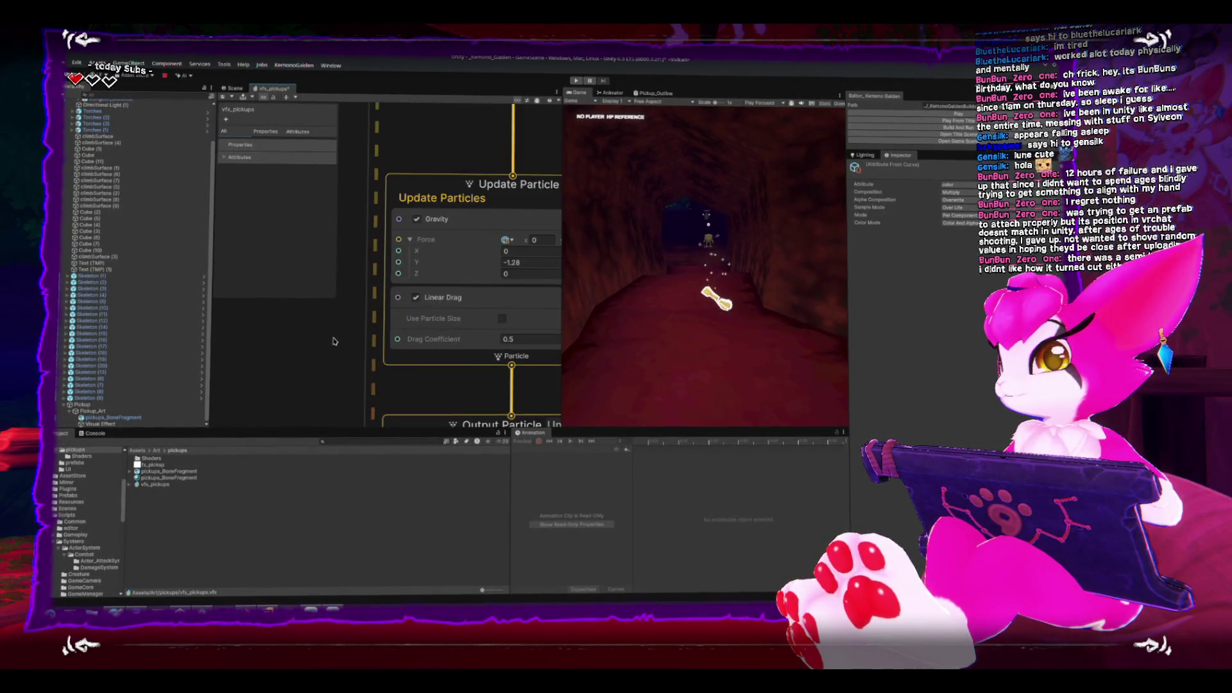
pyautogui.scroll(3, 340, 309)
pyautogui.click(350, 289)
pyautogui.scroll(2, 327, 244)
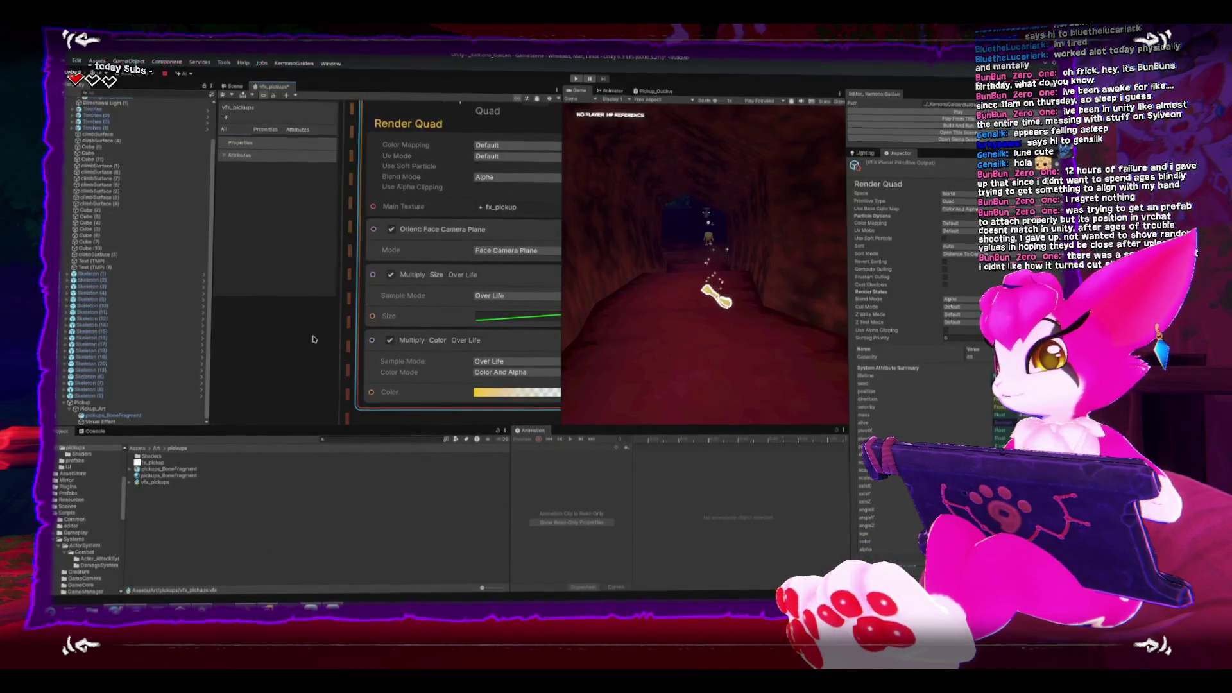
pyautogui.scroll(-4, 282, 353)
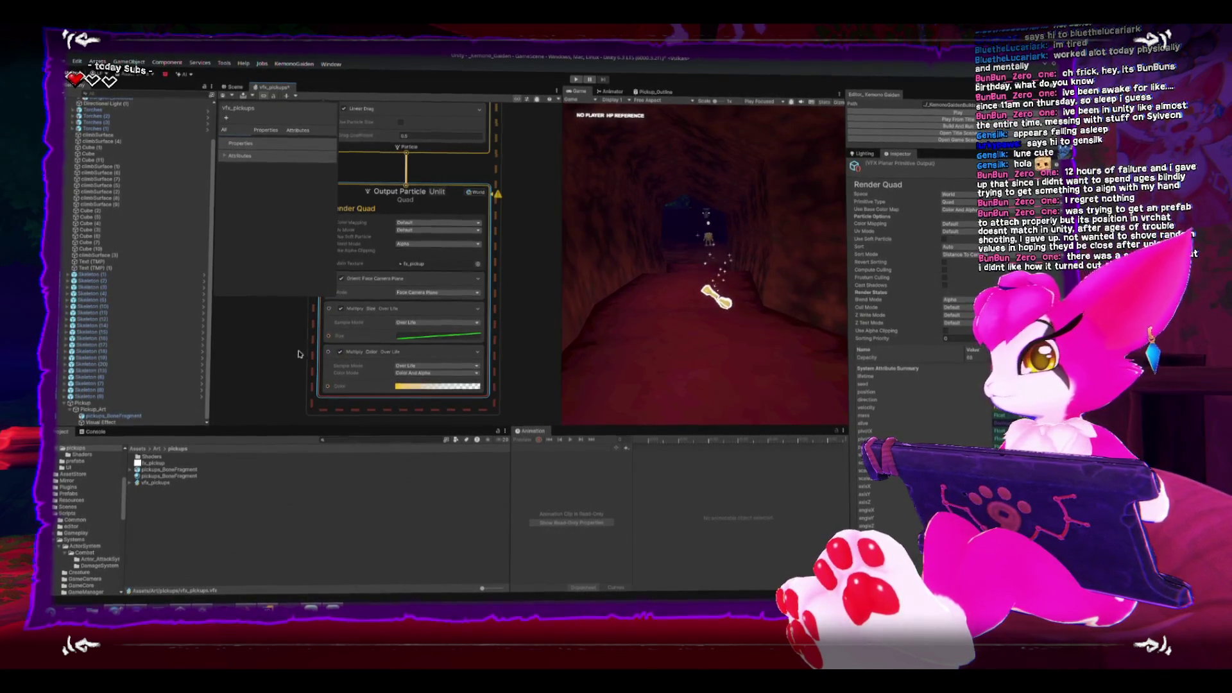
pyautogui.moveTo(297, 354); pyautogui.dragTo(309, 355)
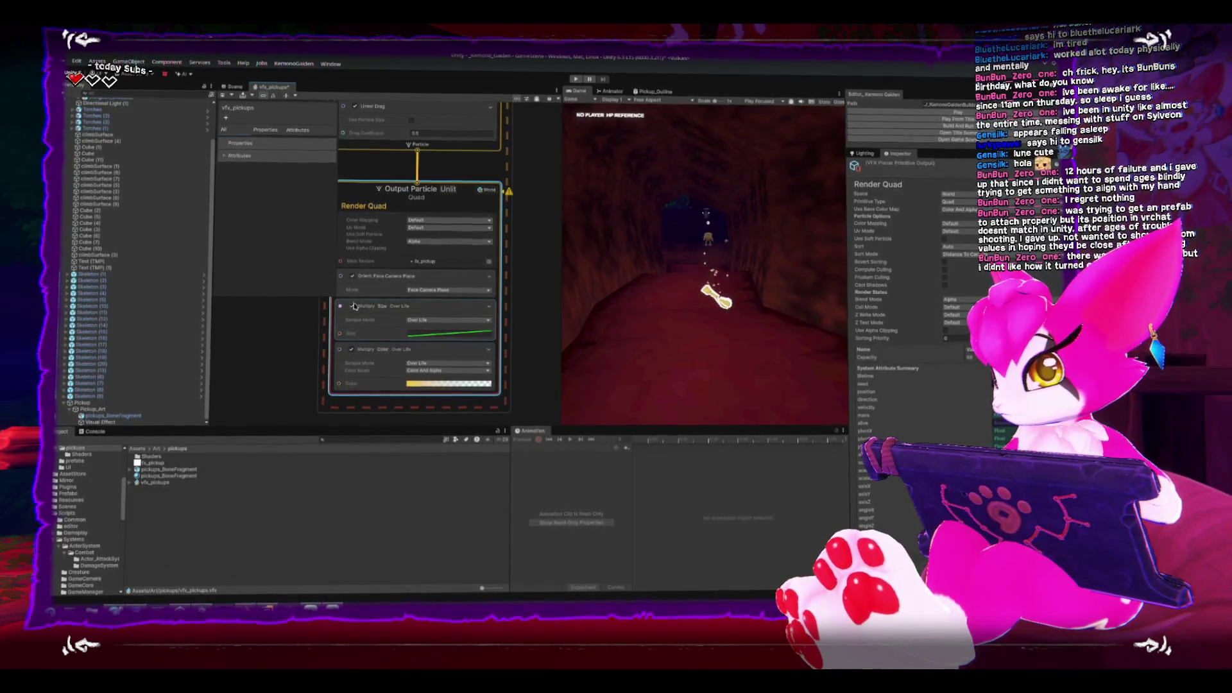
pyautogui.click(403, 308)
pyautogui.scroll(5, 388, 219)
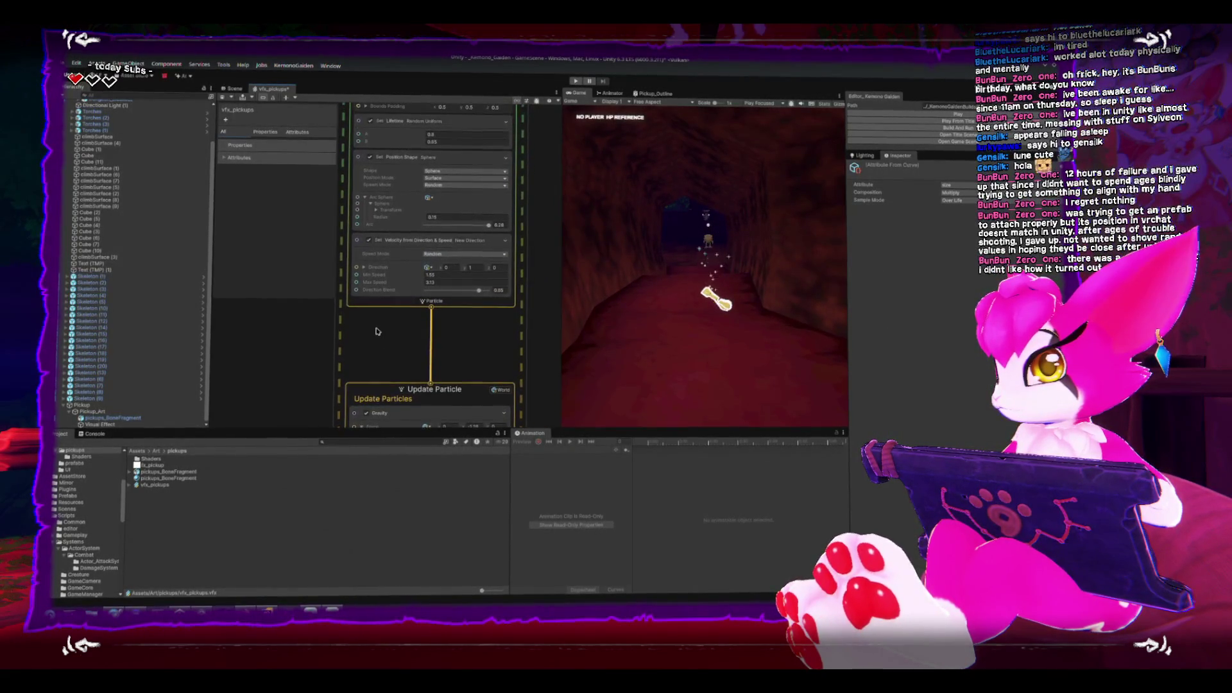
# Scrub the Set Velocity block's Max Speed down from 3.13 to 2.78.
pyautogui.moveTo(377, 345)
pyautogui.mouseDown()
pyautogui.moveTo(379, 414)
pyautogui.moveTo(349, 394)
pyautogui.mouseUp()
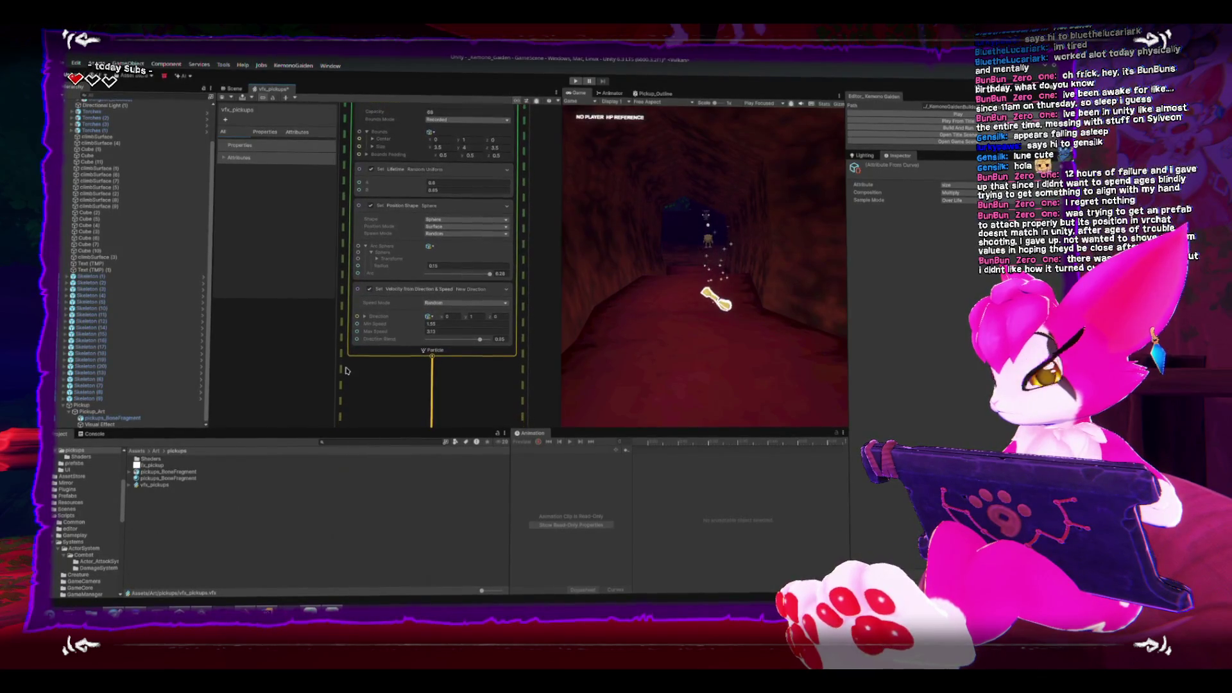
pyautogui.moveTo(324, 376); pyautogui.dragTo(325, 317)
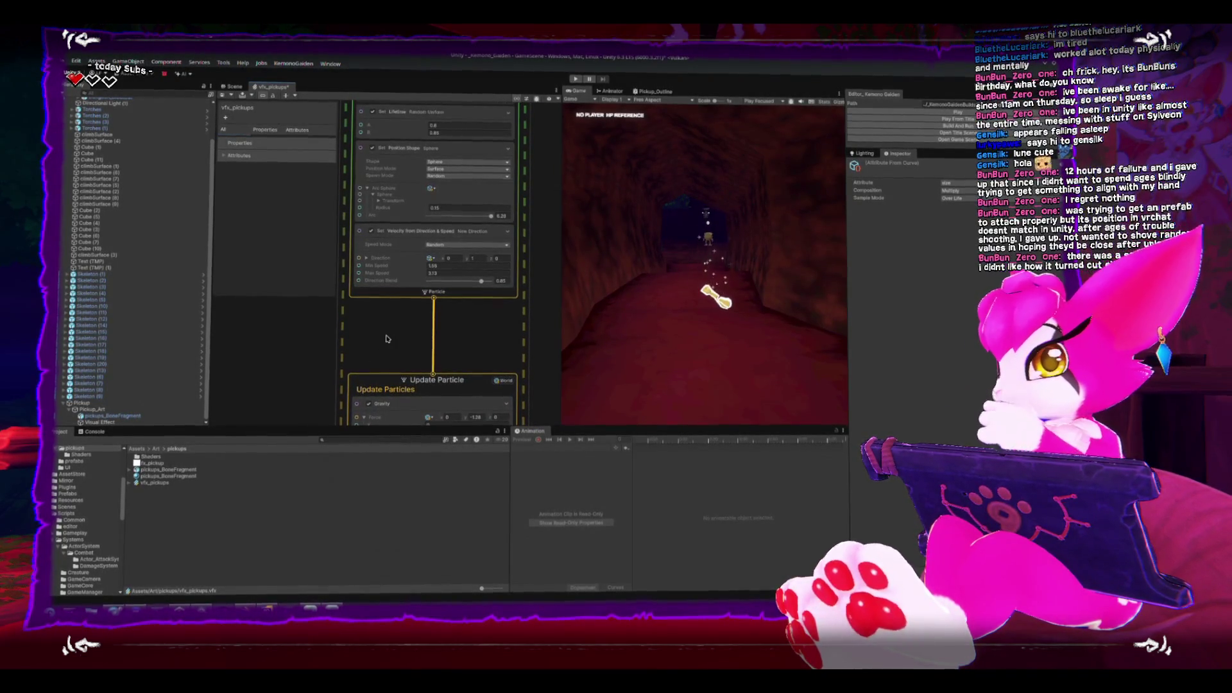
pyautogui.moveTo(363, 359); pyautogui.dragTo(358, 391)
pyautogui.moveTo(385, 306); pyautogui.dragTo(368, 297)
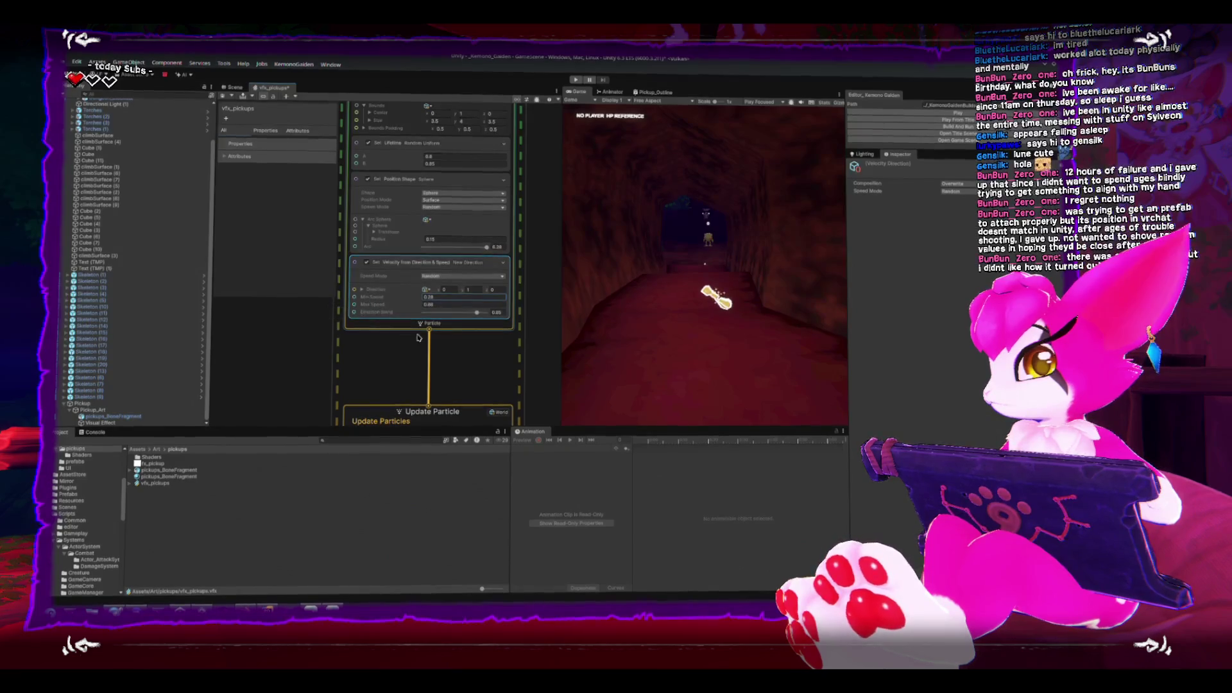
# Weaken the Gravity block's Y force to -0.98.
pyautogui.scroll(-5, 372, 297)
pyautogui.click(387, 291)
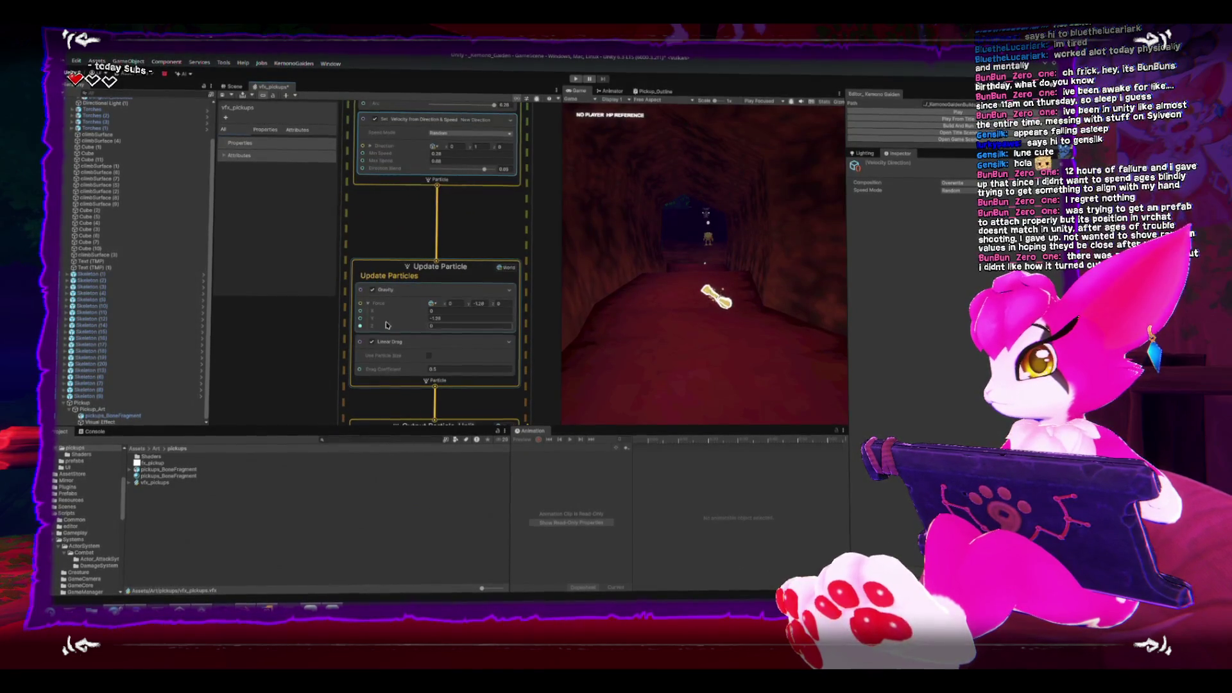
pyautogui.moveTo(378, 317); pyautogui.dragTo(390, 316)
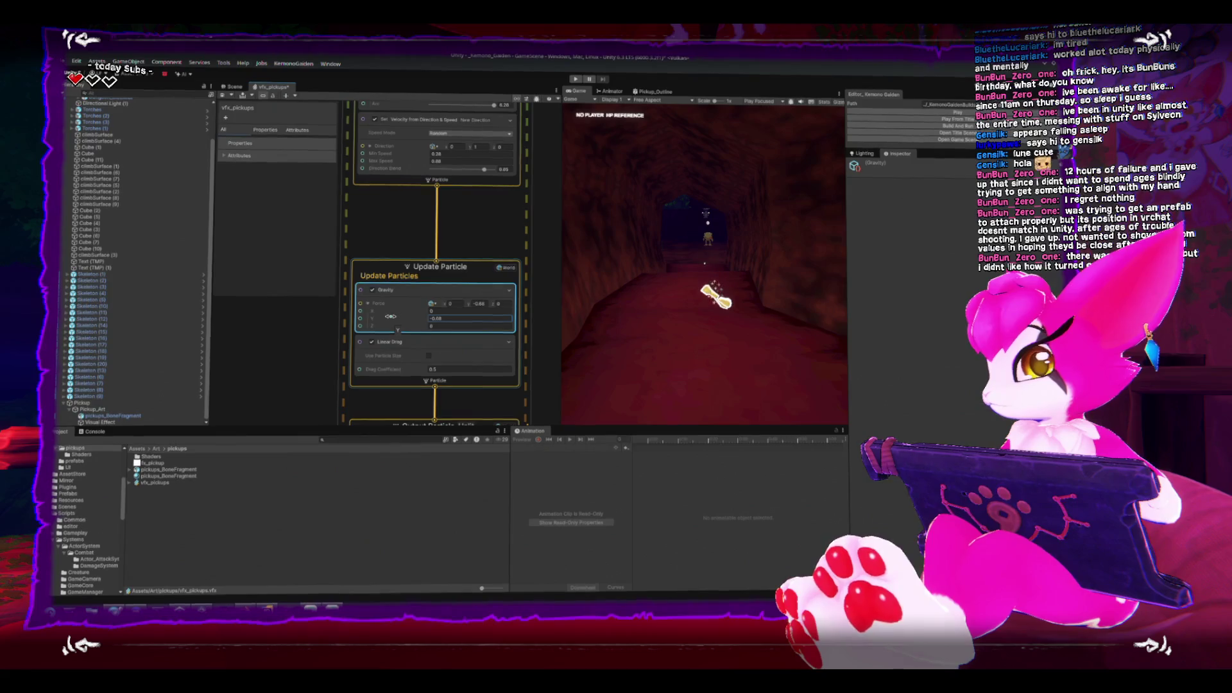
# Raise the Velocity block's maximum launch speed to 1.15.
pyautogui.moveTo(385, 219); pyautogui.dragTo(375, 349)
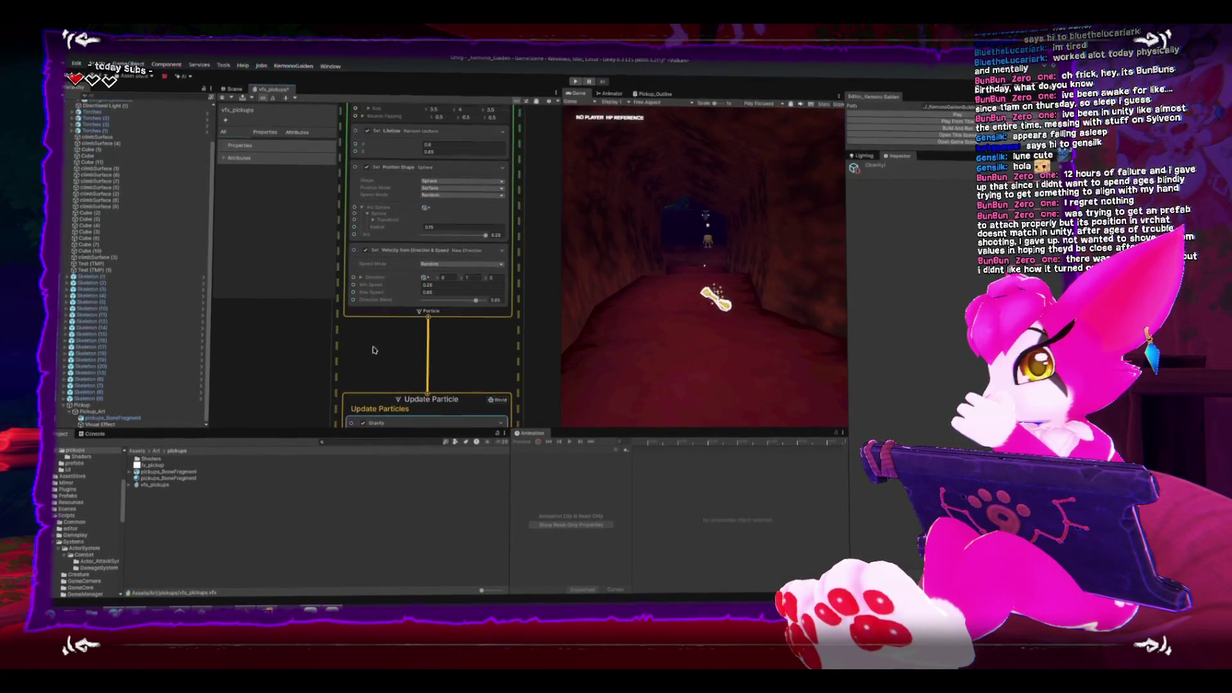
pyautogui.moveTo(379, 293); pyautogui.dragTo(383, 293)
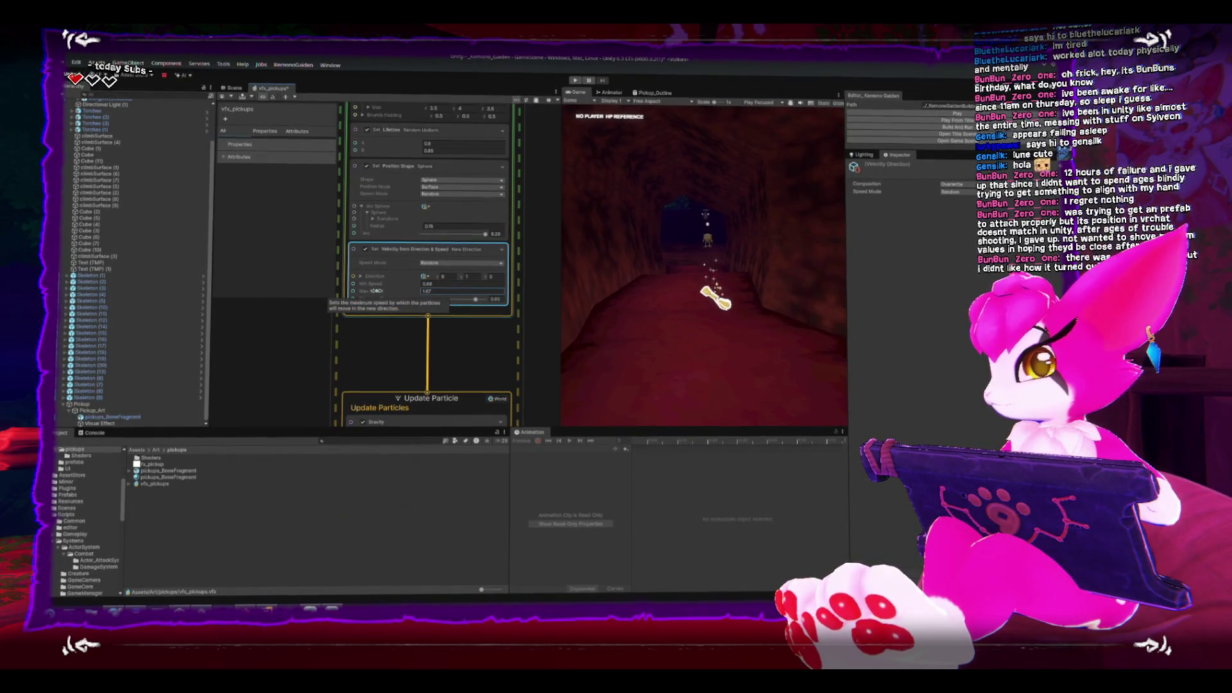
pyautogui.scroll(-3, 398, 250)
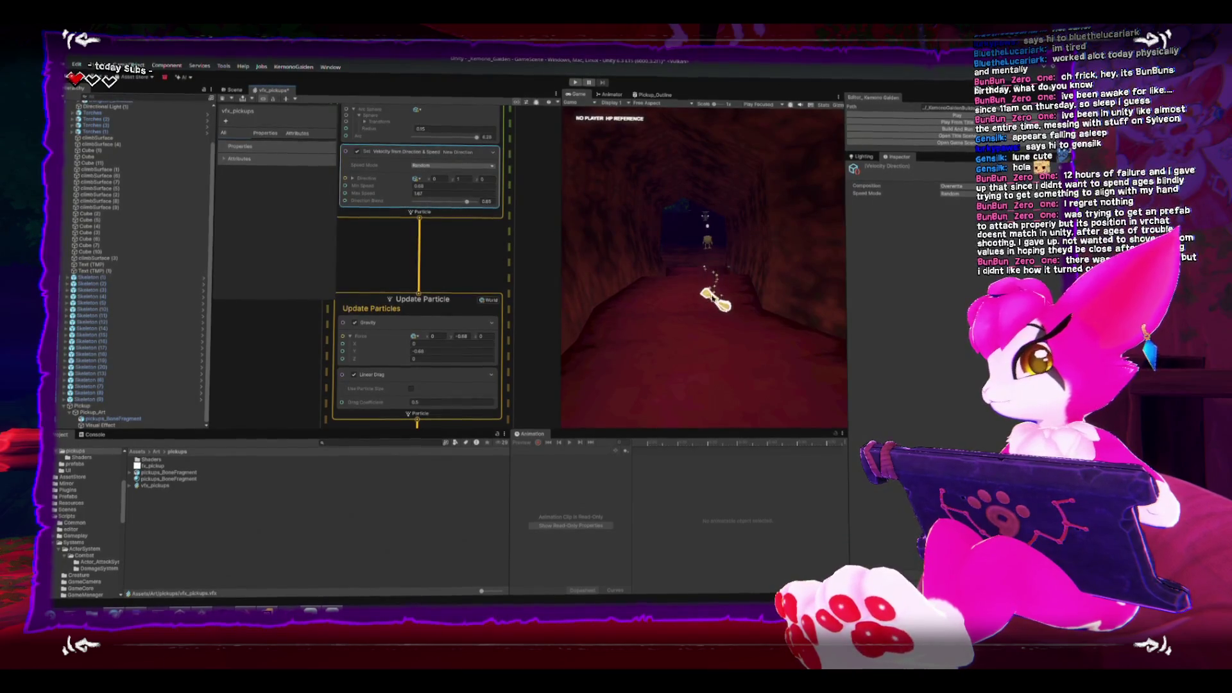
pyautogui.scroll(-1, 463, 305)
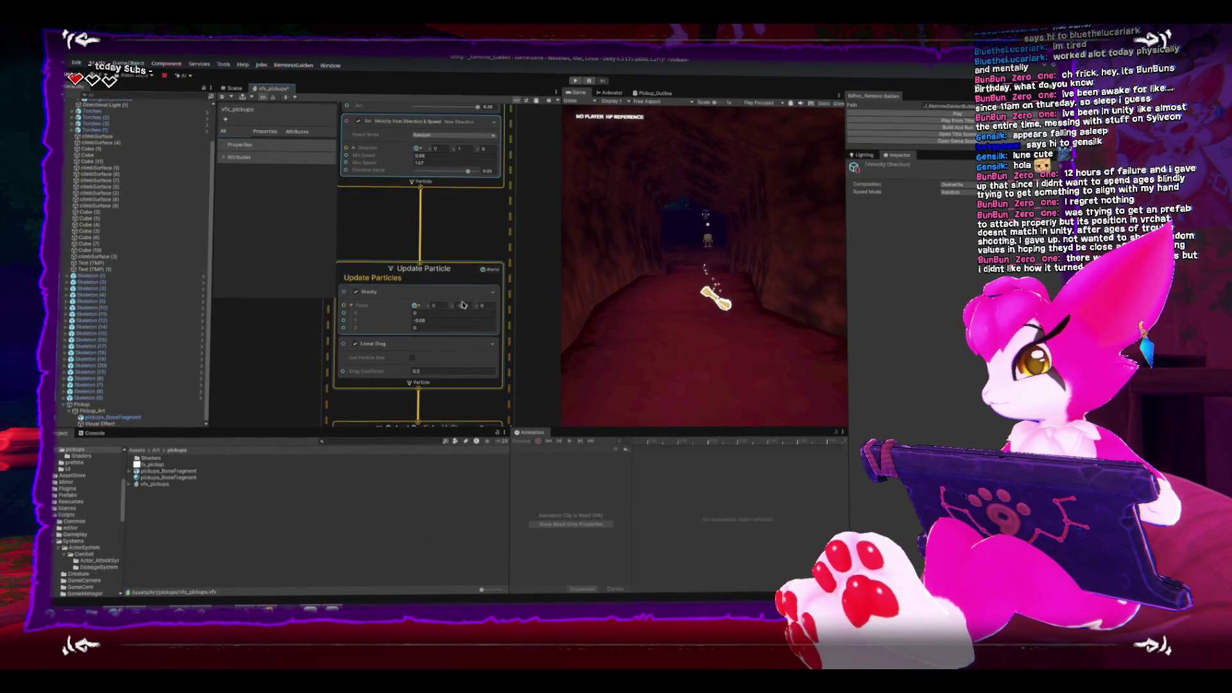
# Review the Gravity, Output Particle and sphere position shape settings in the graph.
pyautogui.click(463, 305)
pyautogui.scroll(-1, 392, 229)
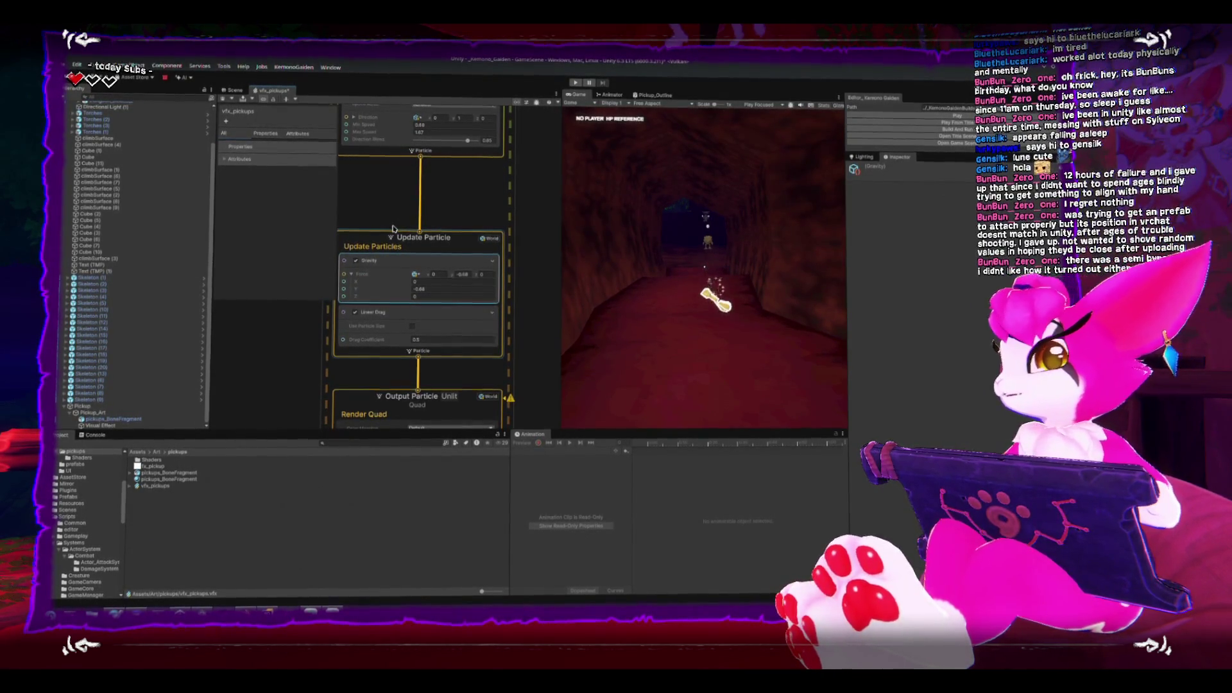
pyautogui.scroll(-1, 404, 225)
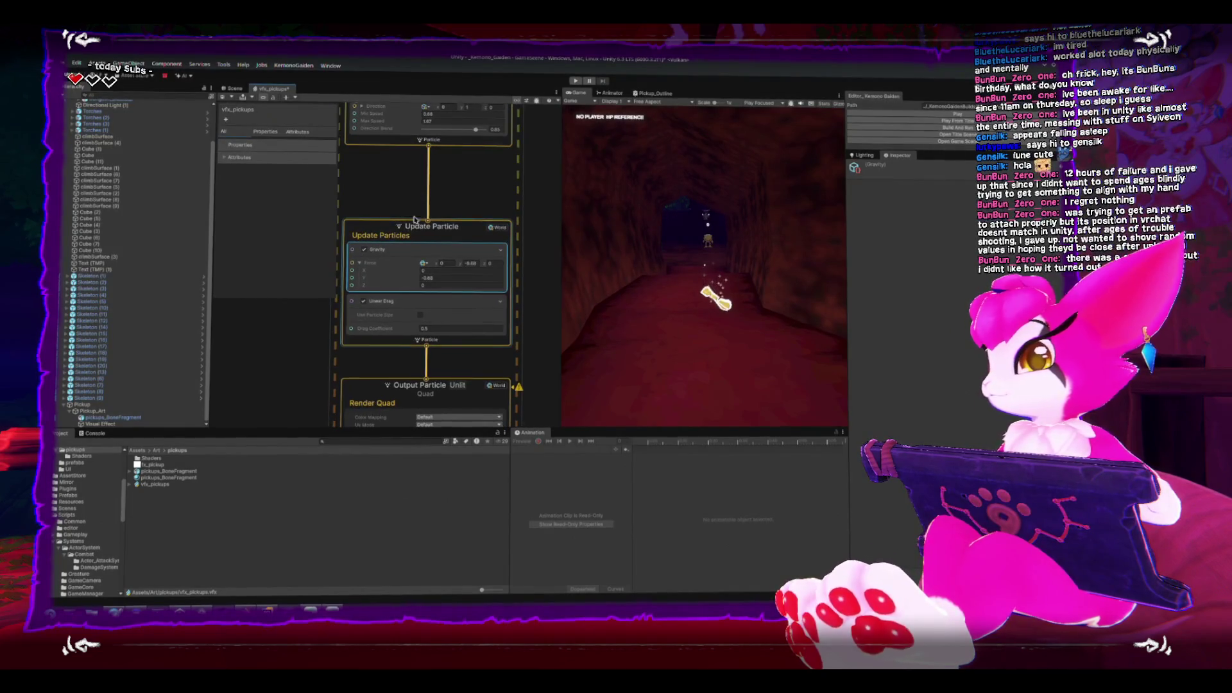
pyautogui.moveTo(414, 219)
pyautogui.mouseDown()
pyautogui.moveTo(436, 166)
pyautogui.moveTo(393, 368)
pyautogui.mouseUp()
pyautogui.moveTo(379, 199); pyautogui.dragTo(376, 241)
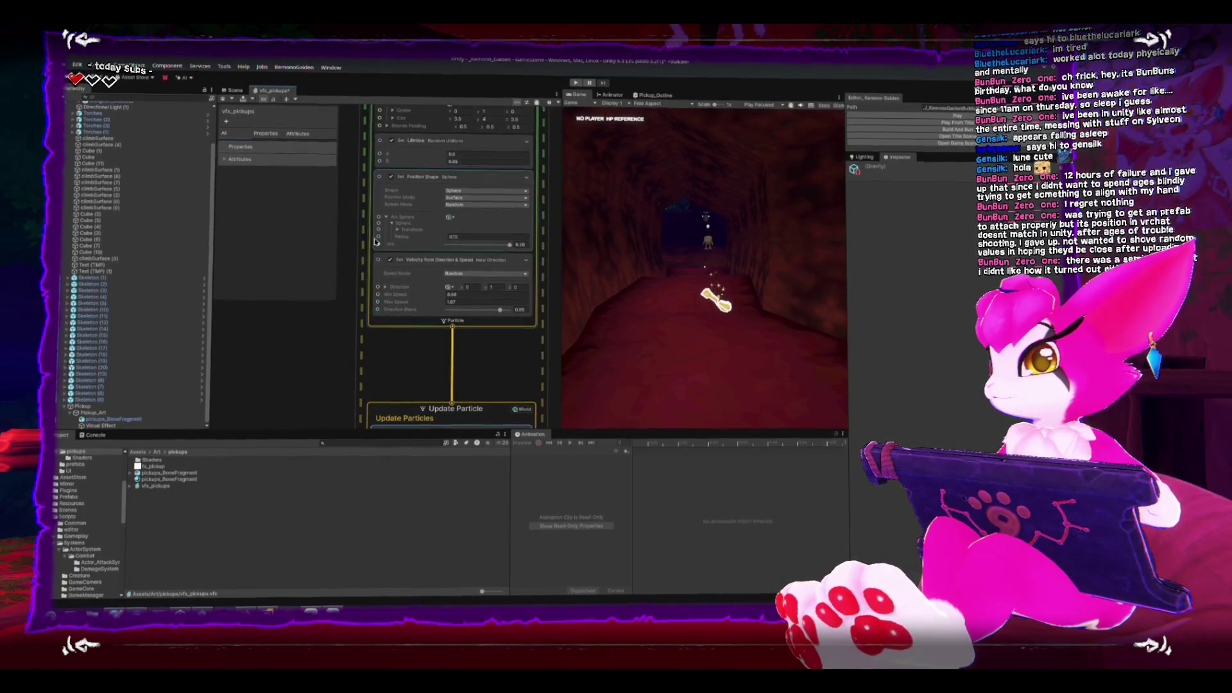
pyautogui.click(376, 241)
pyautogui.scroll(3, 385, 234)
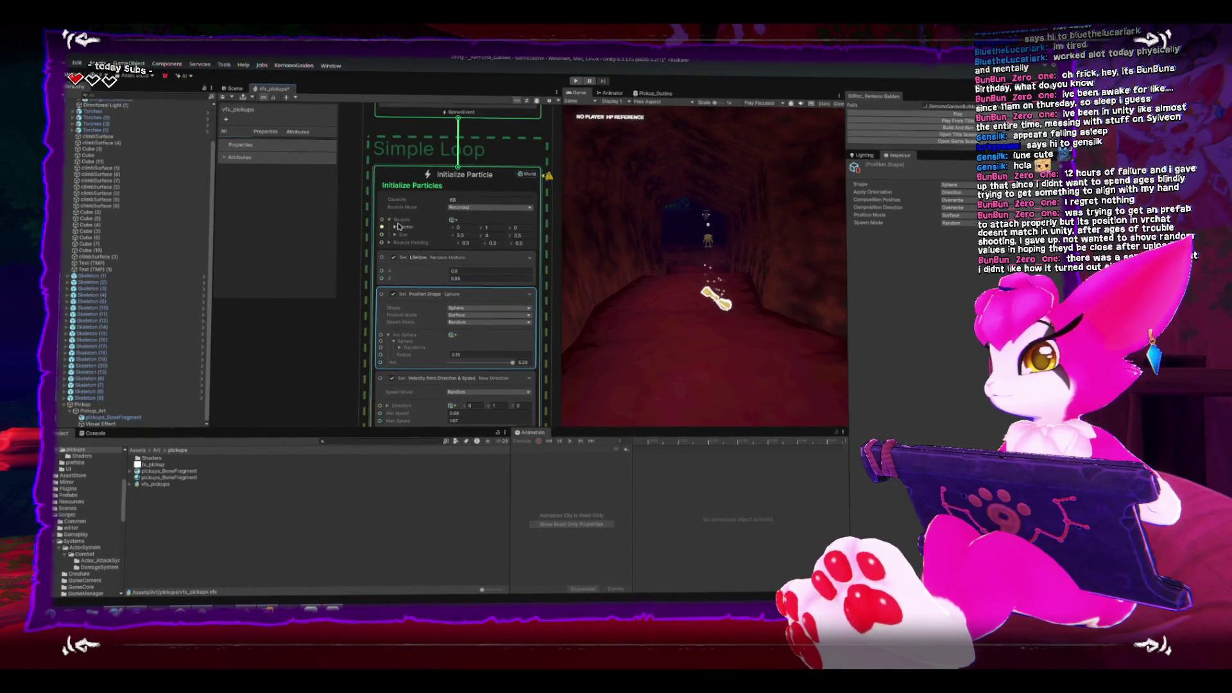
pyautogui.click(420, 199)
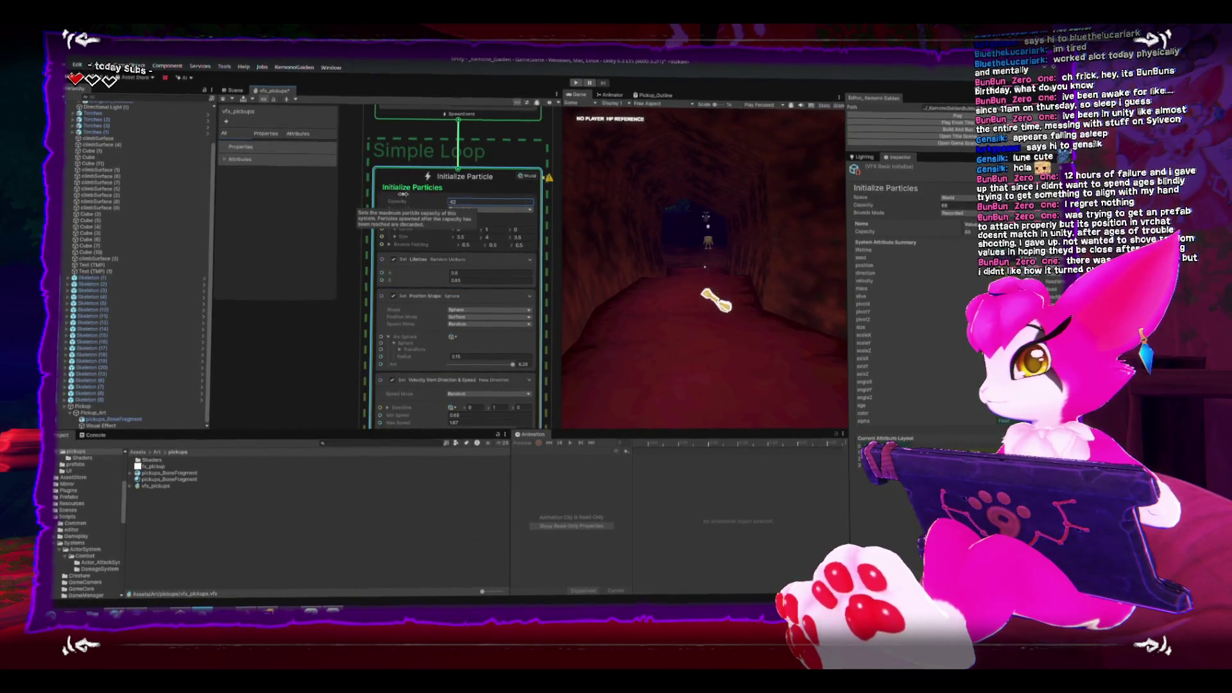
pyautogui.moveTo(402, 194)
pyautogui.mouseDown()
pyautogui.moveTo(399, 302)
pyautogui.moveTo(398, 287)
pyautogui.mouseUp()
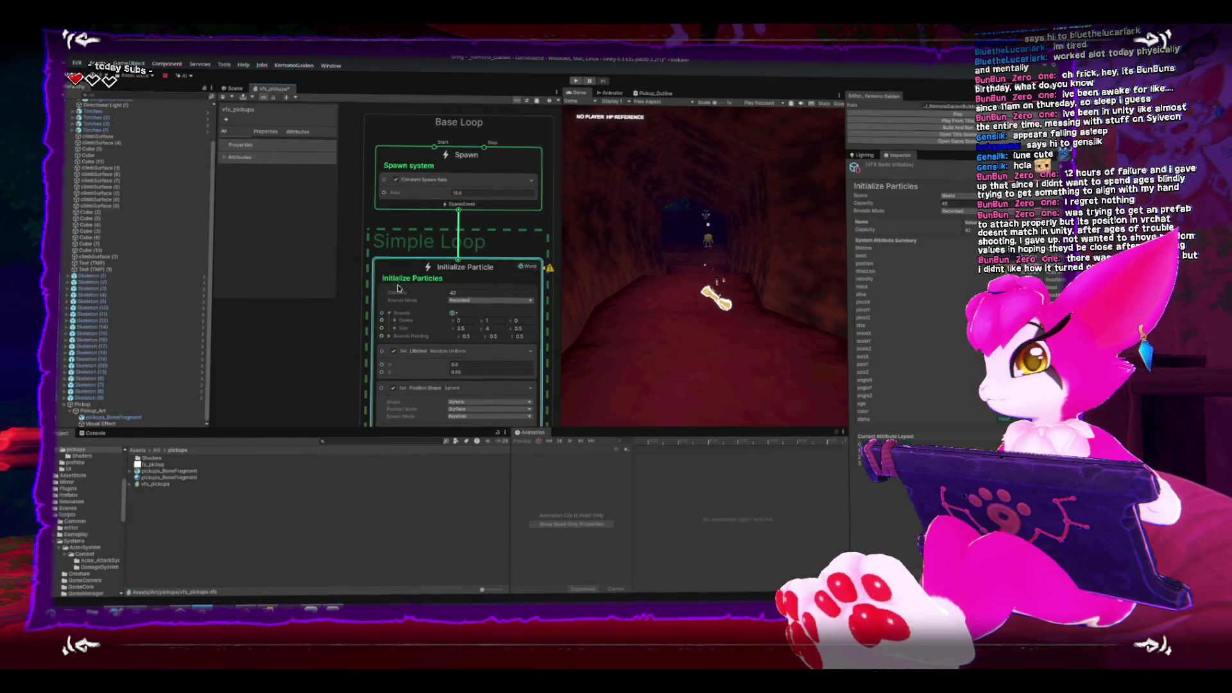
pyautogui.click(404, 192)
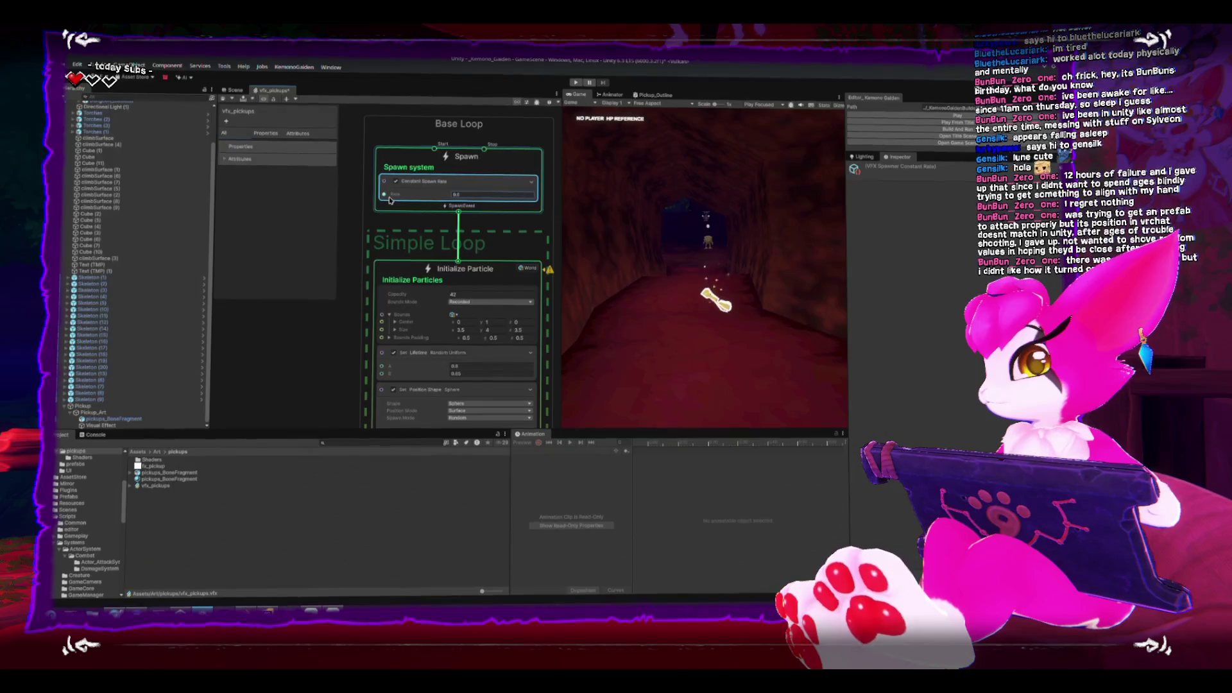
pyautogui.scroll(-5, 390, 201)
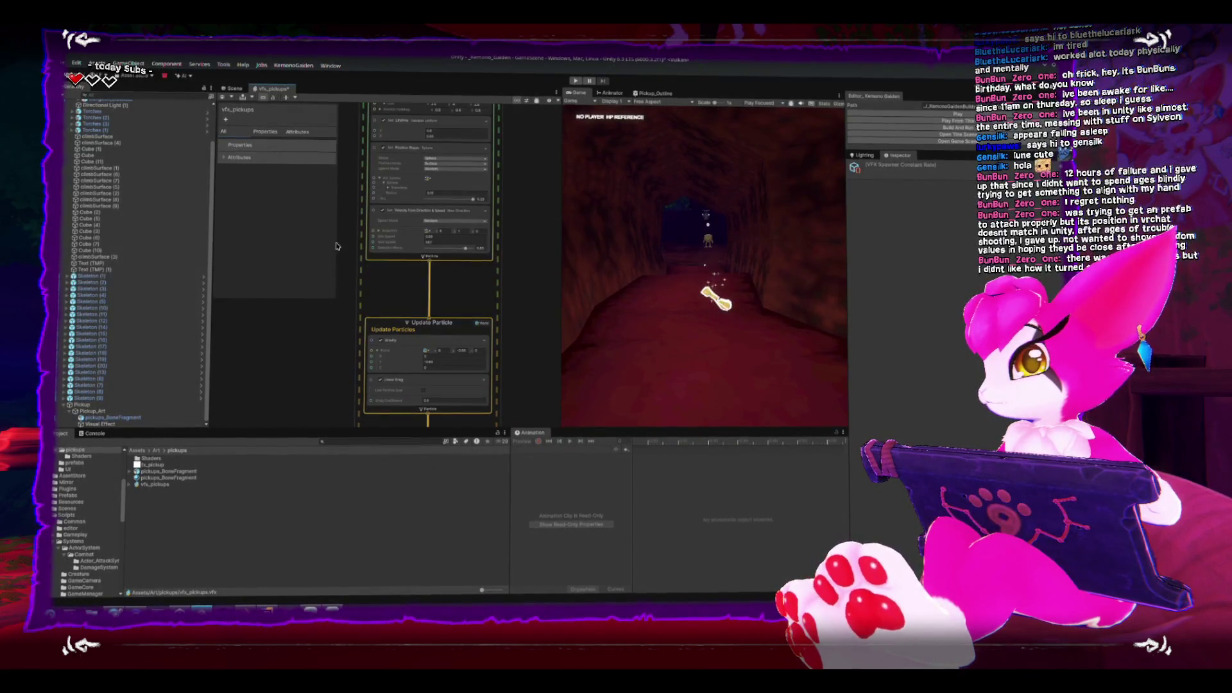
# Set the Multiply Size block's Sample Mode to Custom with Sample Time about 0.83.
pyautogui.scroll(-5, 373, 283)
pyautogui.scroll(4, 376, 281)
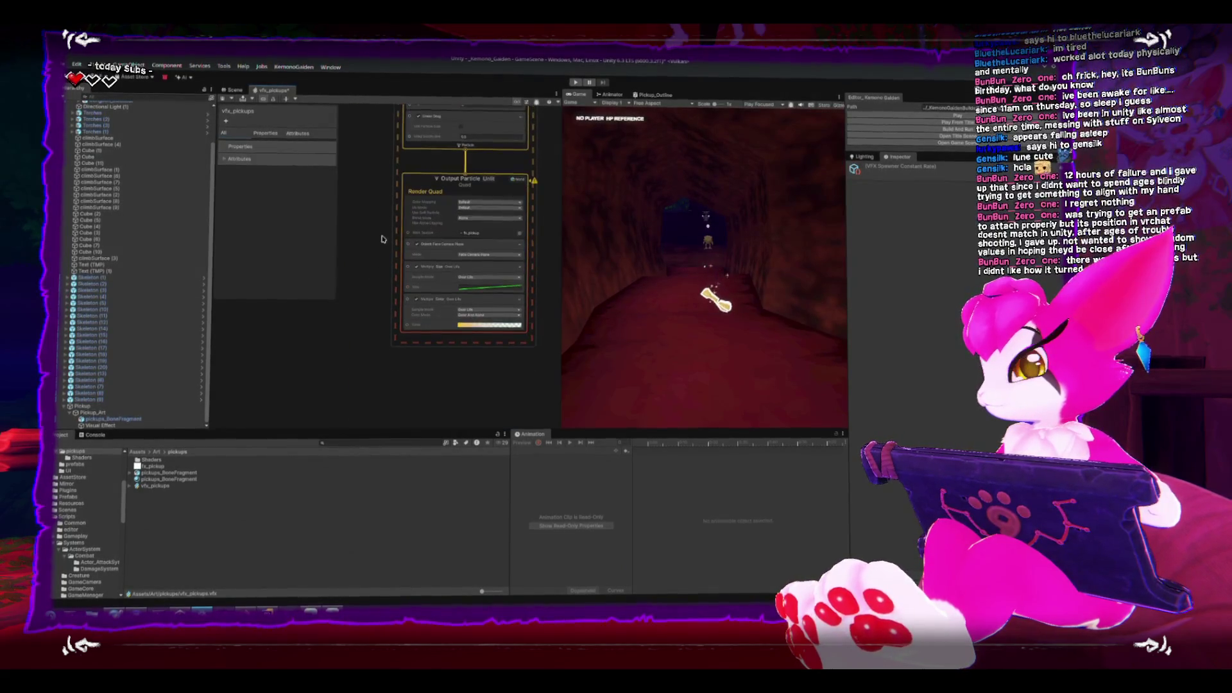
pyautogui.click(388, 276)
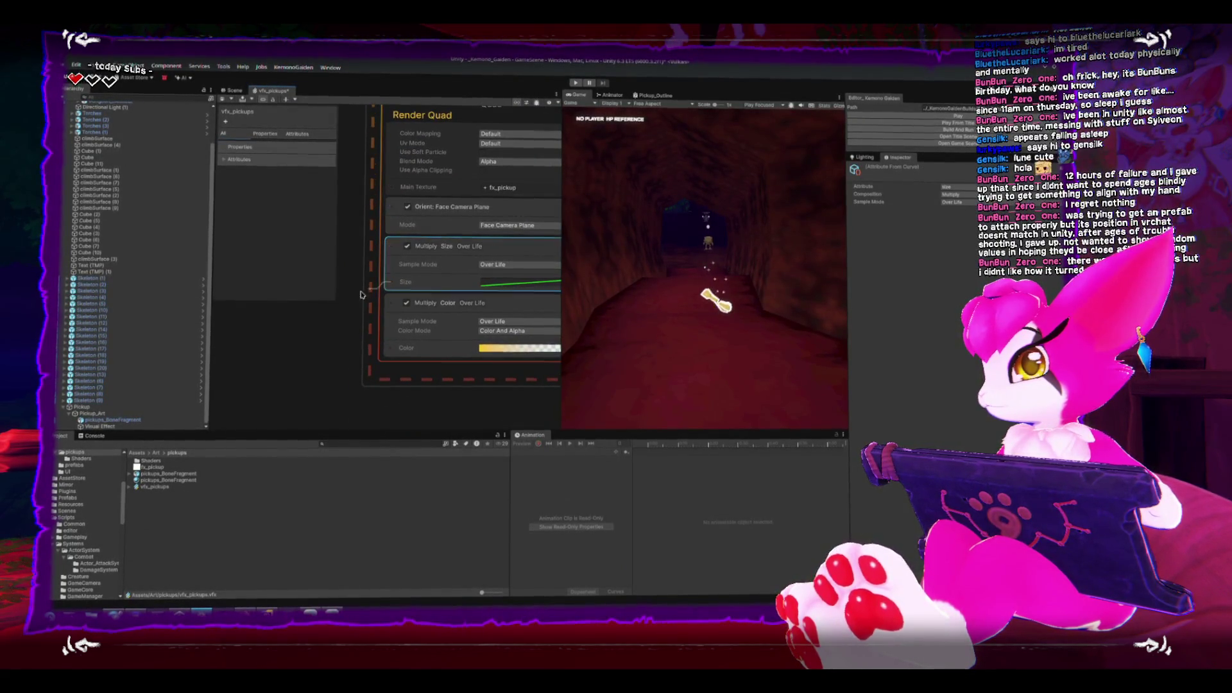
pyautogui.press('space')
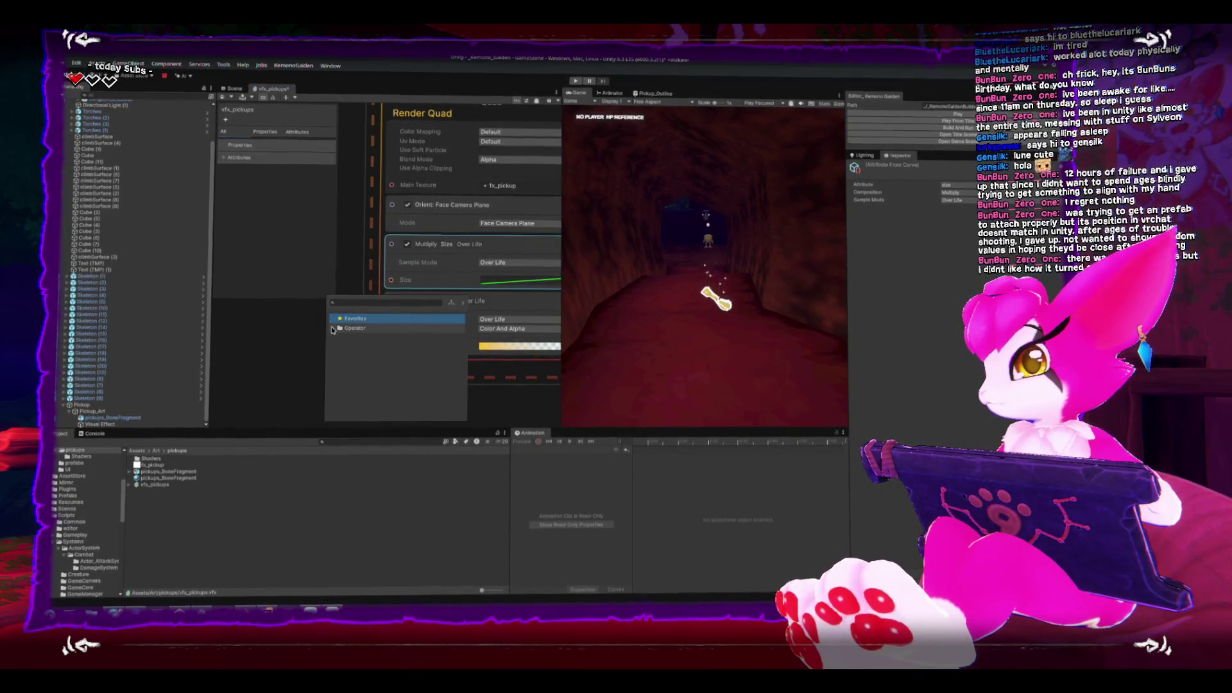
pyautogui.click(299, 353)
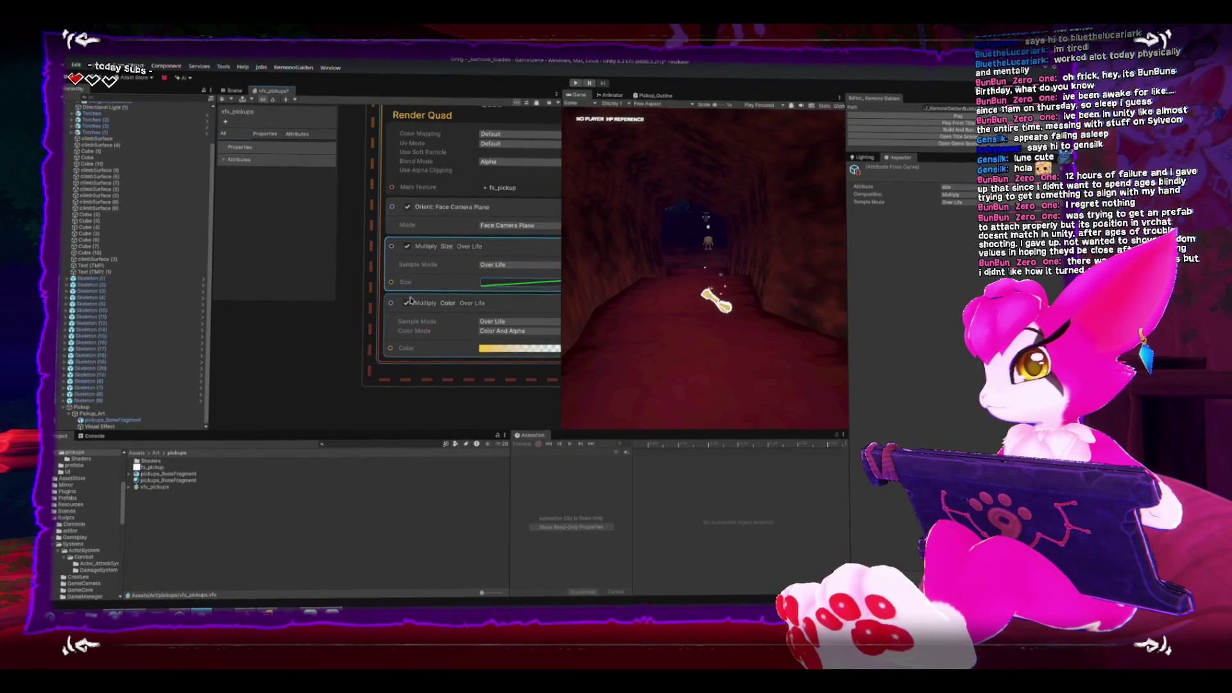
pyautogui.moveTo(338, 321); pyautogui.dragTo(288, 352)
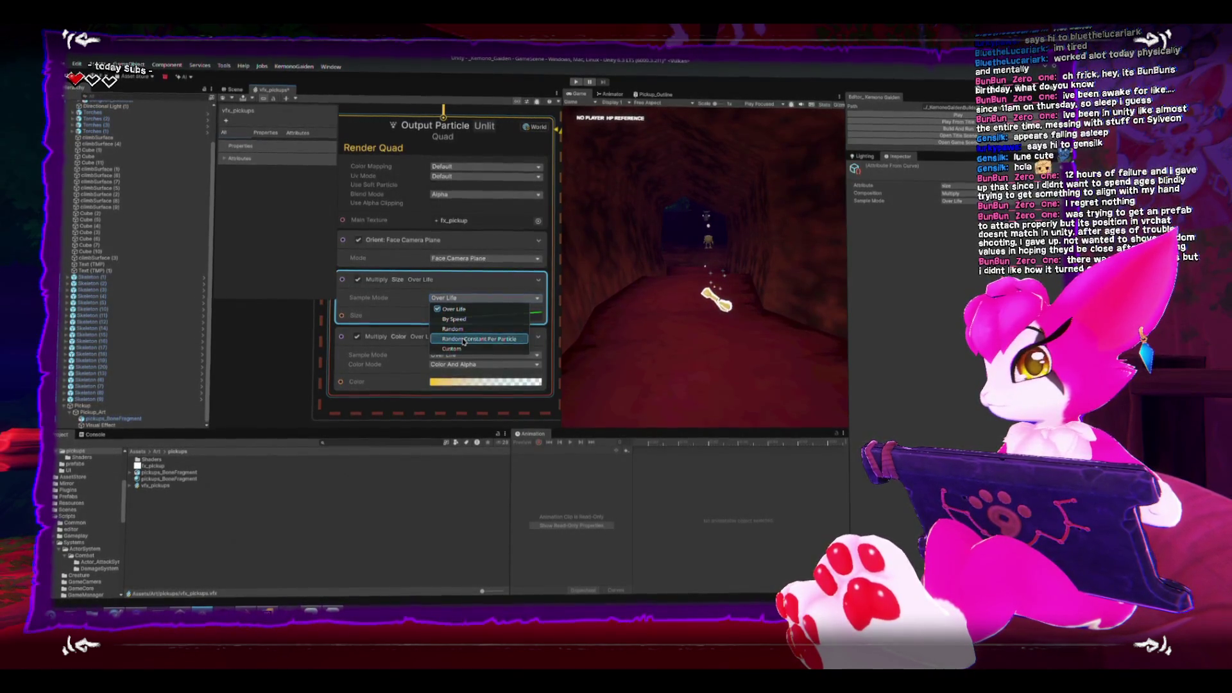
pyautogui.click(464, 339)
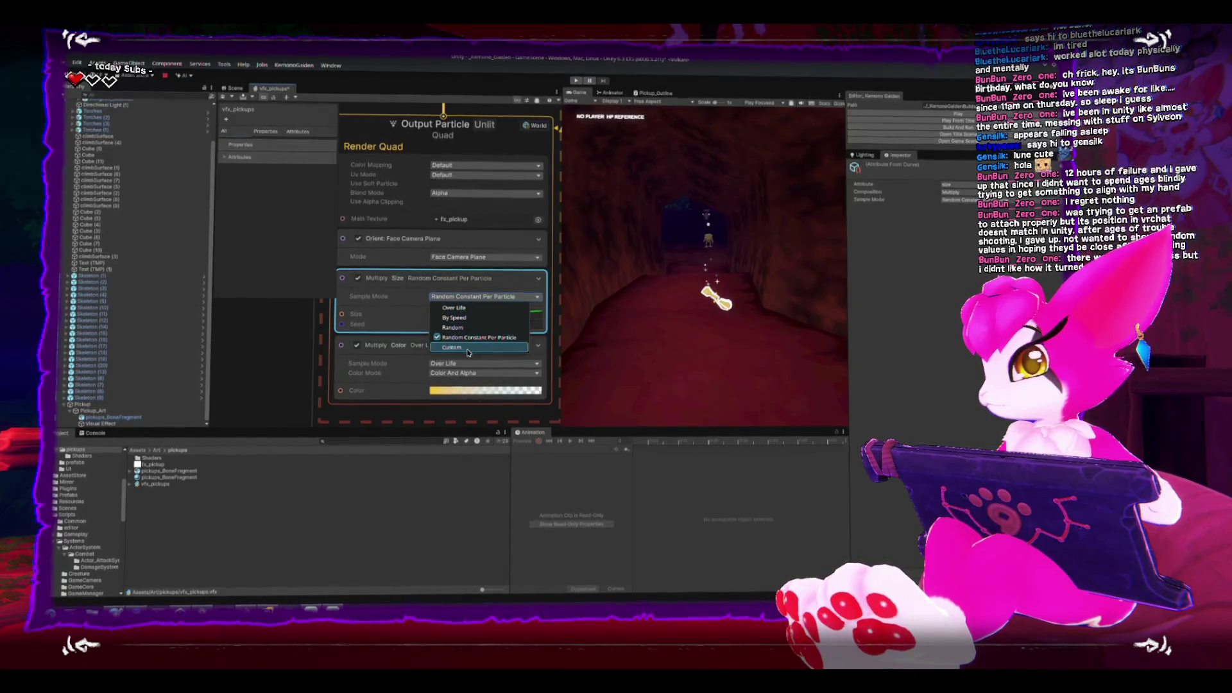
pyautogui.click(468, 349)
pyautogui.moveTo(423, 325); pyautogui.dragTo(424, 330)
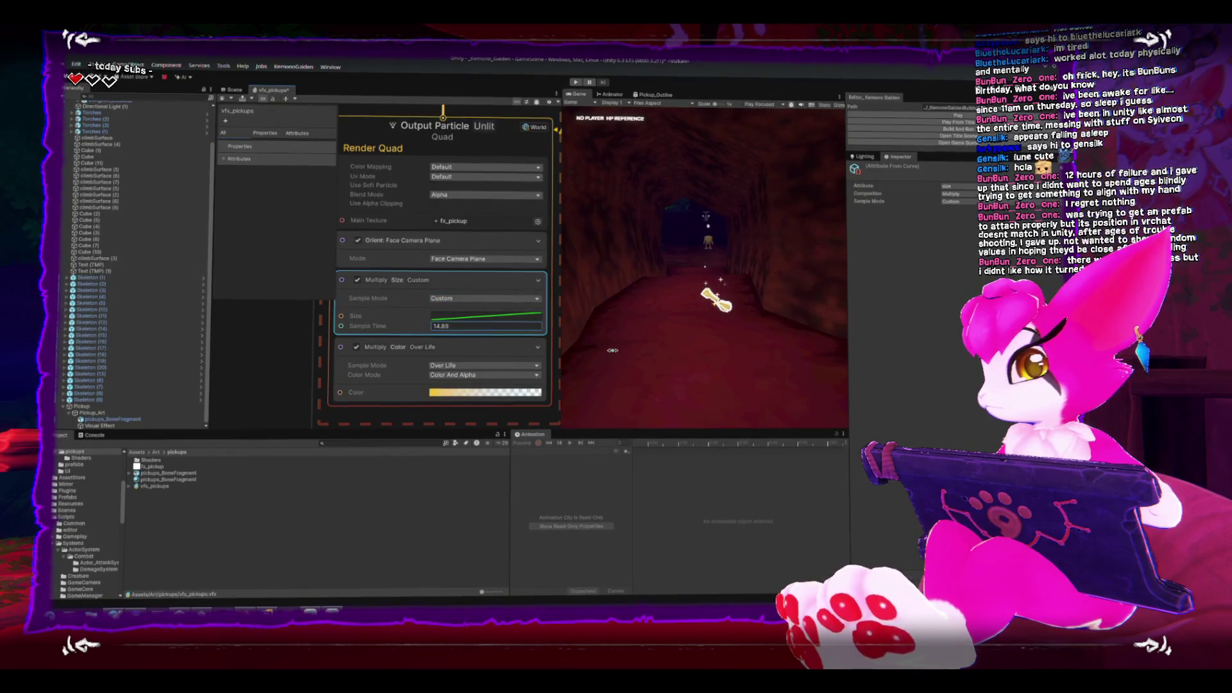
pyautogui.moveTo(613, 350); pyautogui.dragTo(506, 345)
pyautogui.moveTo(428, 336); pyautogui.dragTo(395, 322)
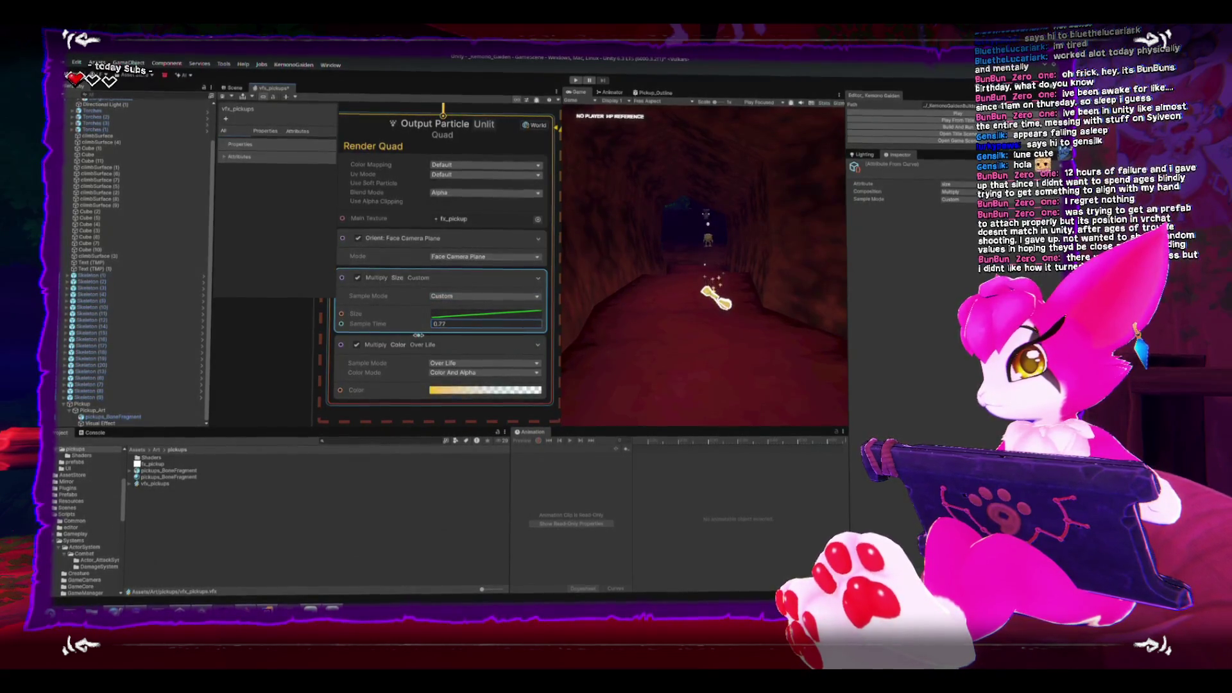
# Steepen the Size curve by moving its end key and raising its starting key.
pyautogui.click(442, 314)
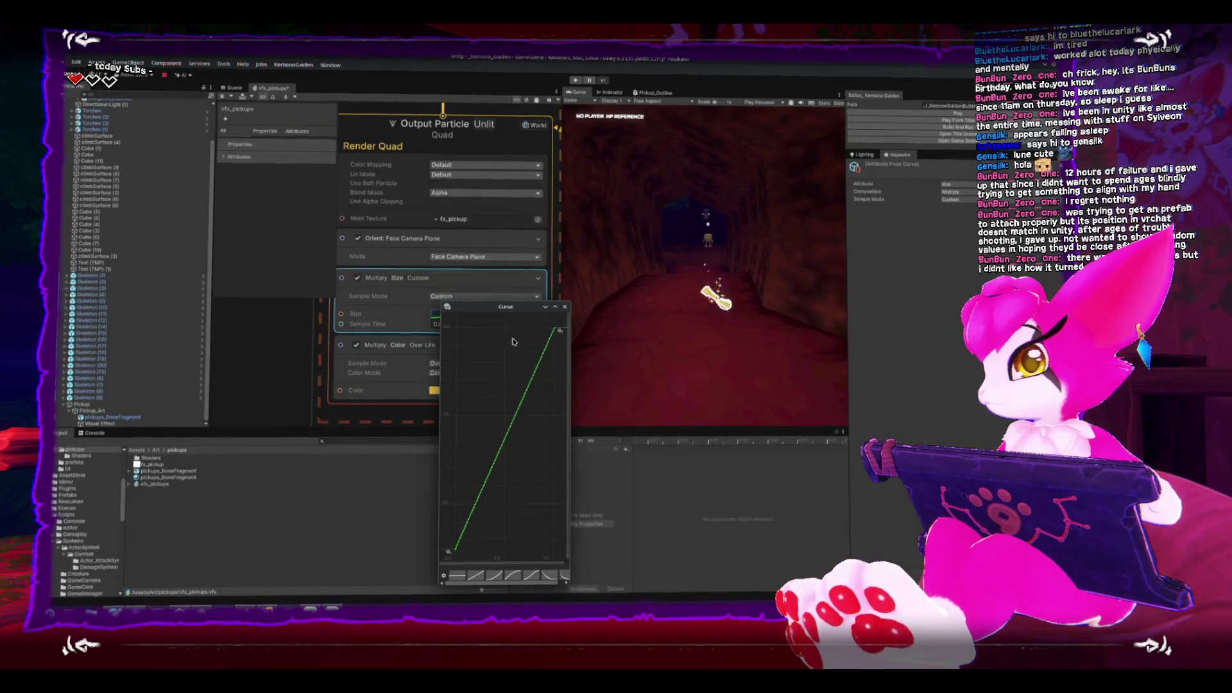
pyautogui.moveTo(556, 333); pyautogui.dragTo(540, 338)
pyautogui.moveTo(455, 551); pyautogui.dragTo(484, 461)
pyautogui.click(568, 306)
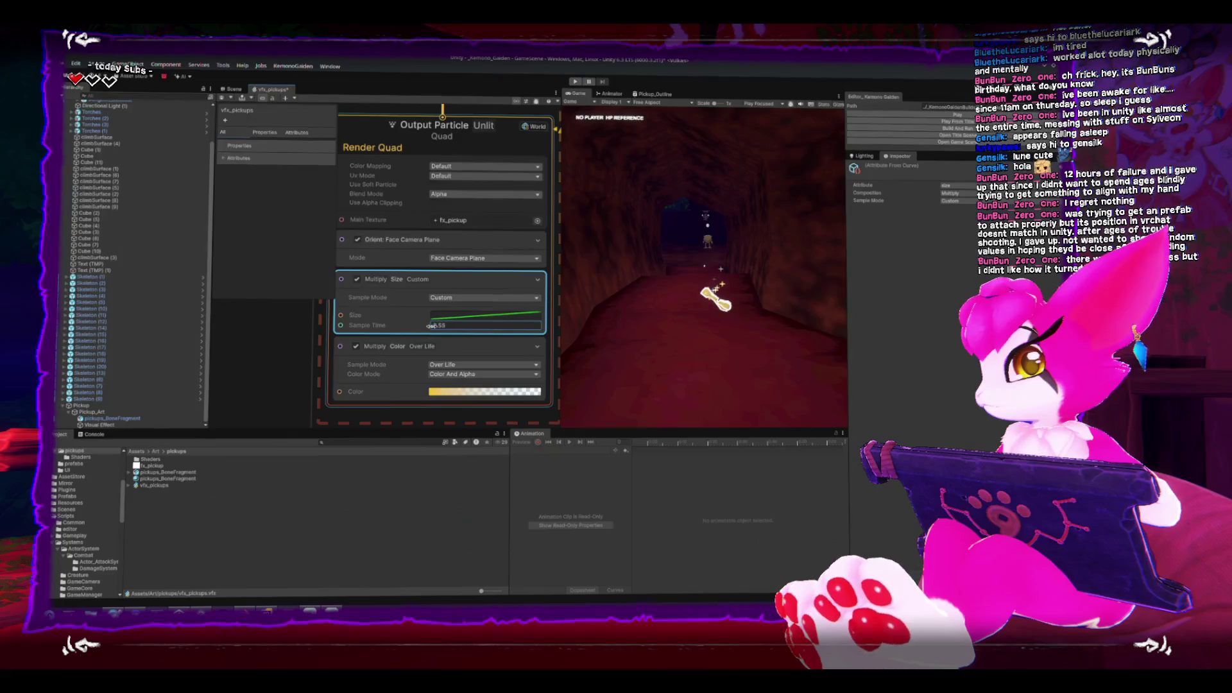
pyautogui.scroll(-3, 459, 325)
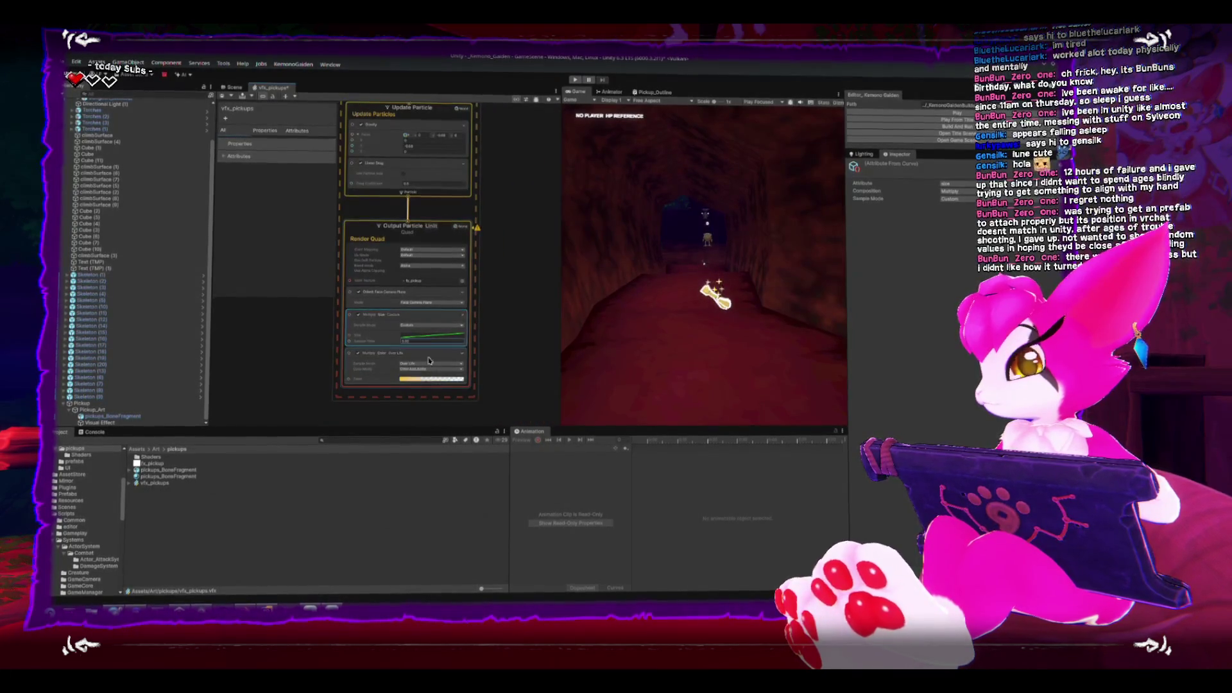
# Toggle the Multiply Size Custom block off and on, then scrub its Sample Time to 3.1.
pyautogui.scroll(2, 417, 272)
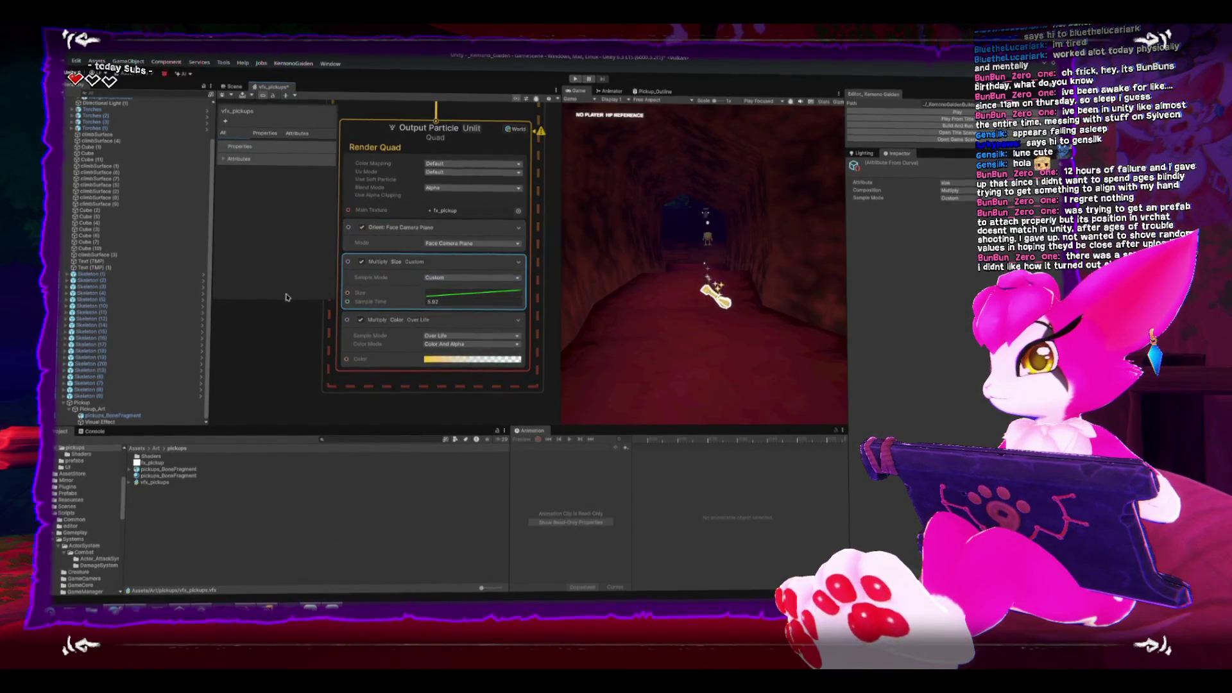
pyautogui.scroll(-2, 307, 359)
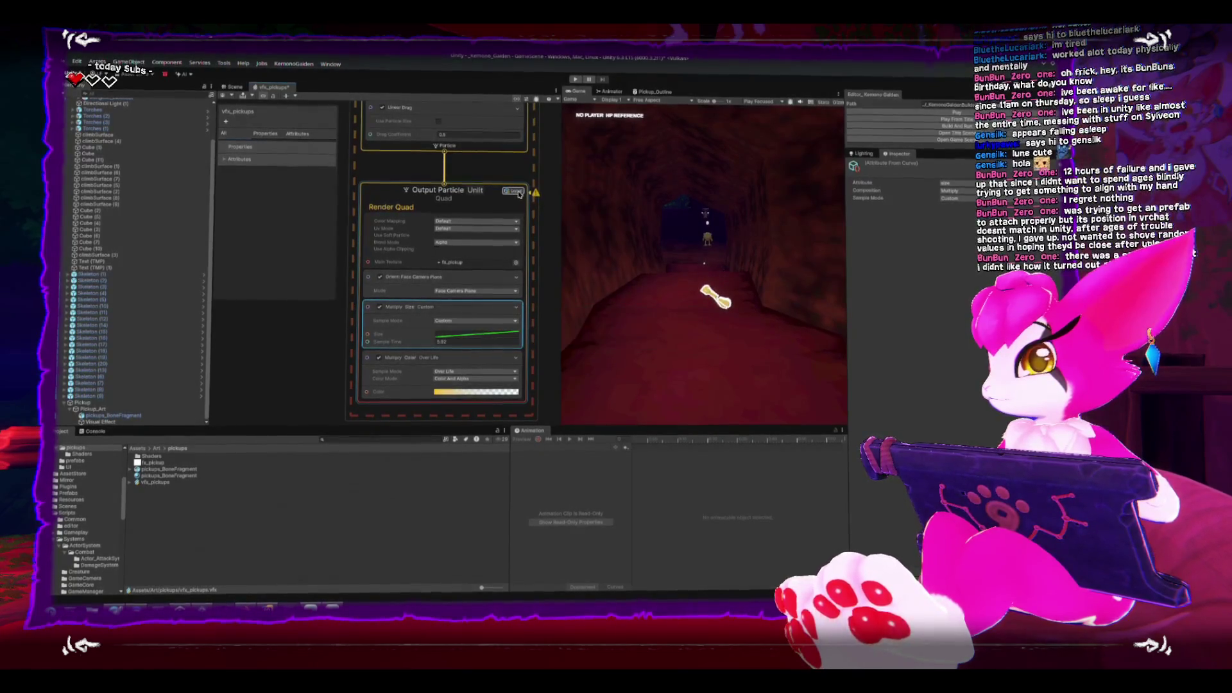
pyautogui.moveTo(493, 206); pyautogui.dragTo(421, 222)
pyautogui.moveTo(464, 209)
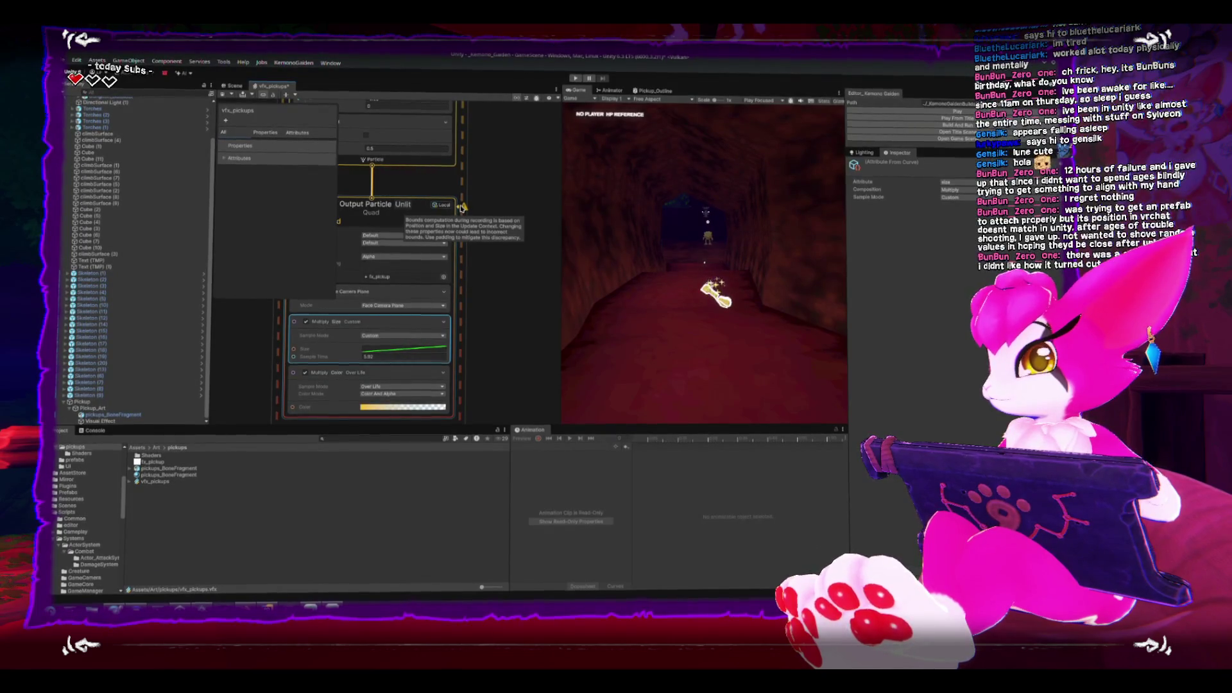
pyautogui.moveTo(462, 208); pyautogui.dragTo(494, 215)
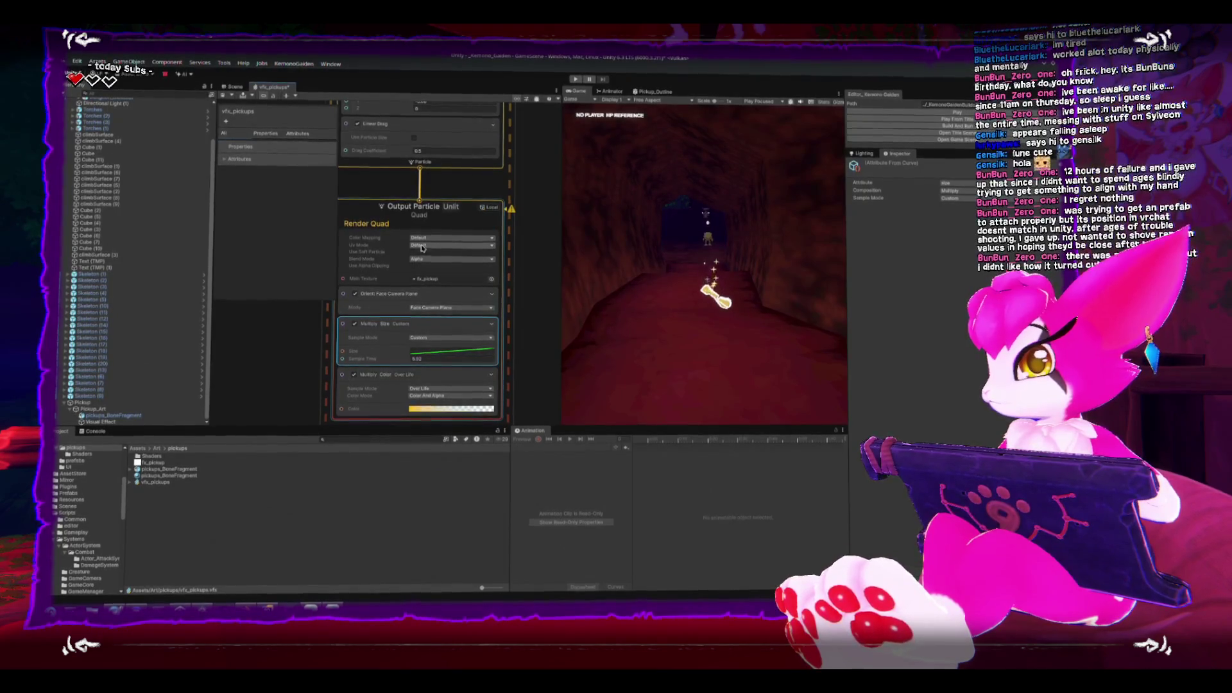
pyautogui.scroll(3, 324, 343)
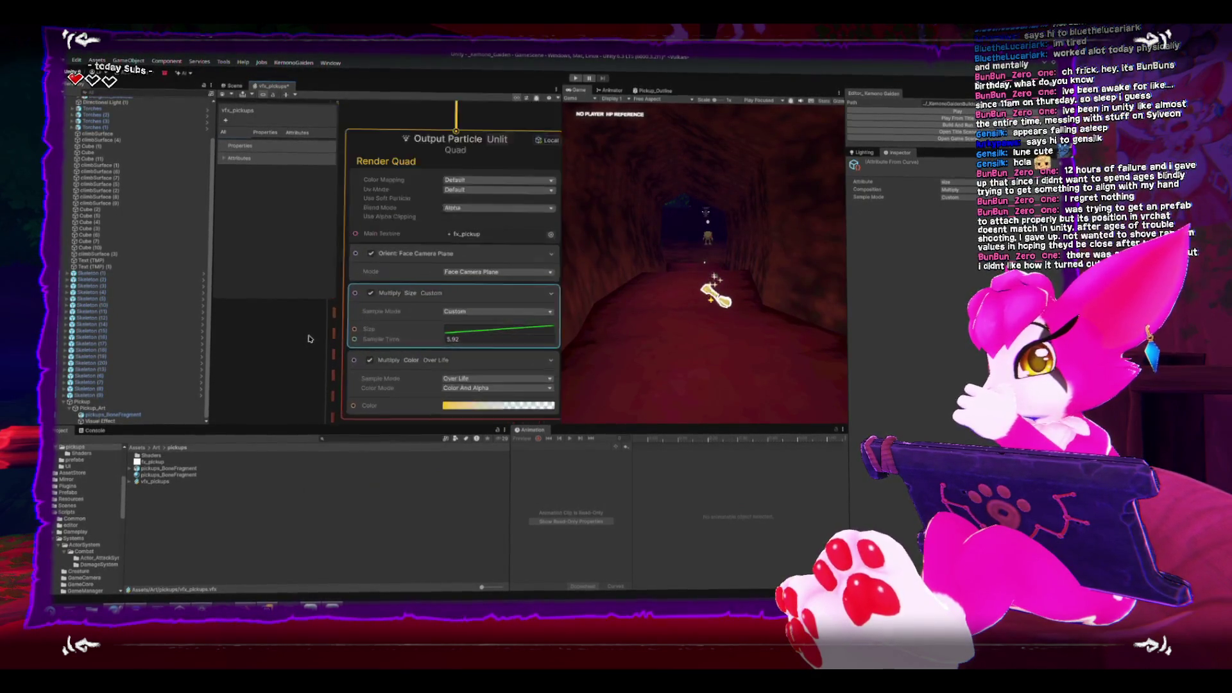
pyautogui.scroll(2, 359, 334)
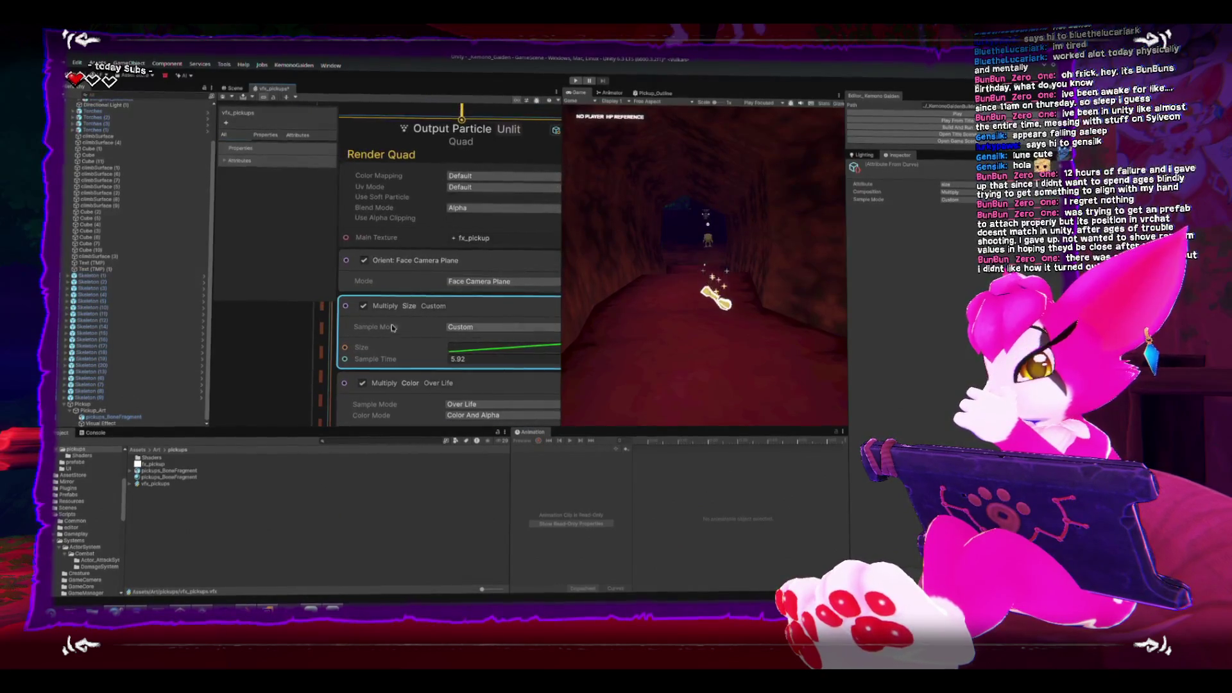
pyautogui.click(364, 307)
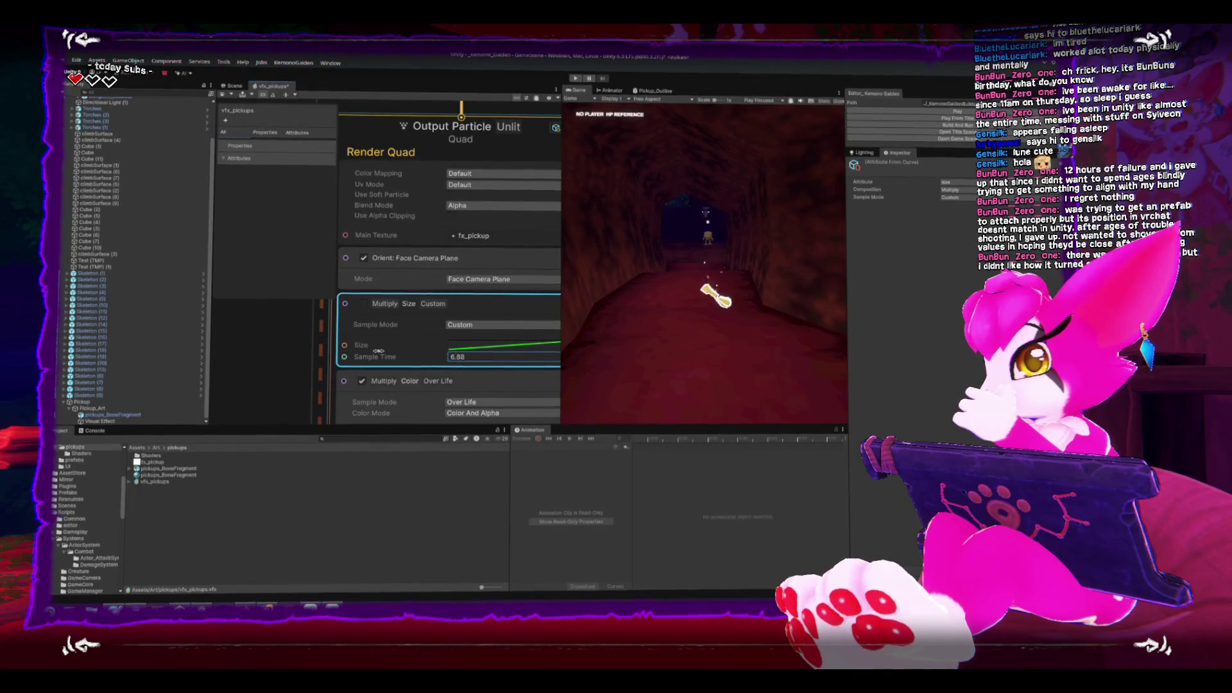
pyautogui.moveTo(382, 353); pyautogui.dragTo(388, 318)
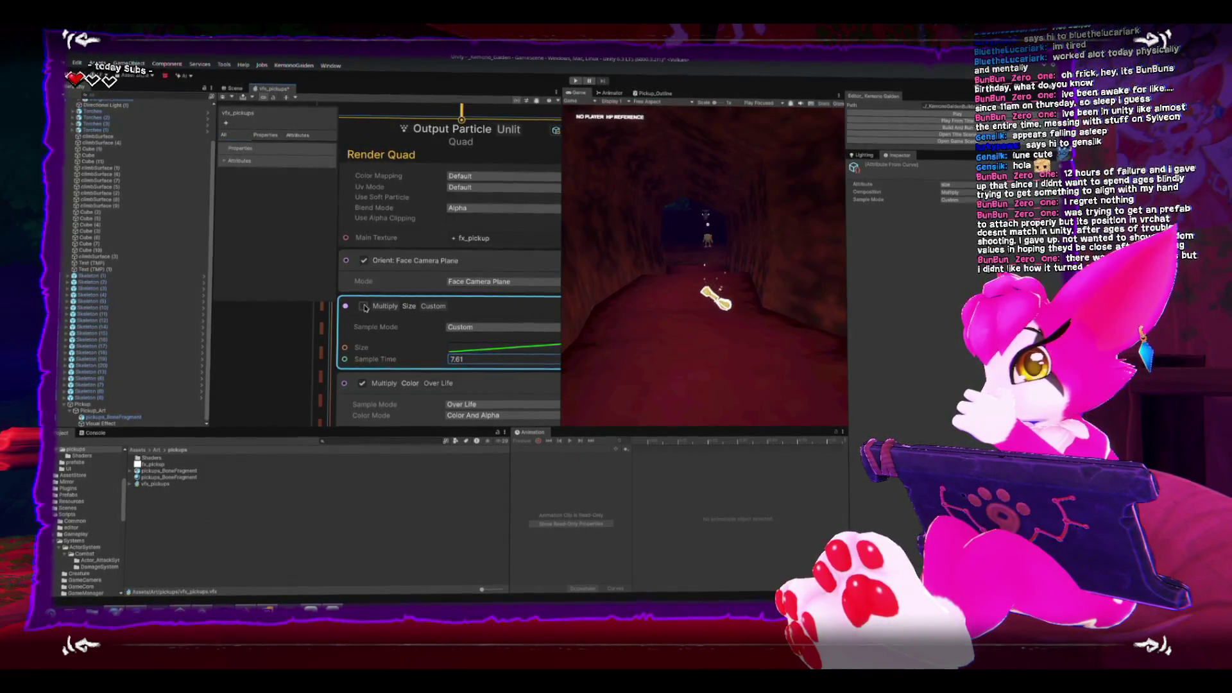
pyautogui.click(363, 306)
pyautogui.moveTo(459, 337); pyautogui.dragTo(405, 335)
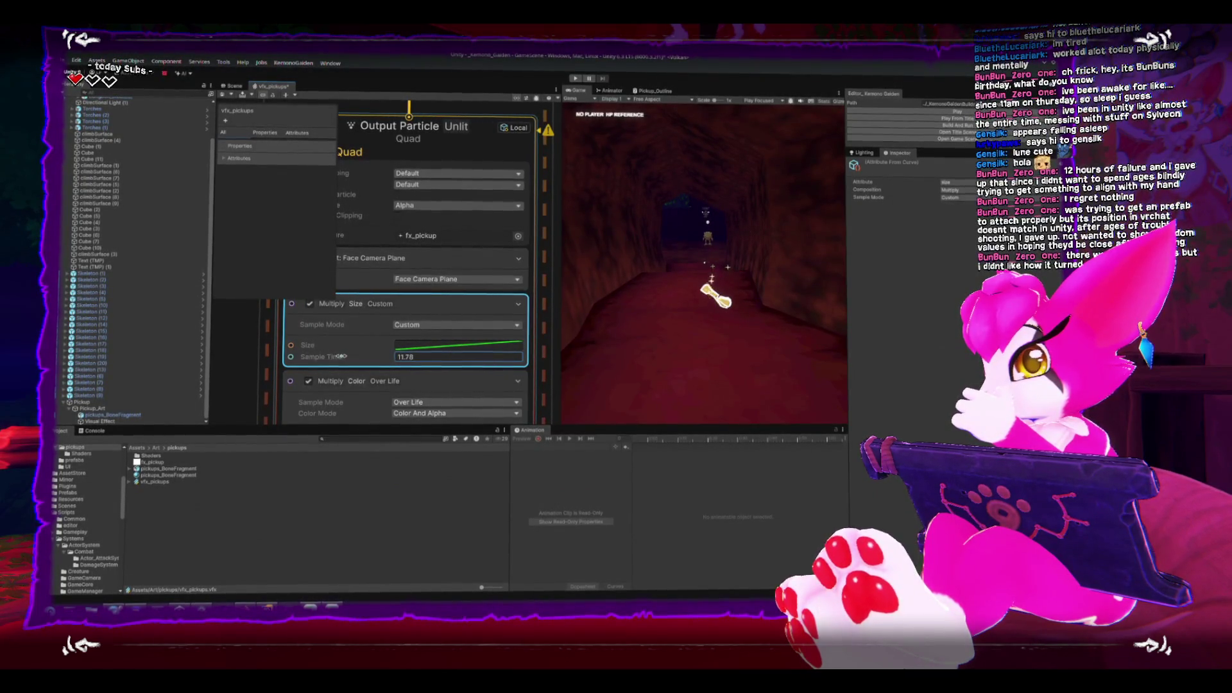
pyautogui.moveTo(337, 357); pyautogui.dragTo(282, 352)
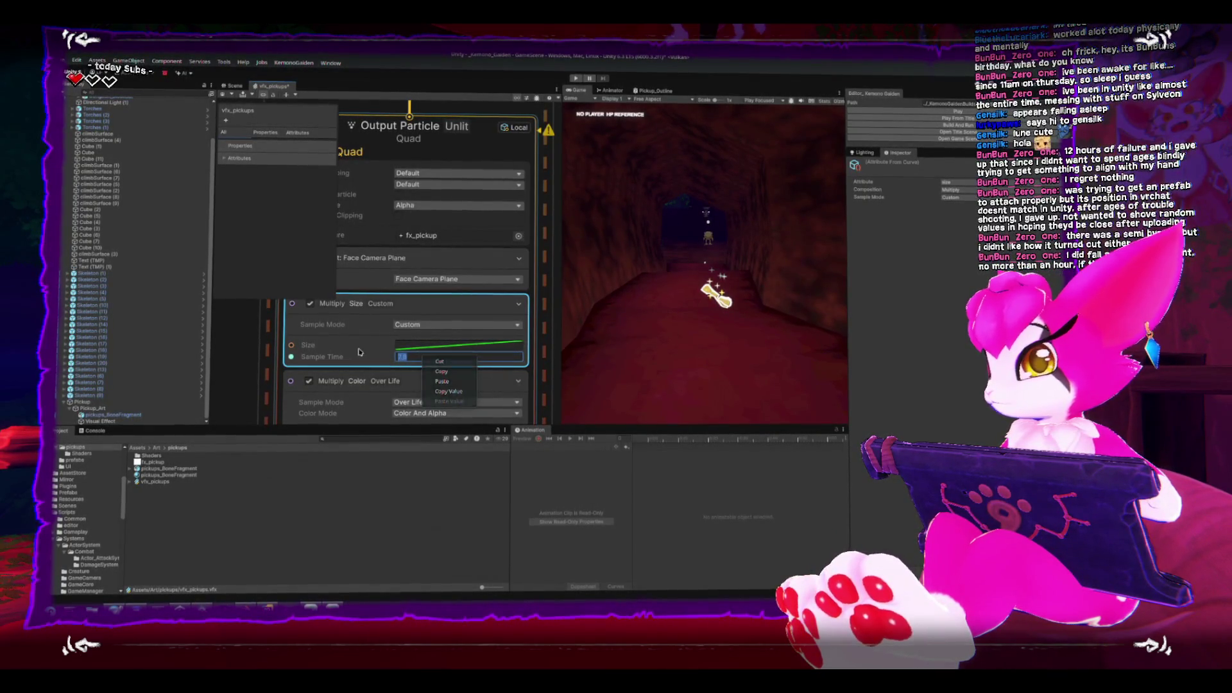
# Switch Multiply Size to Over Life and steepen its size curve, ending near 11.34.
pyautogui.click(441, 325)
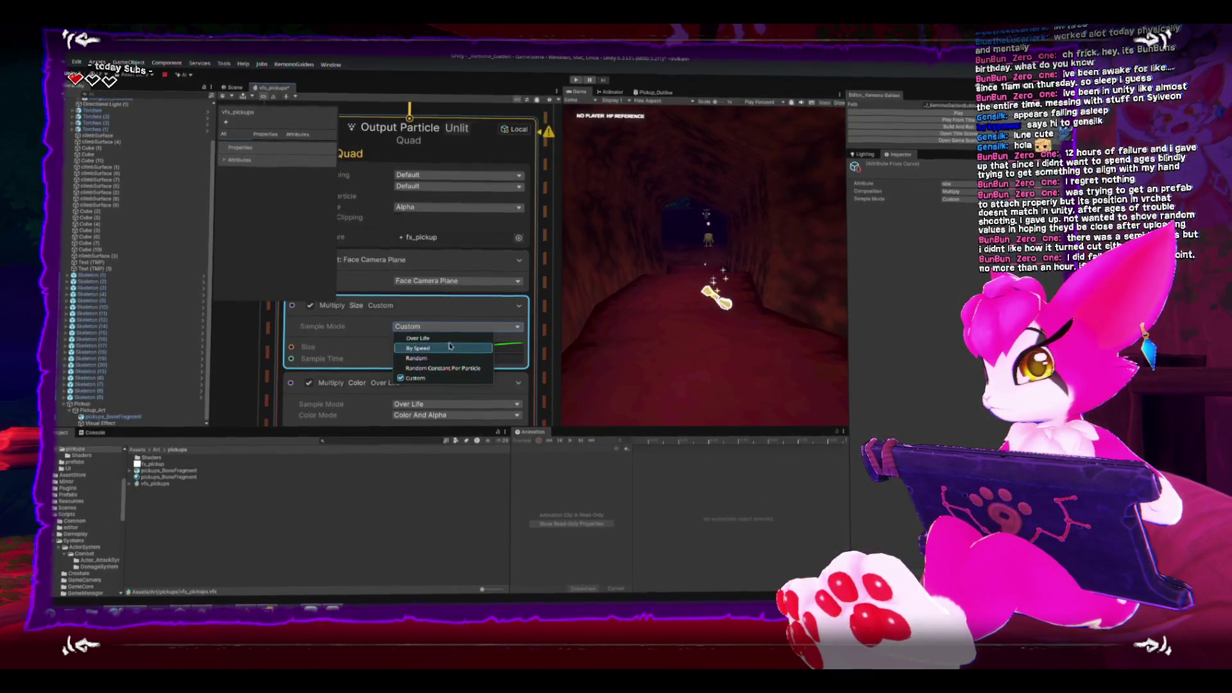
pyautogui.click(424, 339)
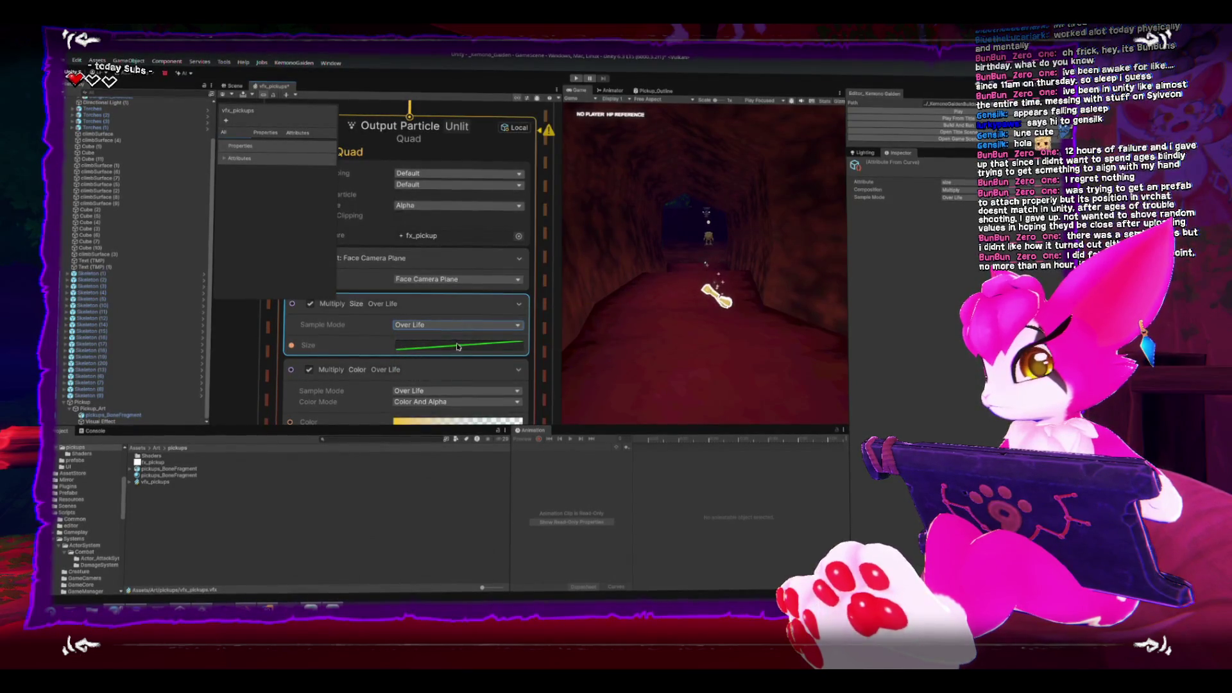
pyautogui.click(457, 350)
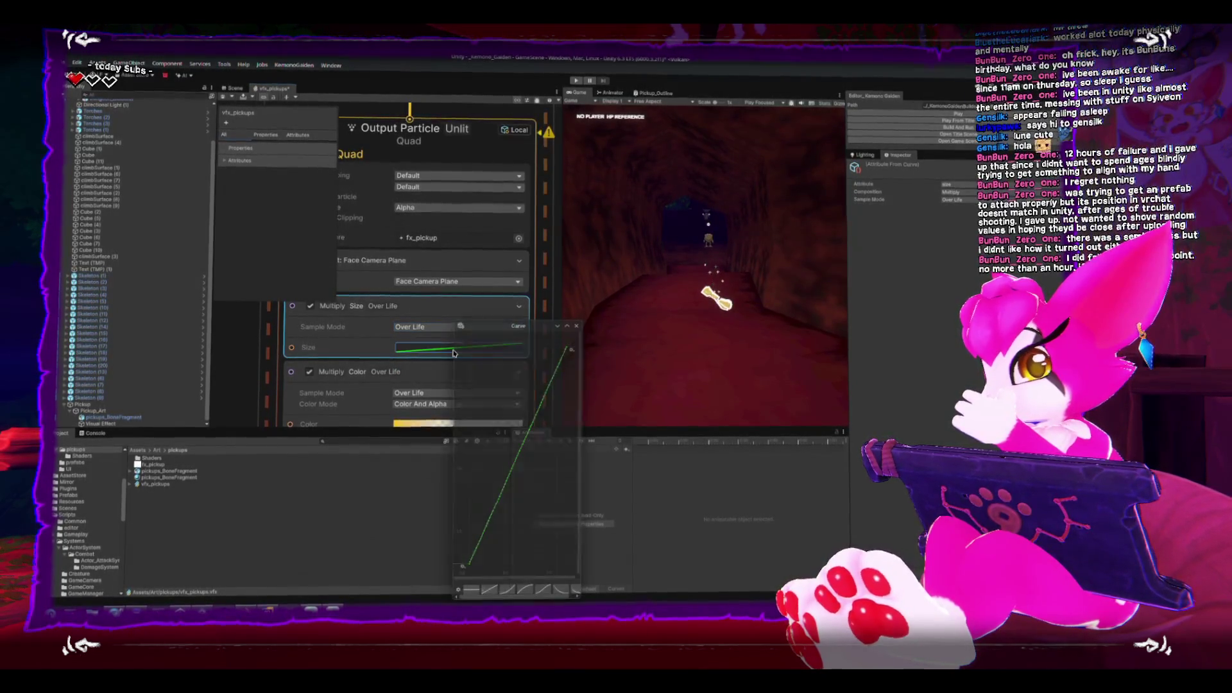
pyautogui.scroll(-5, 481, 385)
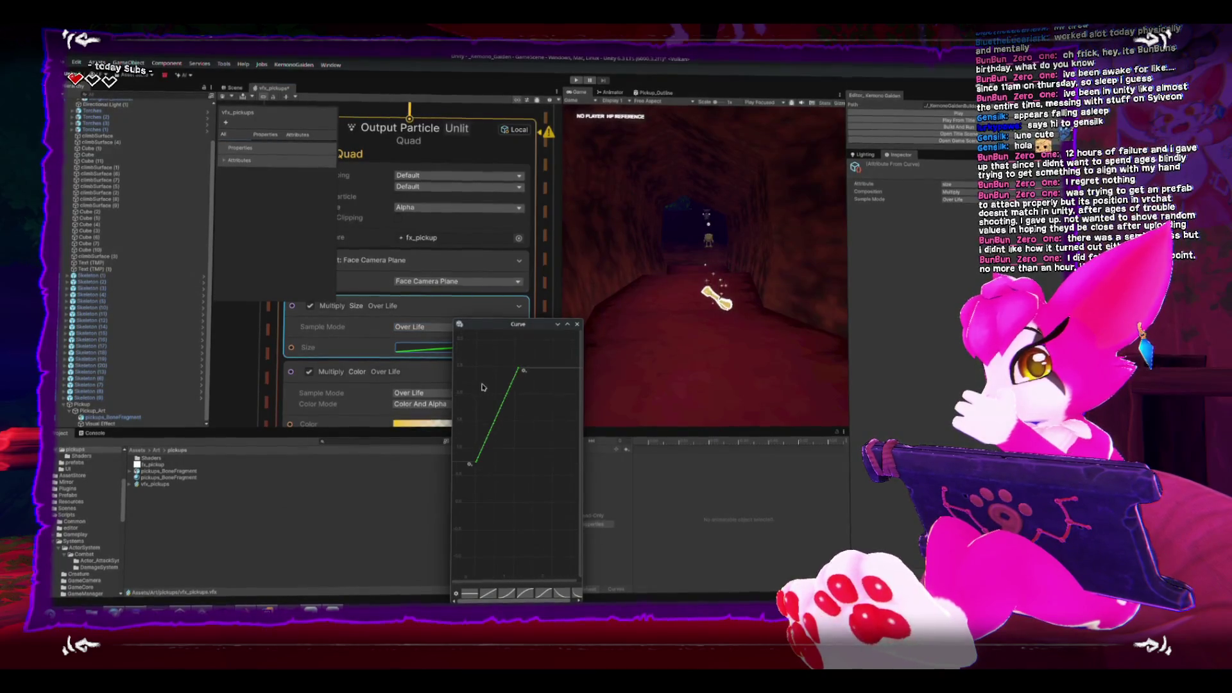
pyautogui.scroll(-2, 505, 419)
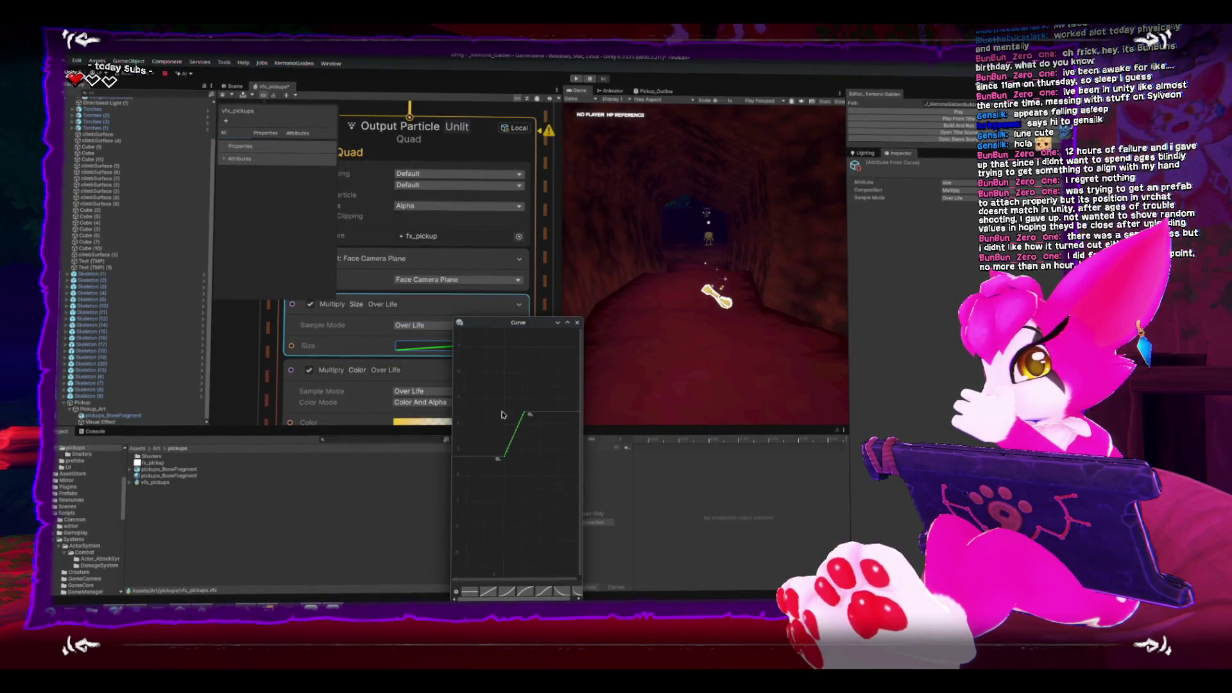
pyautogui.scroll(3, 500, 402)
pyautogui.moveTo(504, 481); pyautogui.dragTo(508, 403)
pyautogui.moveTo(507, 339); pyautogui.dragTo(507, 325)
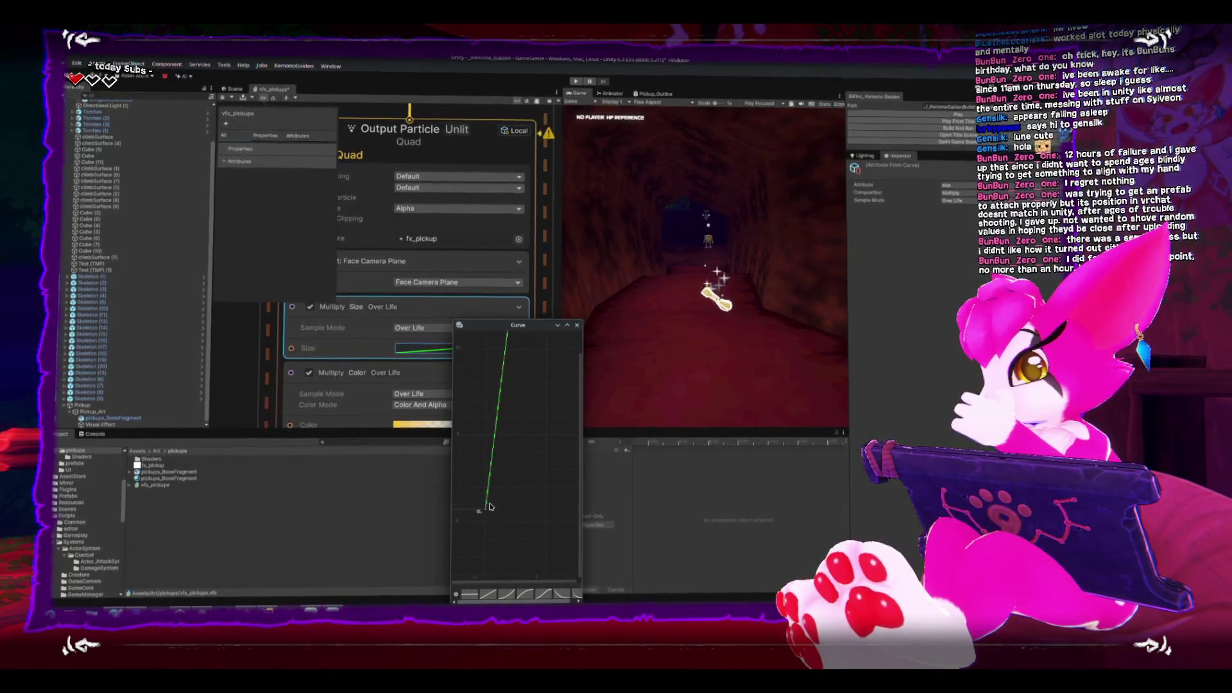
pyautogui.moveTo(478, 511); pyautogui.dragTo(482, 456)
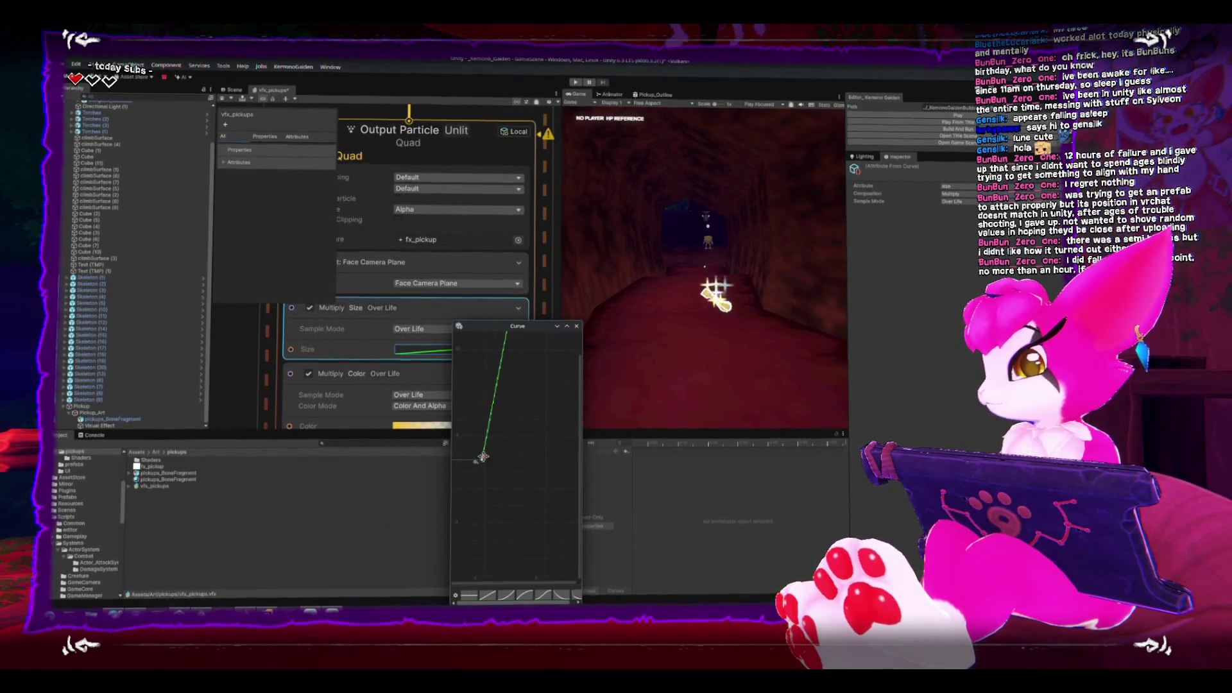
pyautogui.moveTo(483, 457); pyautogui.dragTo(481, 480)
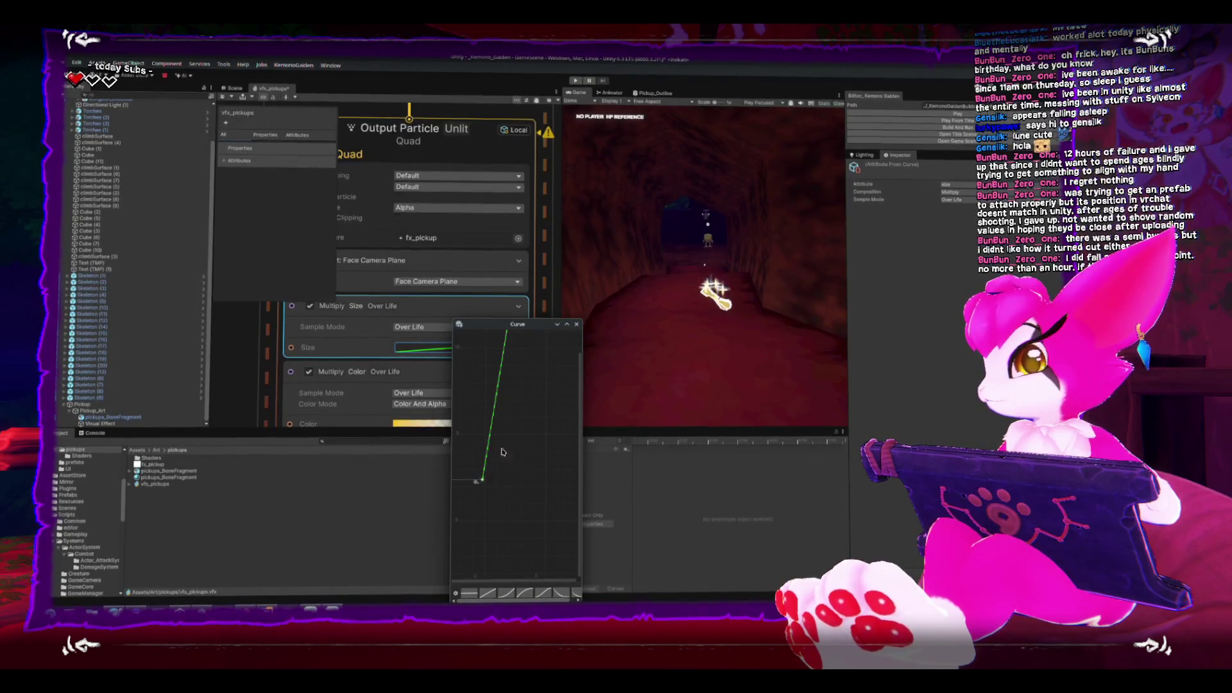
pyautogui.click(576, 324)
pyautogui.click(345, 392)
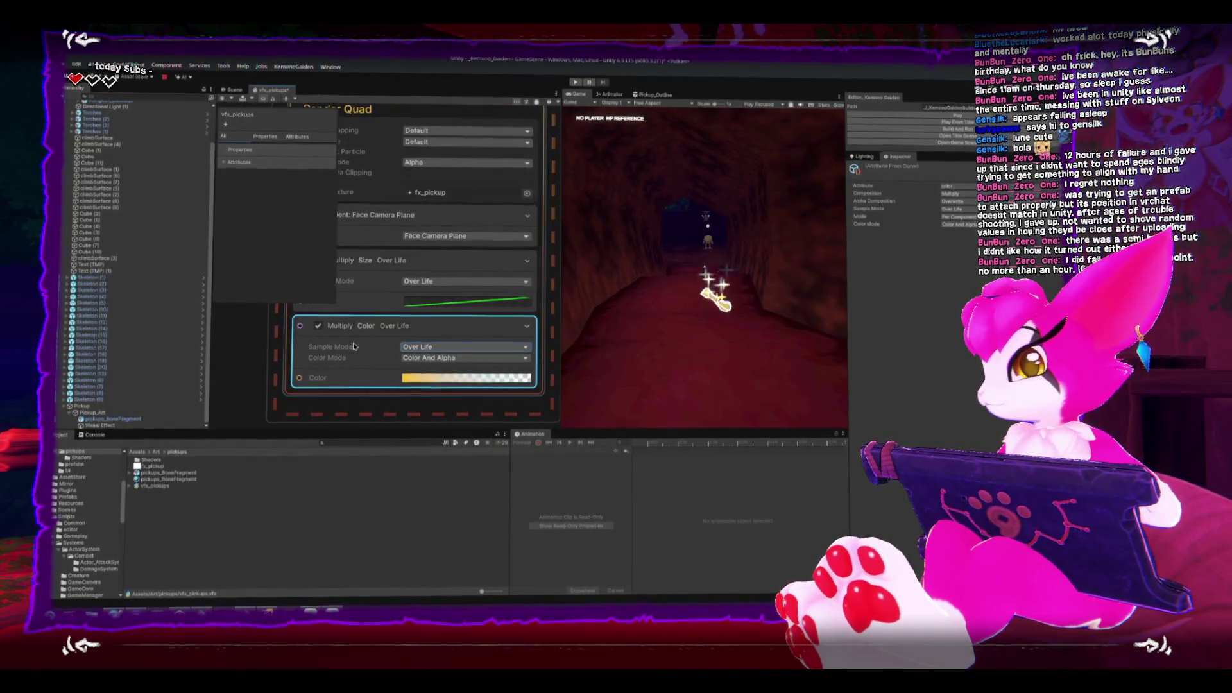
# Lower the colour-over-life gradient's alpha key from 255 to about 58.
pyautogui.click(445, 378)
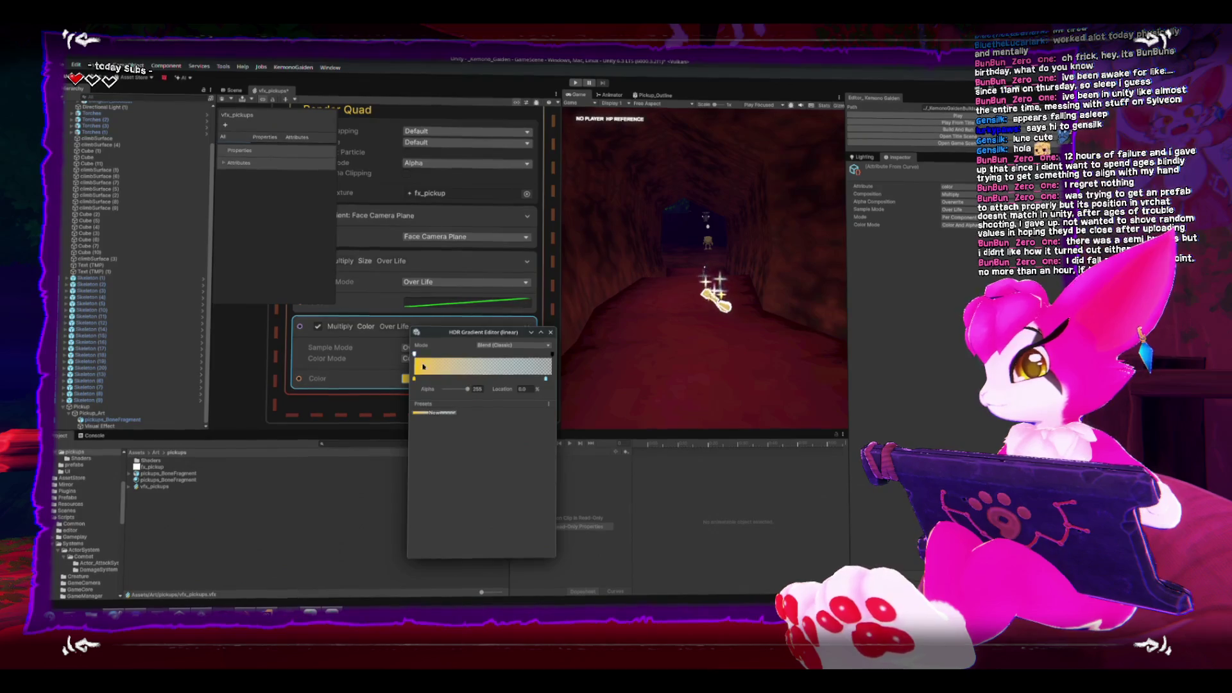
pyautogui.moveTo(467, 388); pyautogui.dragTo(450, 388)
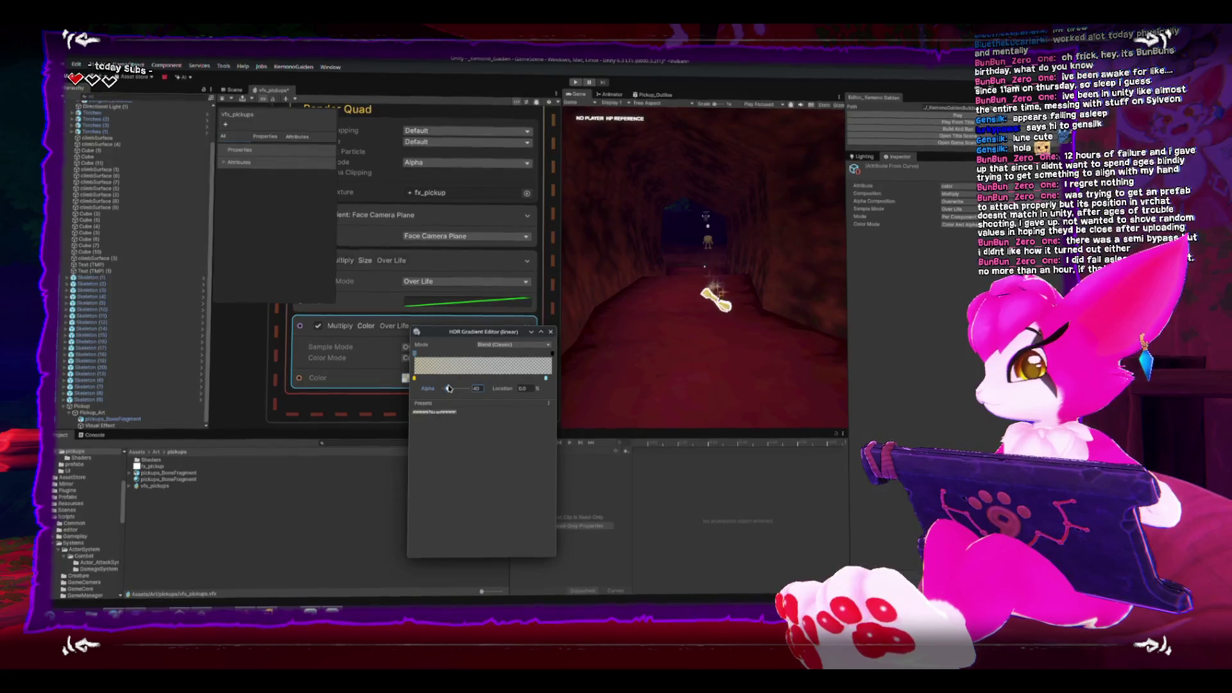
pyautogui.click(551, 333)
pyautogui.scroll(3, 437, 388)
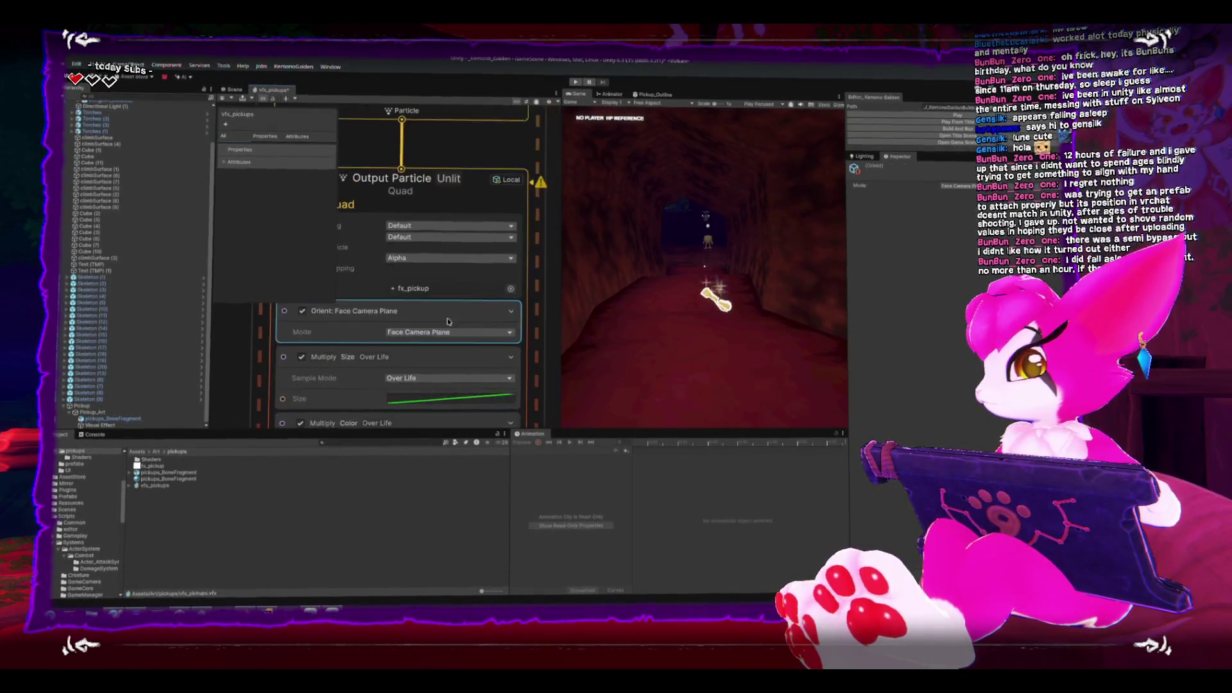
pyautogui.click(437, 388)
pyautogui.scroll(3, 437, 388)
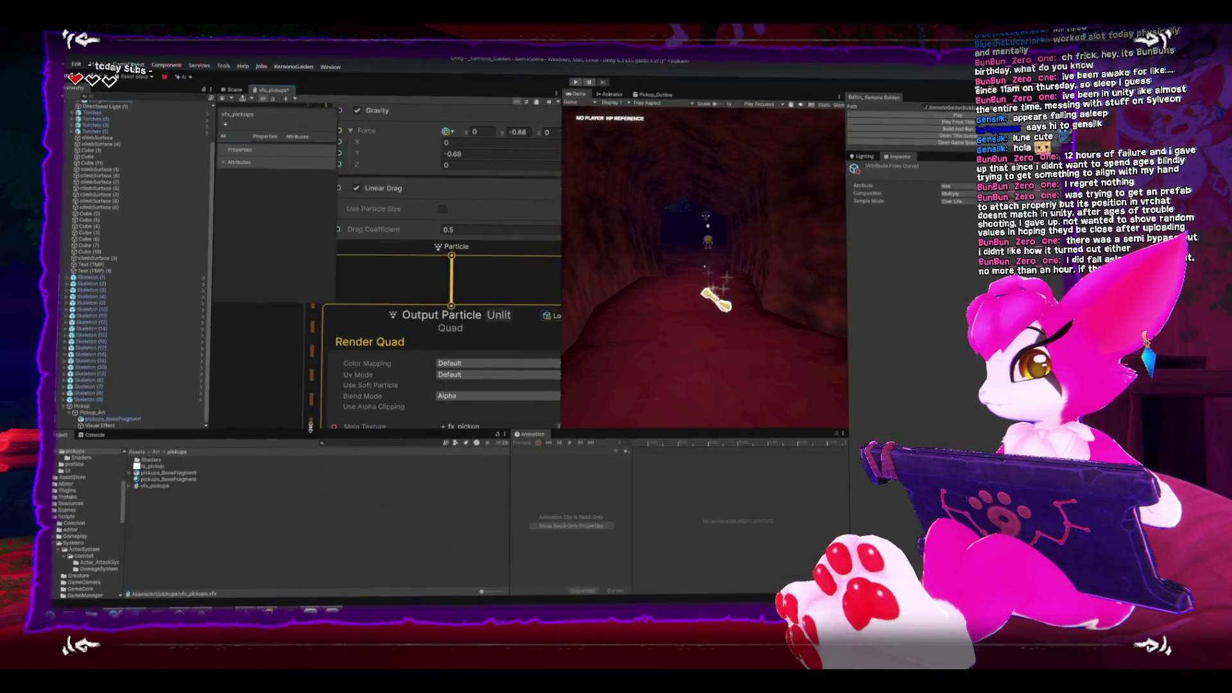
pyautogui.scroll(3, 401, 352)
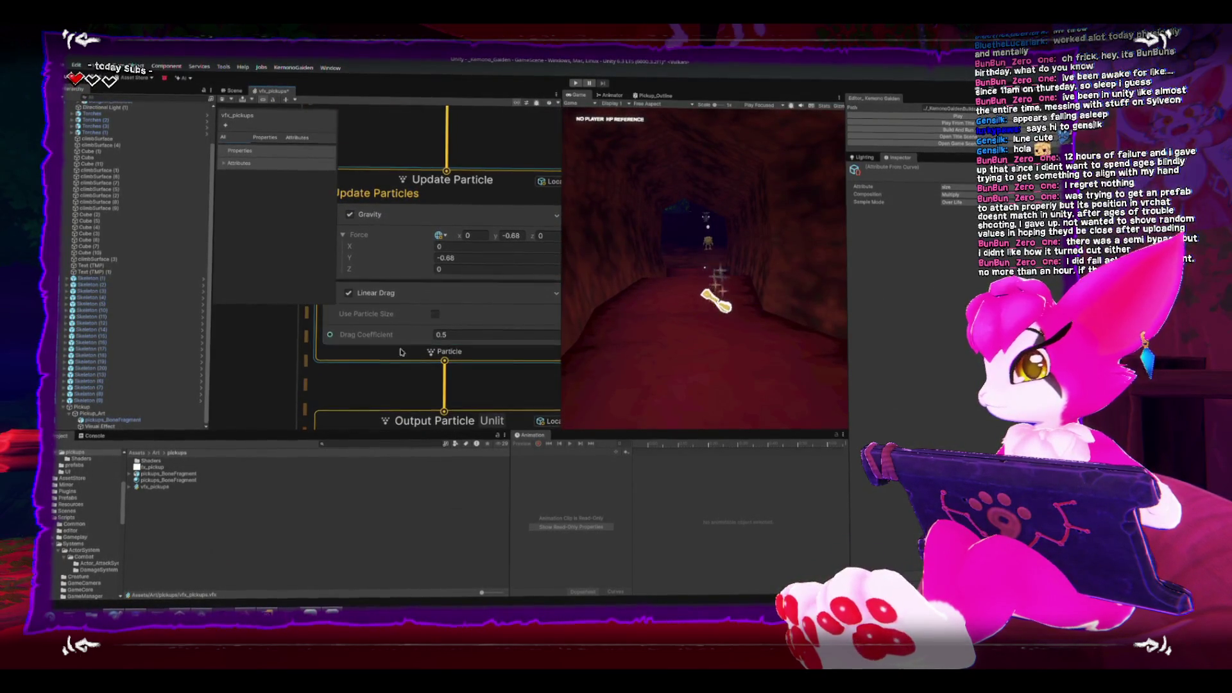
# Drag the Size curve's end key down so sparkles grow much less over life.
pyautogui.scroll(5, 401, 352)
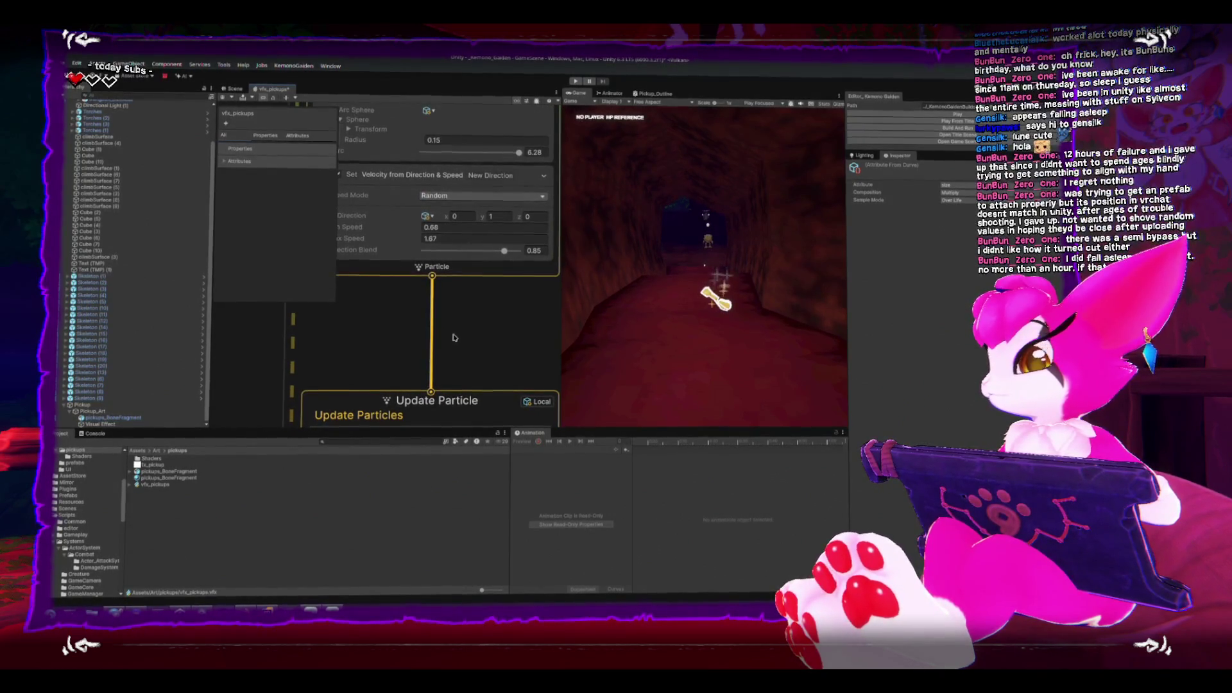
pyautogui.scroll(-4, 453, 338)
pyautogui.click(458, 205)
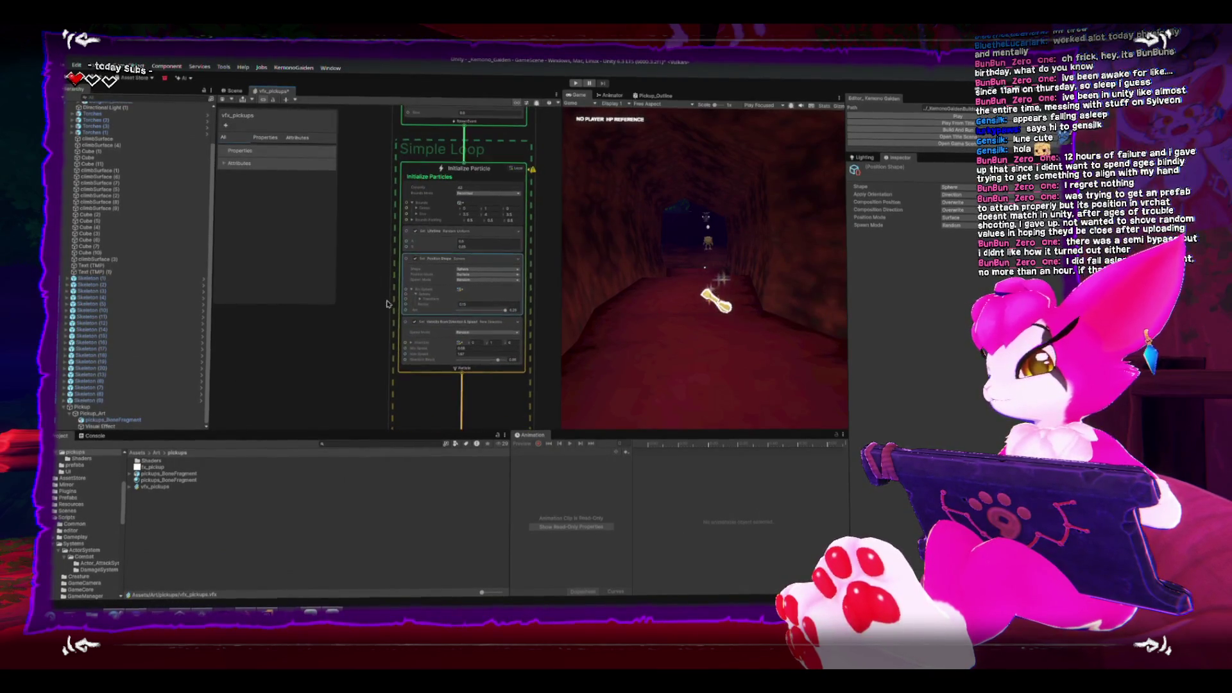
pyautogui.scroll(-5, 375, 282)
pyautogui.scroll(-5, 374, 356)
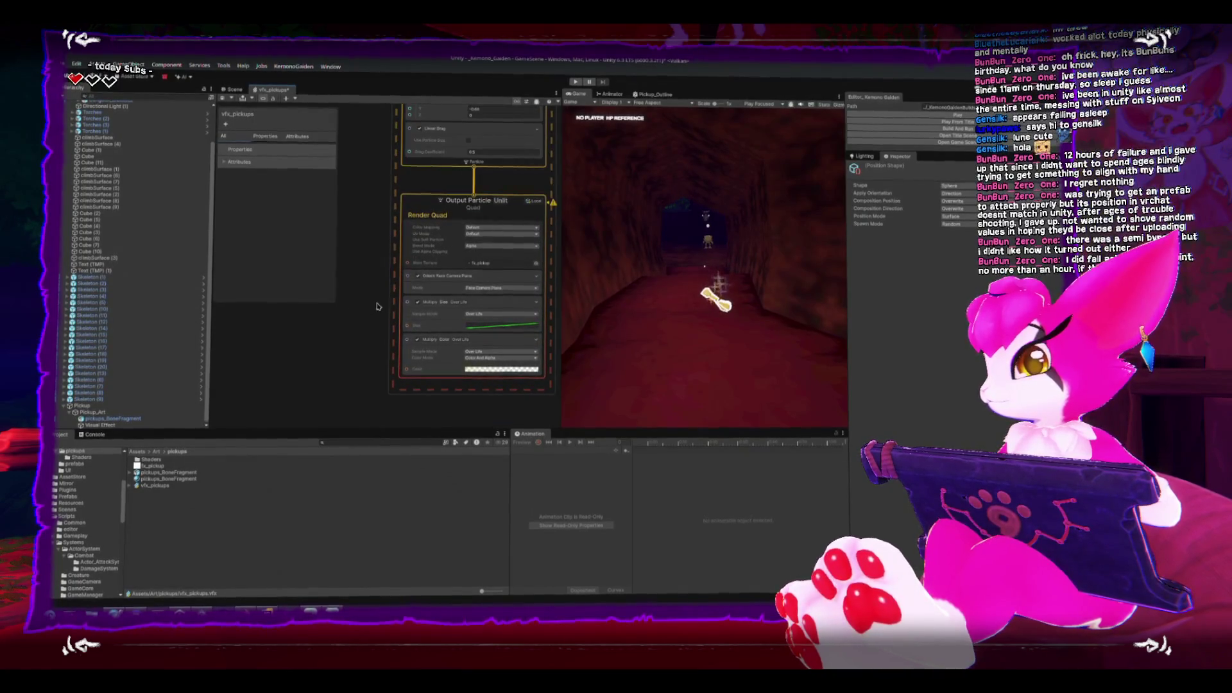
pyautogui.scroll(1, 383, 307)
pyautogui.click(448, 326)
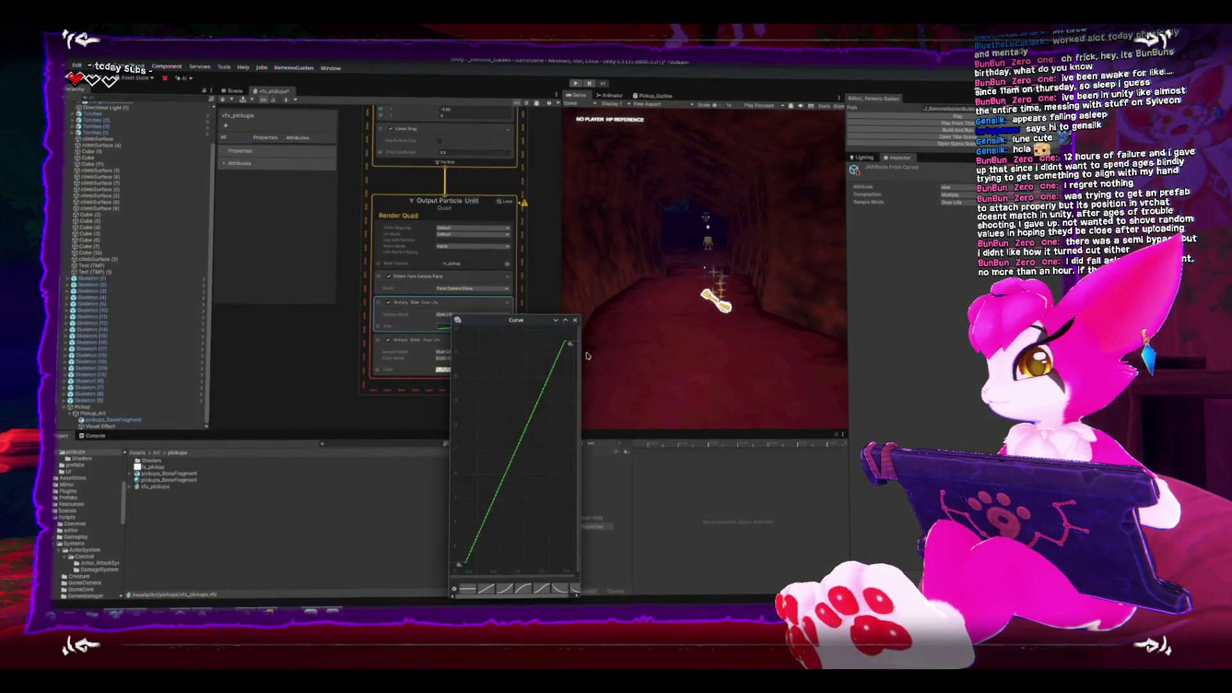
pyautogui.moveTo(564, 376)
pyautogui.mouseDown()
pyautogui.moveTo(564, 456)
pyautogui.moveTo(565, 423)
pyautogui.mouseUp()
pyautogui.click(575, 317)
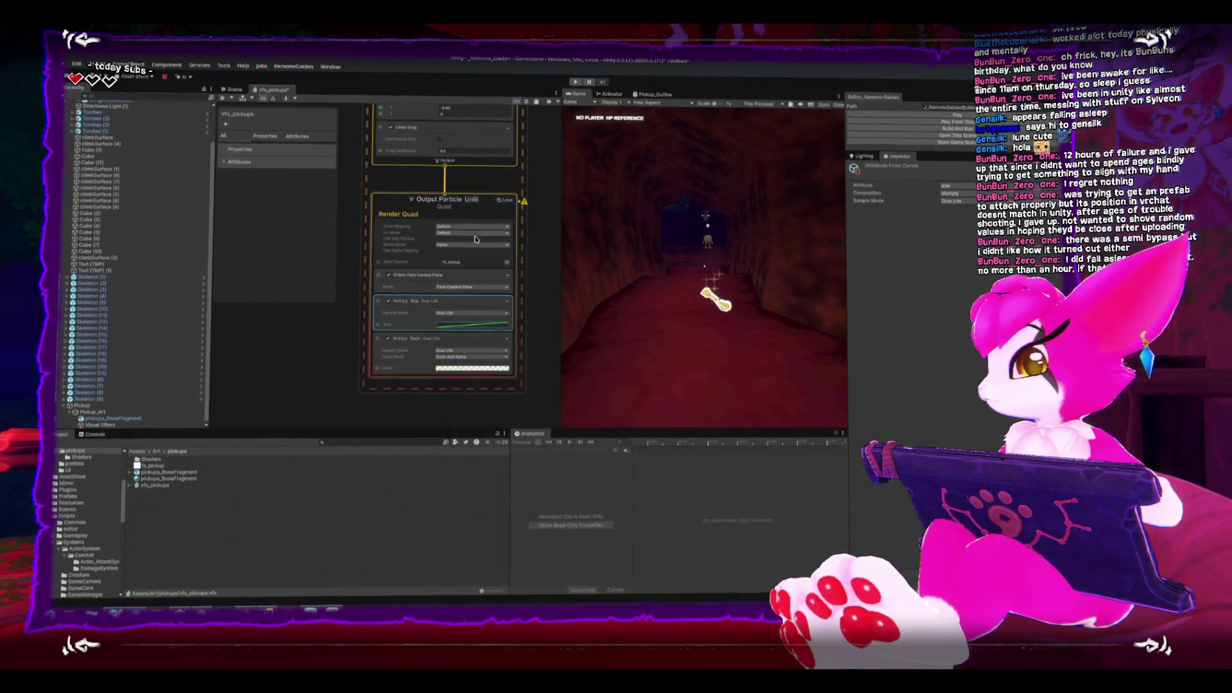
pyautogui.click(411, 324)
pyautogui.scroll(3, 411, 308)
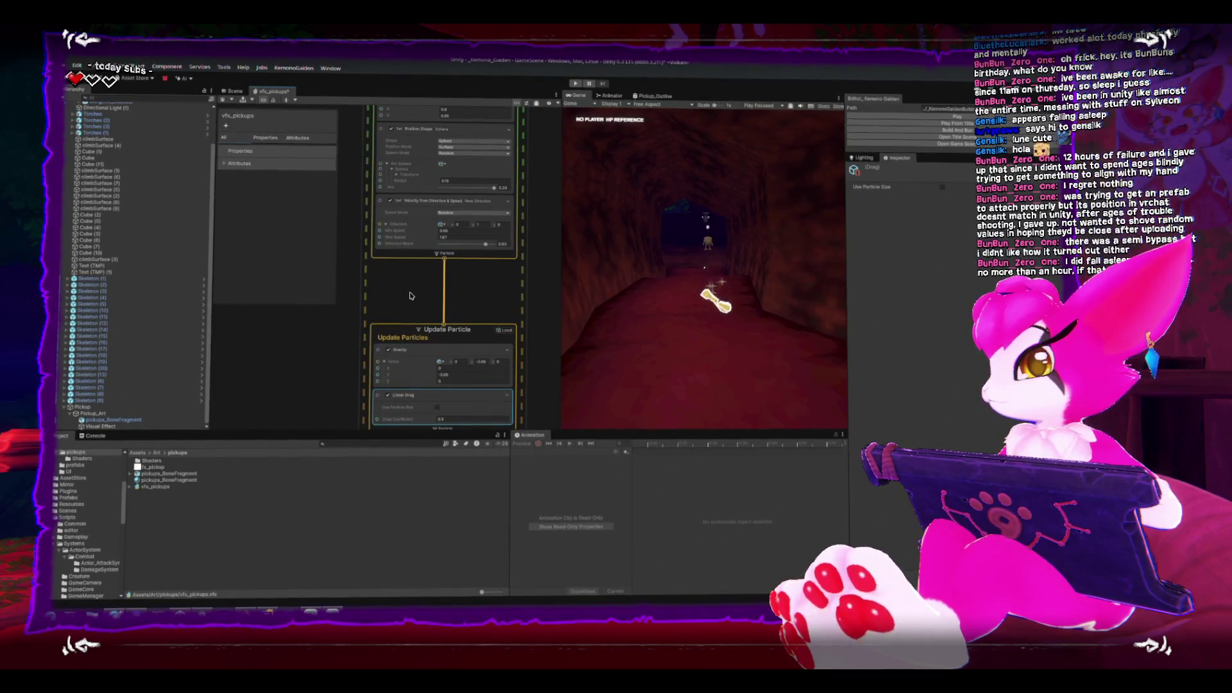
pyautogui.scroll(3, 405, 333)
# Lower the sparkle spawn rate from 9.6 to 4.03.
pyautogui.click(401, 362)
pyautogui.scroll(4, 392, 347)
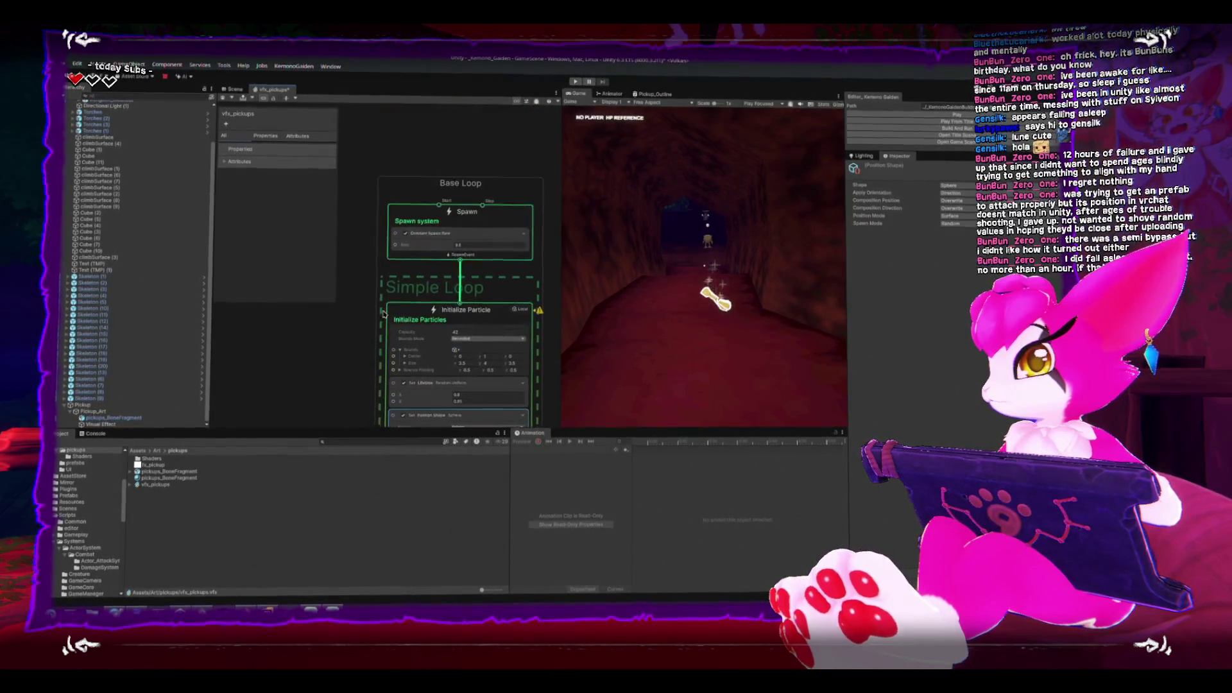
pyautogui.scroll(2, 392, 253)
pyautogui.moveTo(446, 245); pyautogui.dragTo(429, 249)
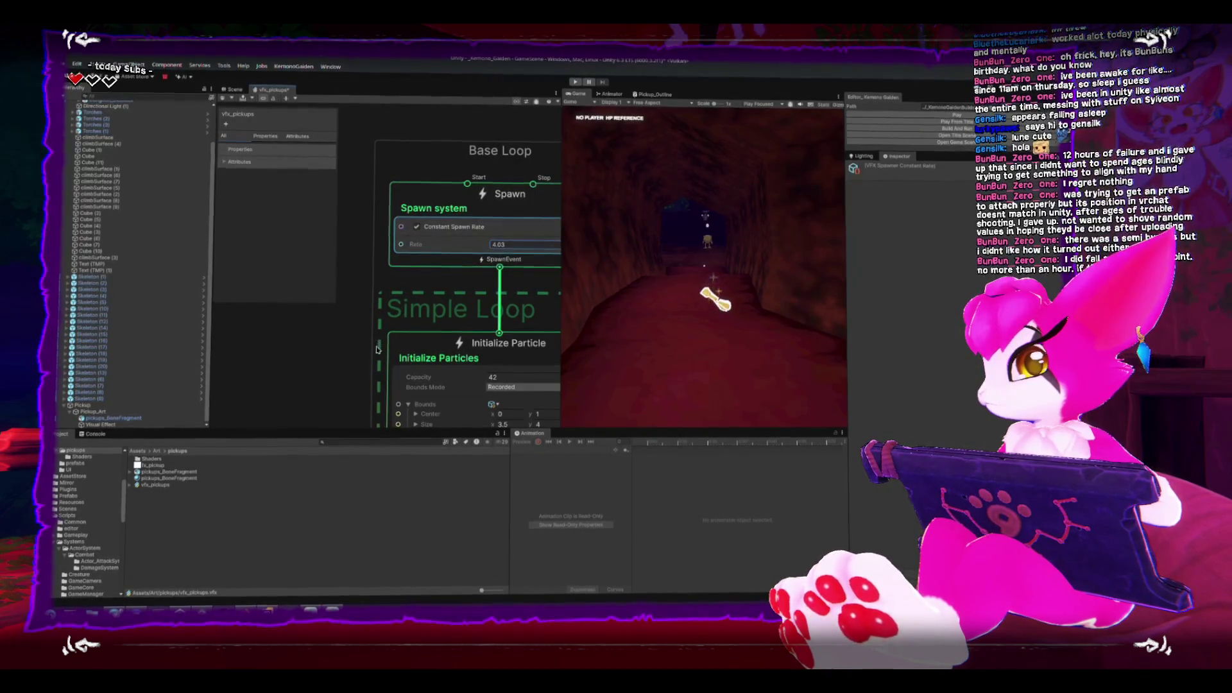
# Raise Set Lifetime Random Uniform's B value from 0.85 to 2.
pyautogui.moveTo(361, 420)
pyautogui.mouseDown()
pyautogui.moveTo(333, 324)
pyautogui.moveTo(290, 353)
pyautogui.mouseUp()
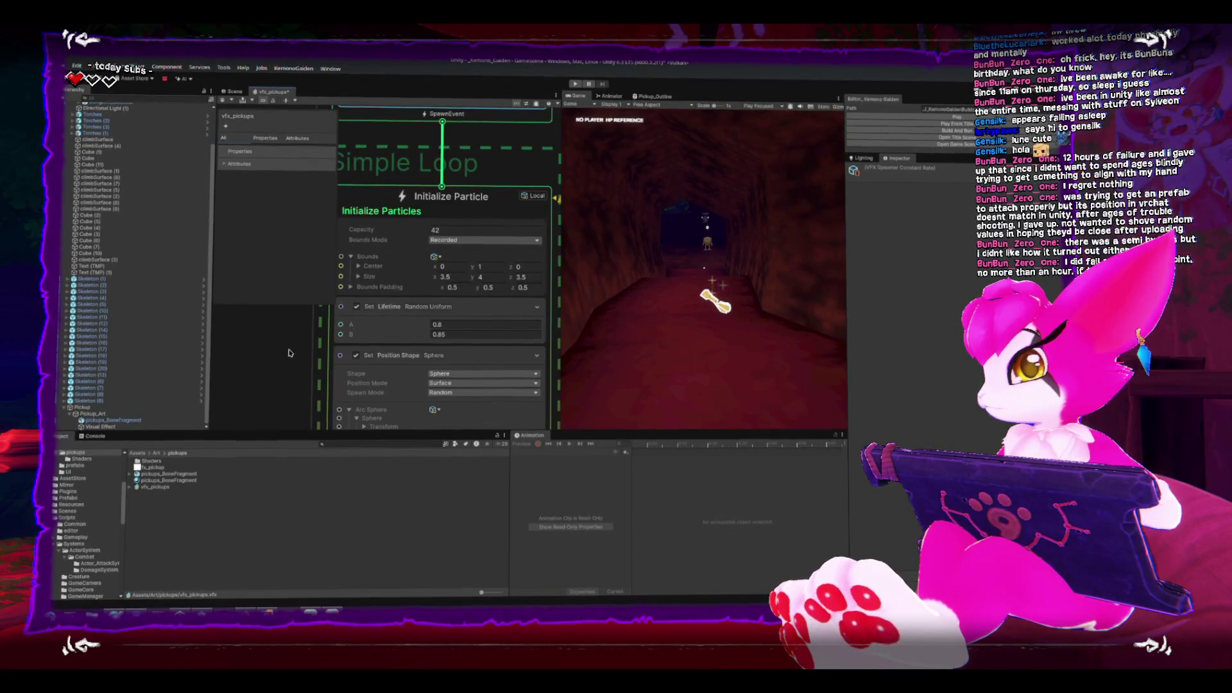
pyautogui.scroll(-2, 290, 345)
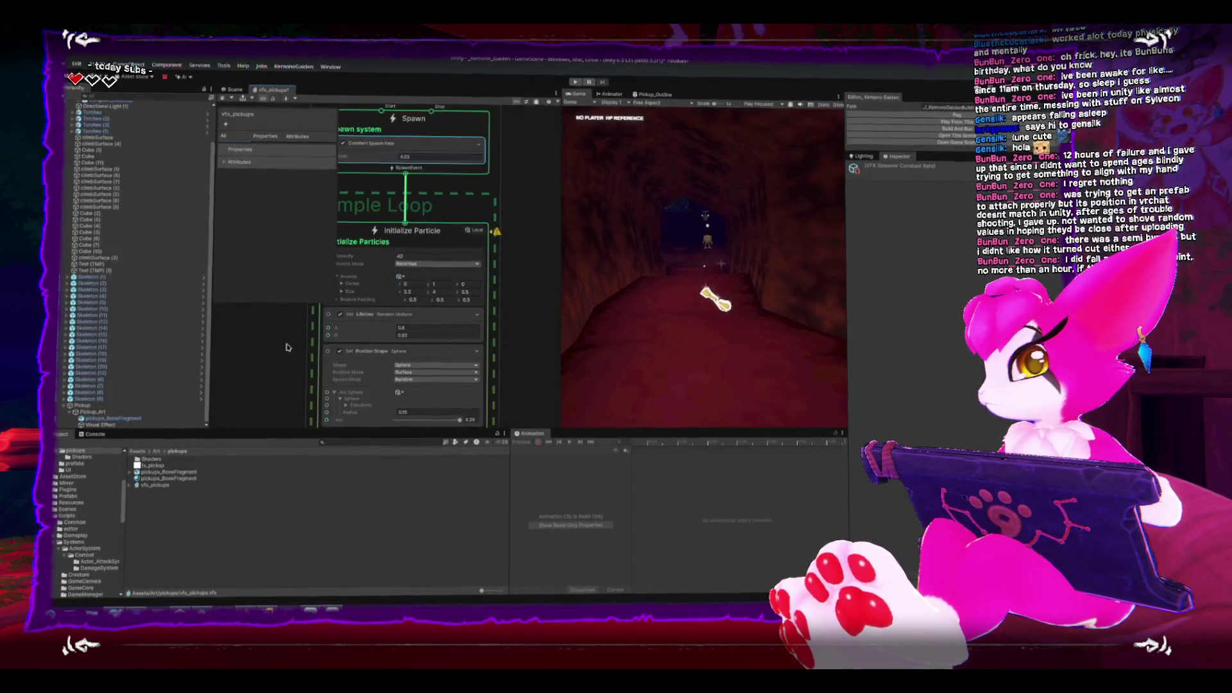
pyautogui.moveTo(291, 344)
pyautogui.mouseDown()
pyautogui.moveTo(293, 317)
pyautogui.moveTo(315, 332)
pyautogui.mouseUp()
pyautogui.scroll(2, 294, 317)
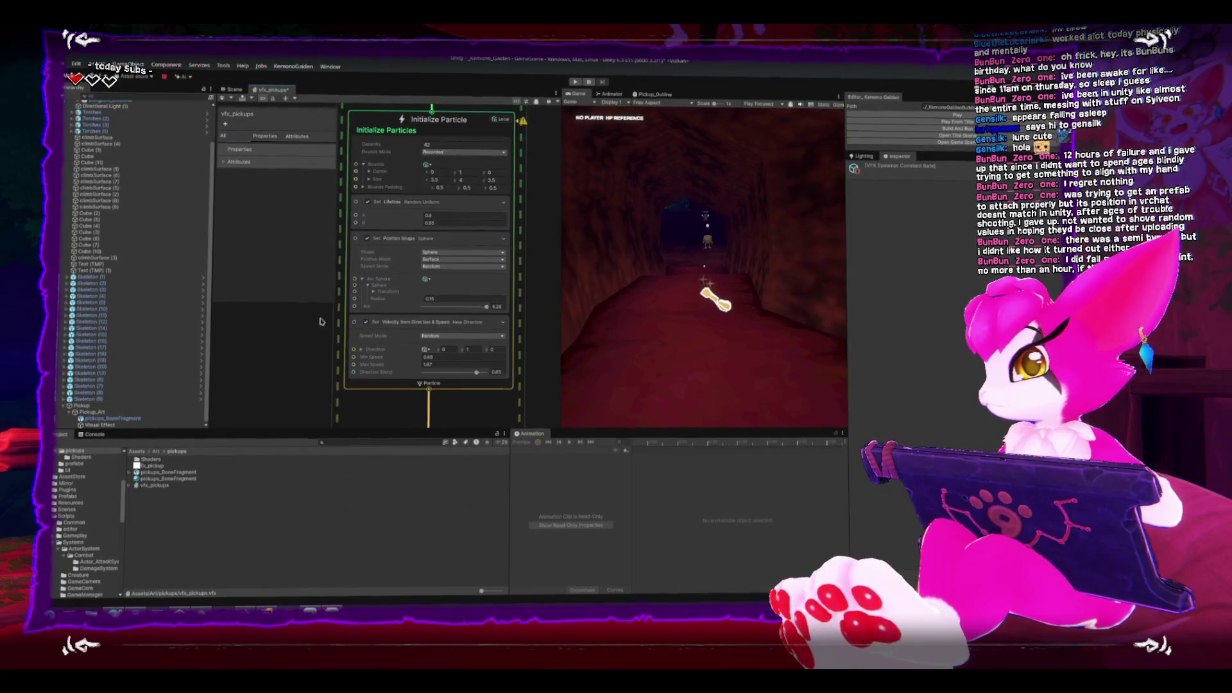
pyautogui.moveTo(388, 359); pyautogui.dragTo(389, 372)
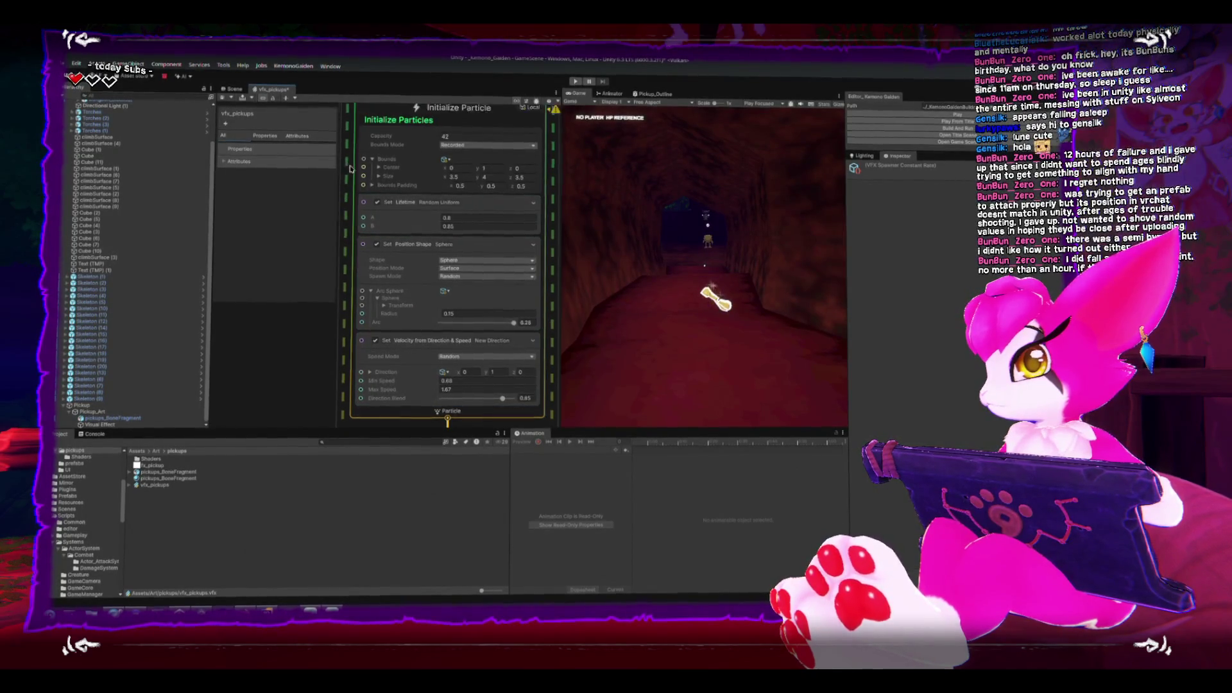
pyautogui.moveTo(349, 168)
pyautogui.mouseDown()
pyautogui.moveTo(369, 356)
pyautogui.moveTo(362, 116)
pyautogui.mouseUp()
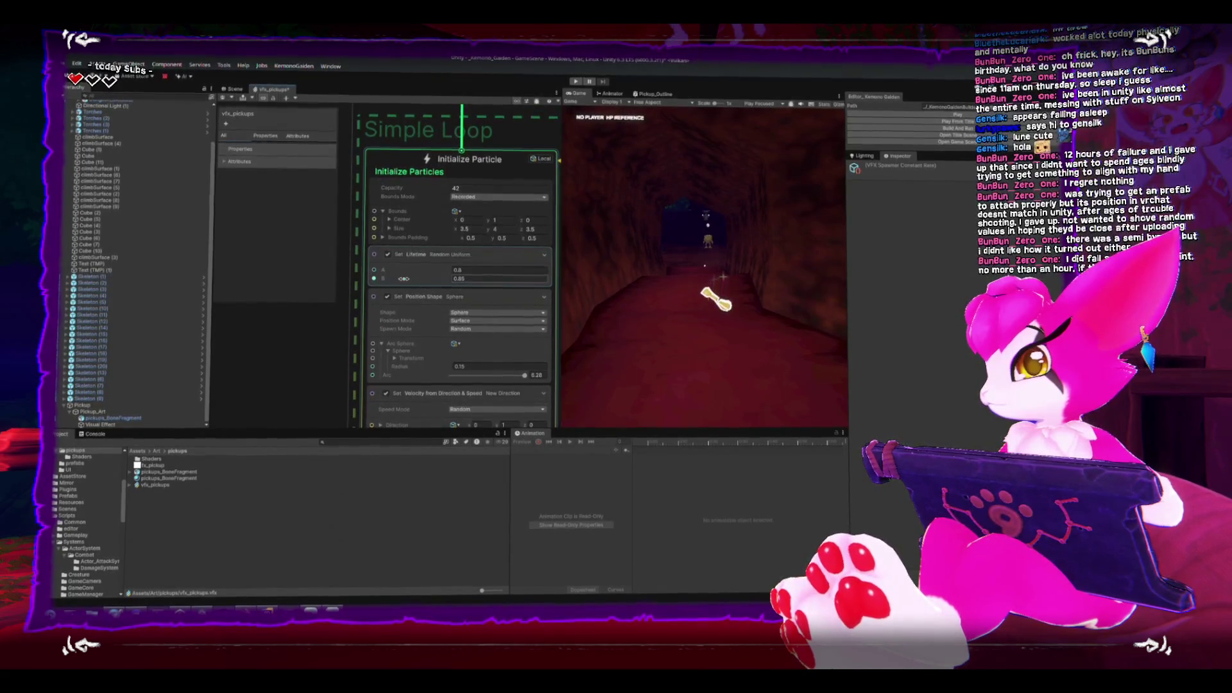
pyautogui.click(406, 279)
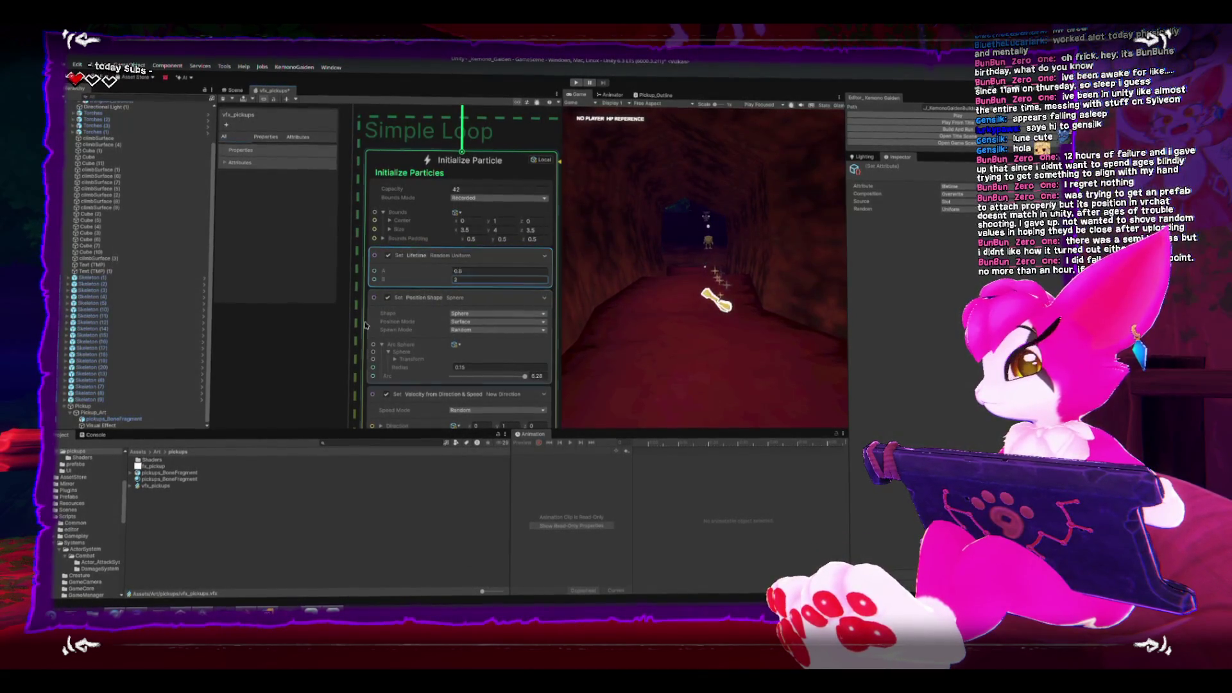
# Return to the dungeon Scene view showing the bone pickup.
pyautogui.scroll(-5, 343, 358)
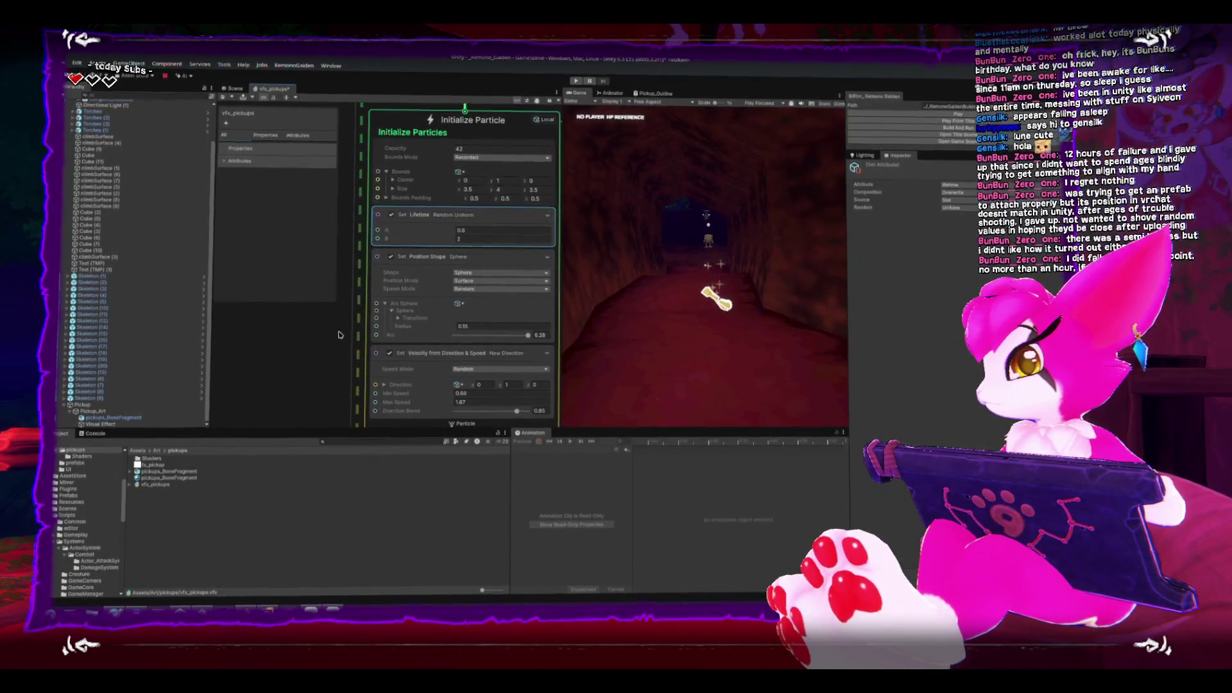
pyautogui.scroll(-1, 327, 347)
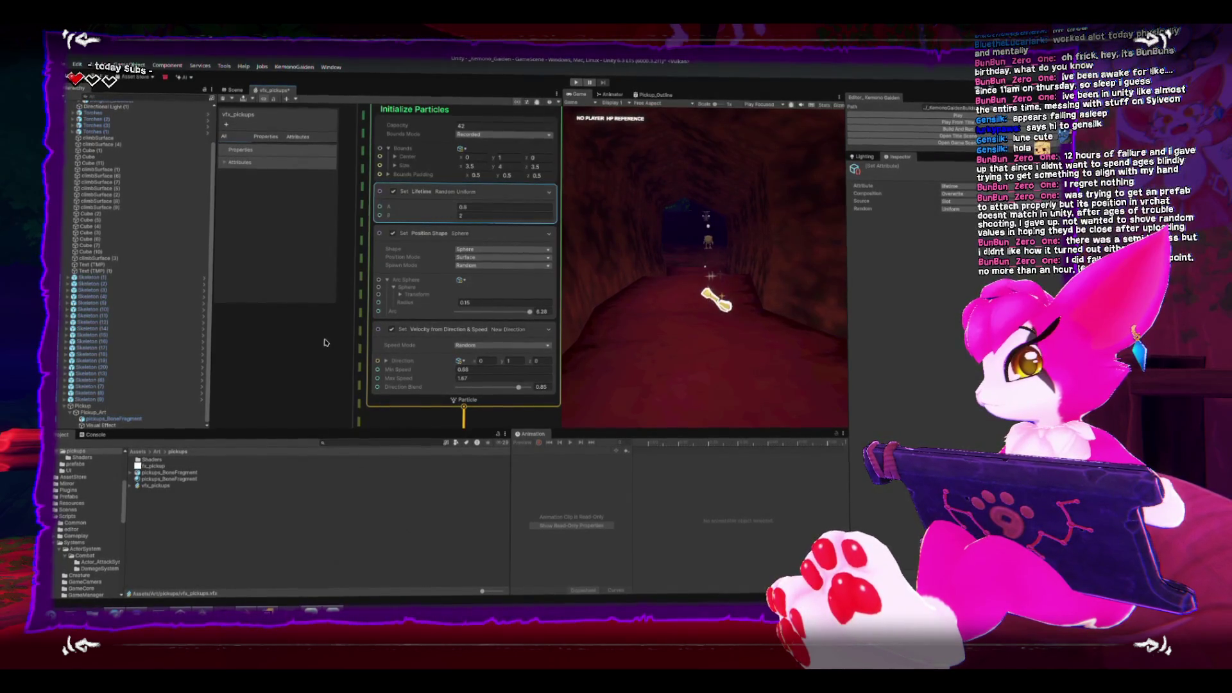
pyautogui.click(234, 88)
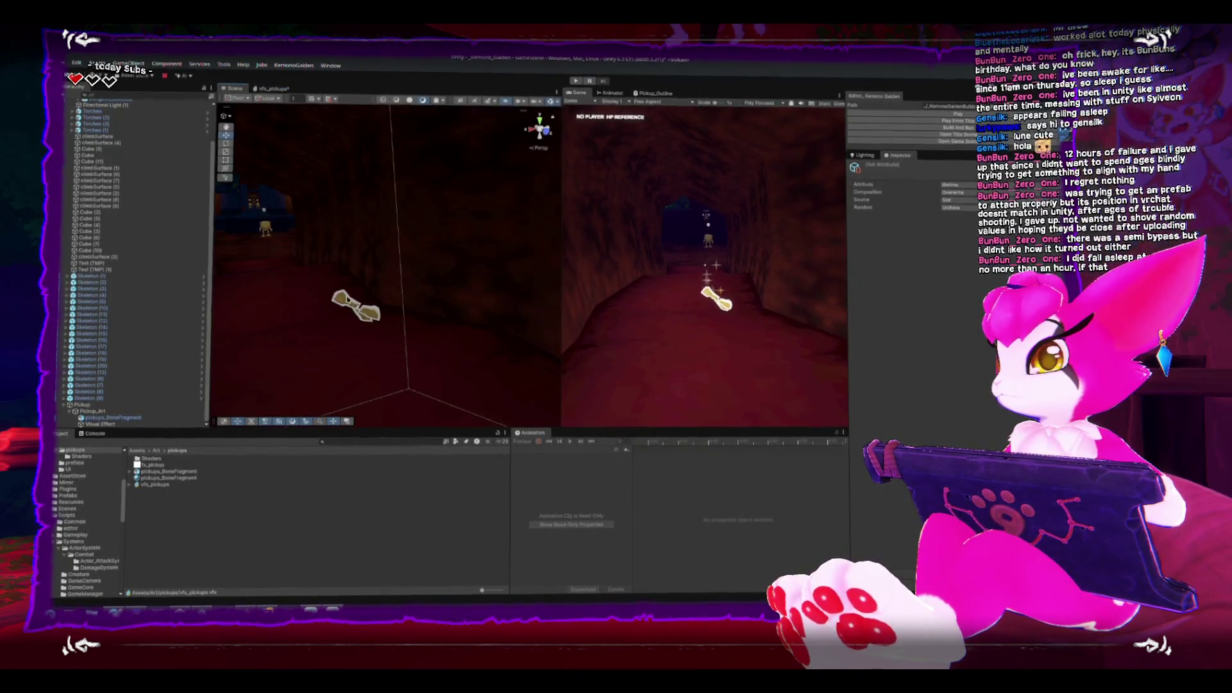
# Select Pickup_Art in the Hierarchy and enter Play mode to test the pickup.
pyautogui.doubleClick(123, 419)
pyautogui.click(109, 424)
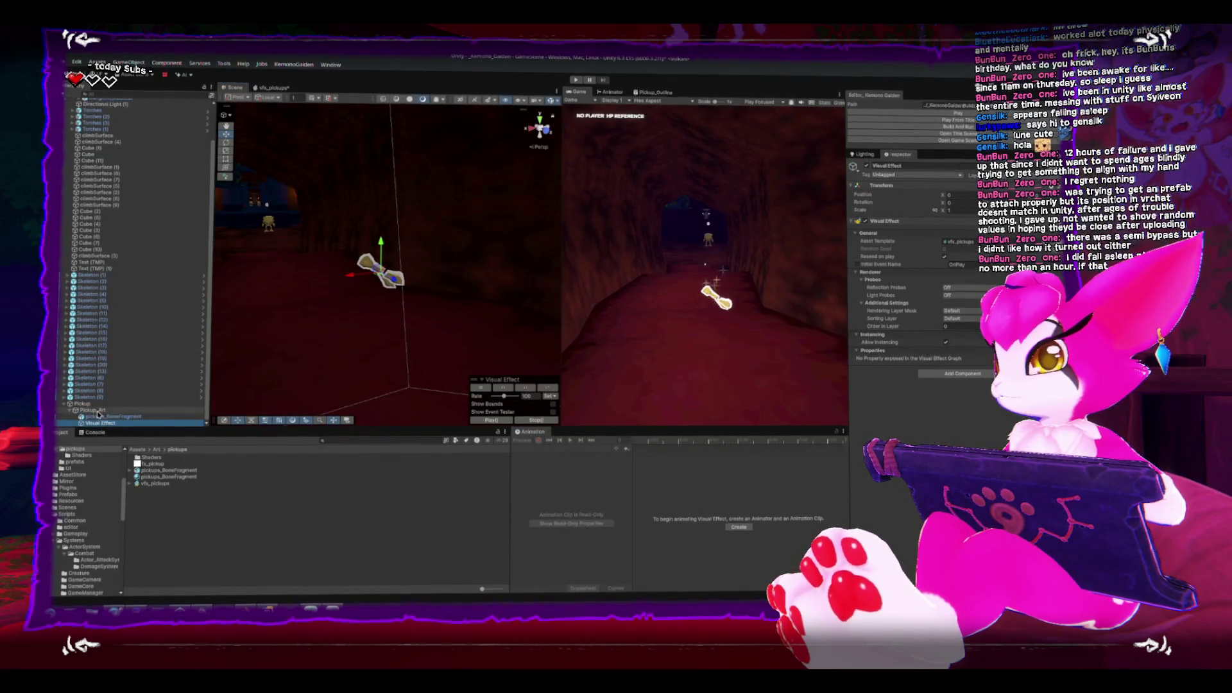
pyautogui.click(97, 411)
pyautogui.scroll(-3, 540, 286)
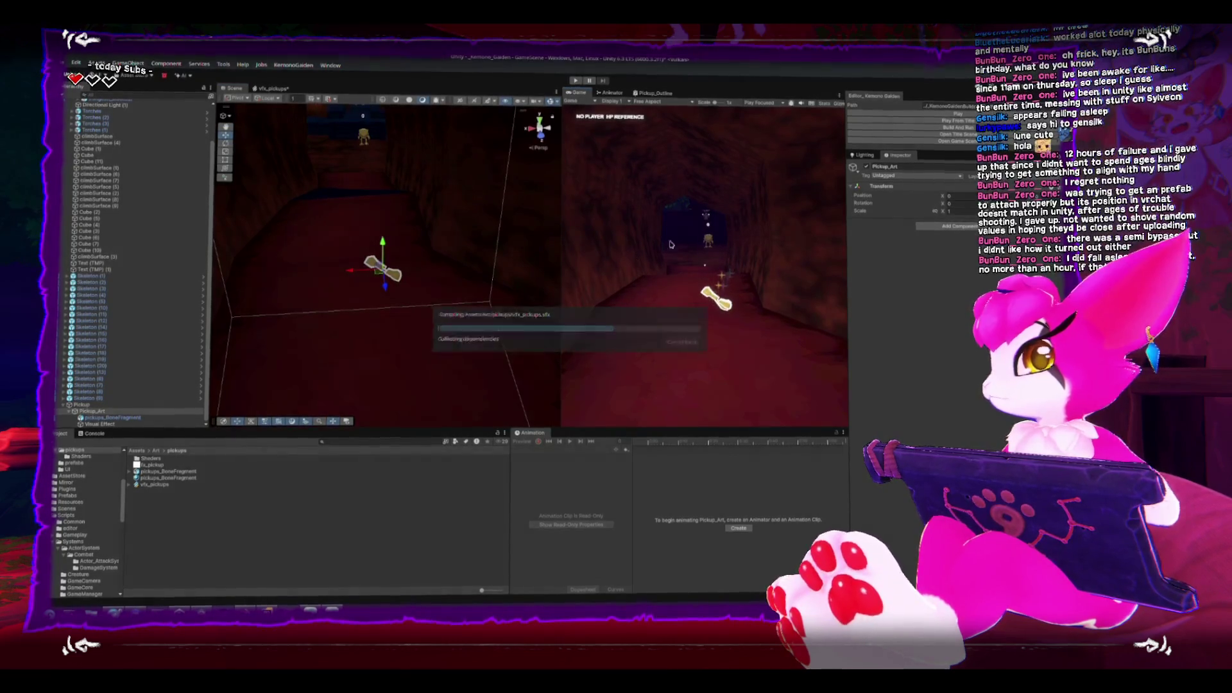
pyautogui.click(943, 118)
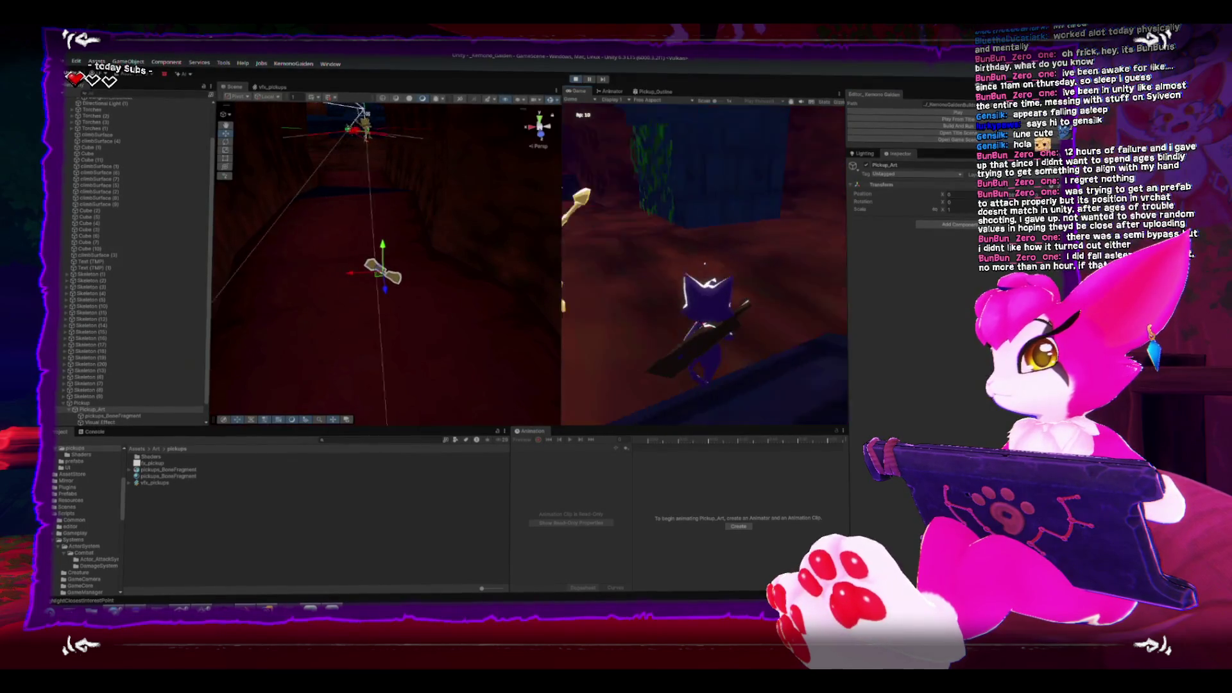
# Walk the character through the cave and up the stairs to the sparkling bone pickup.
pyautogui.press('w')
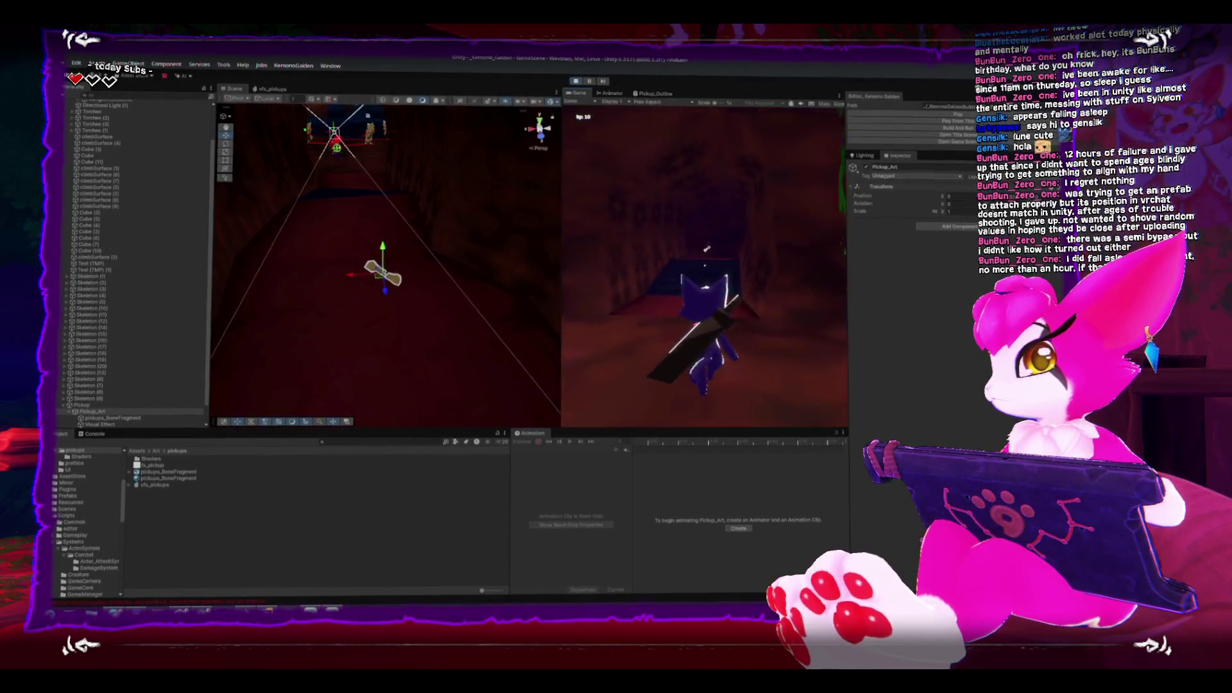
pyautogui.press('w')
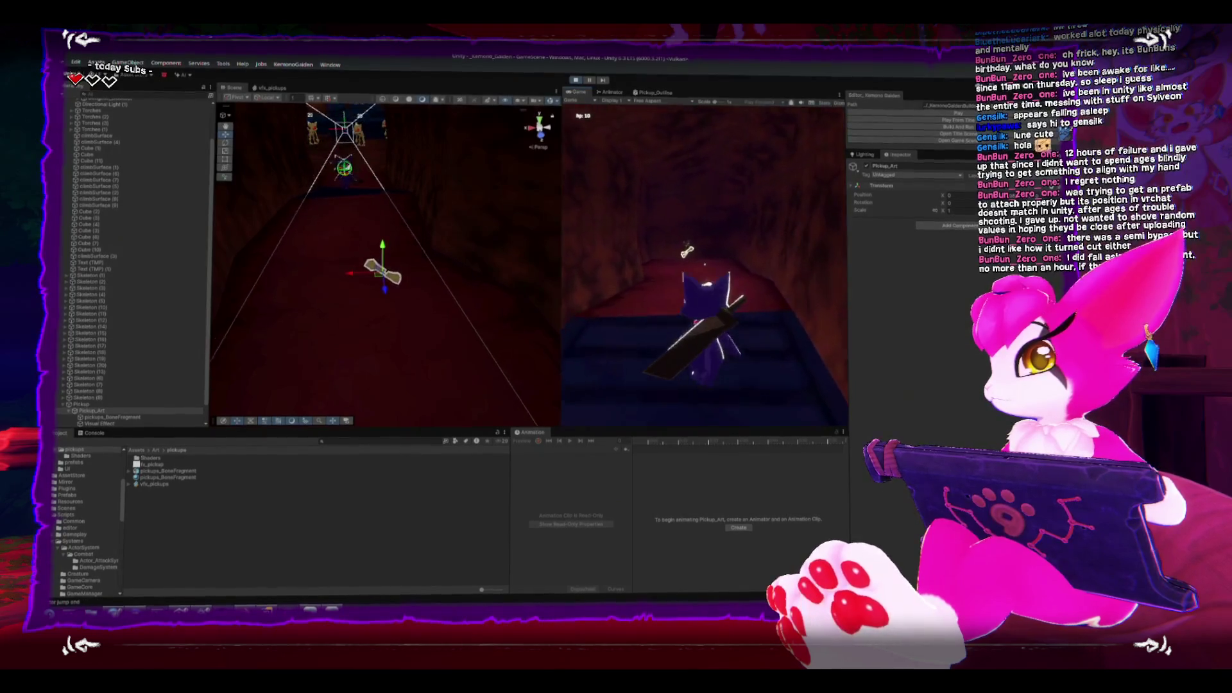
pyautogui.press('w')
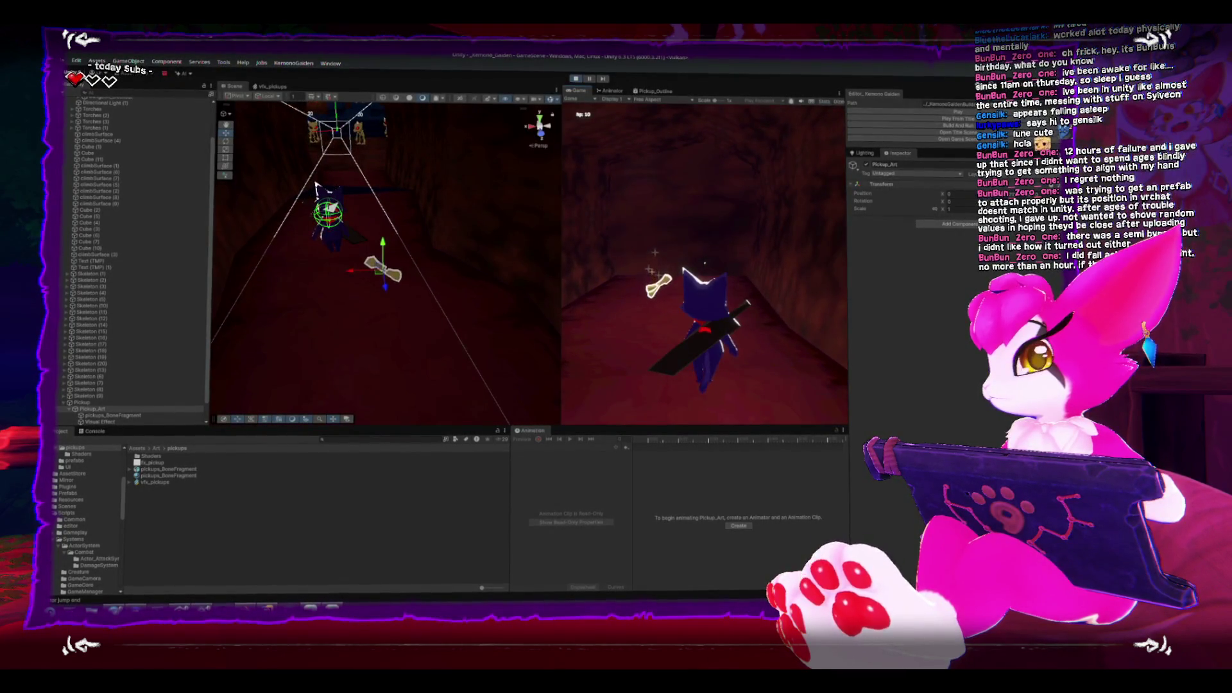
pyautogui.press('w')
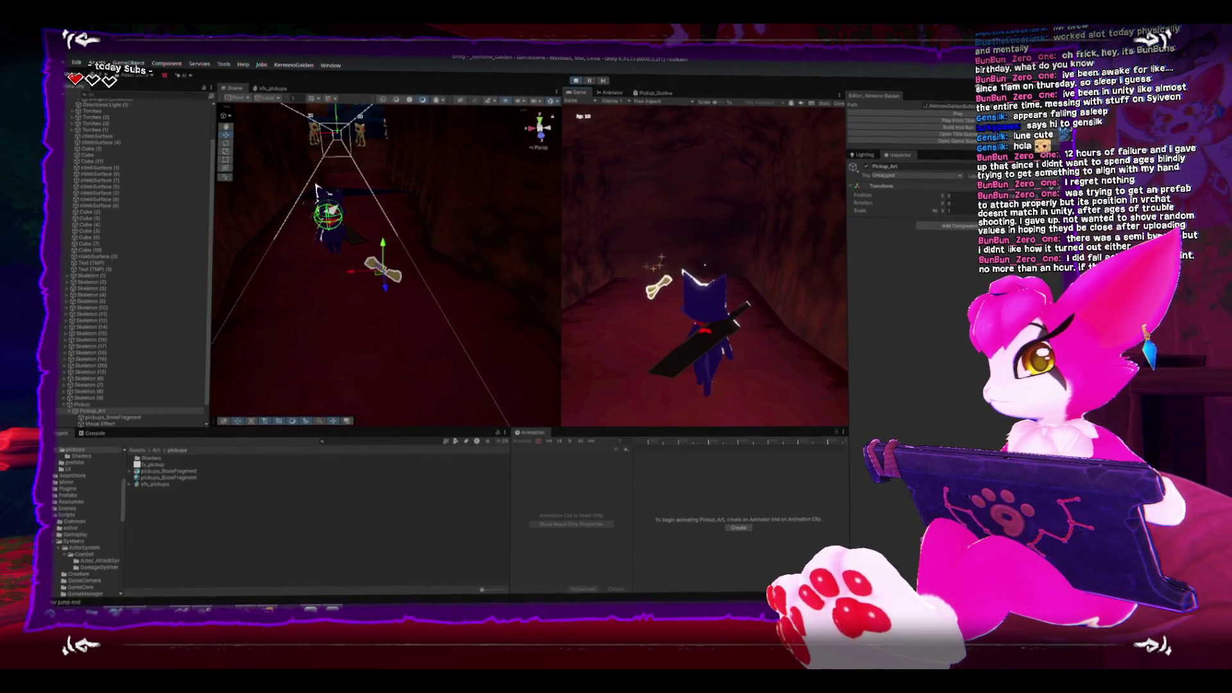
pyautogui.press('w')
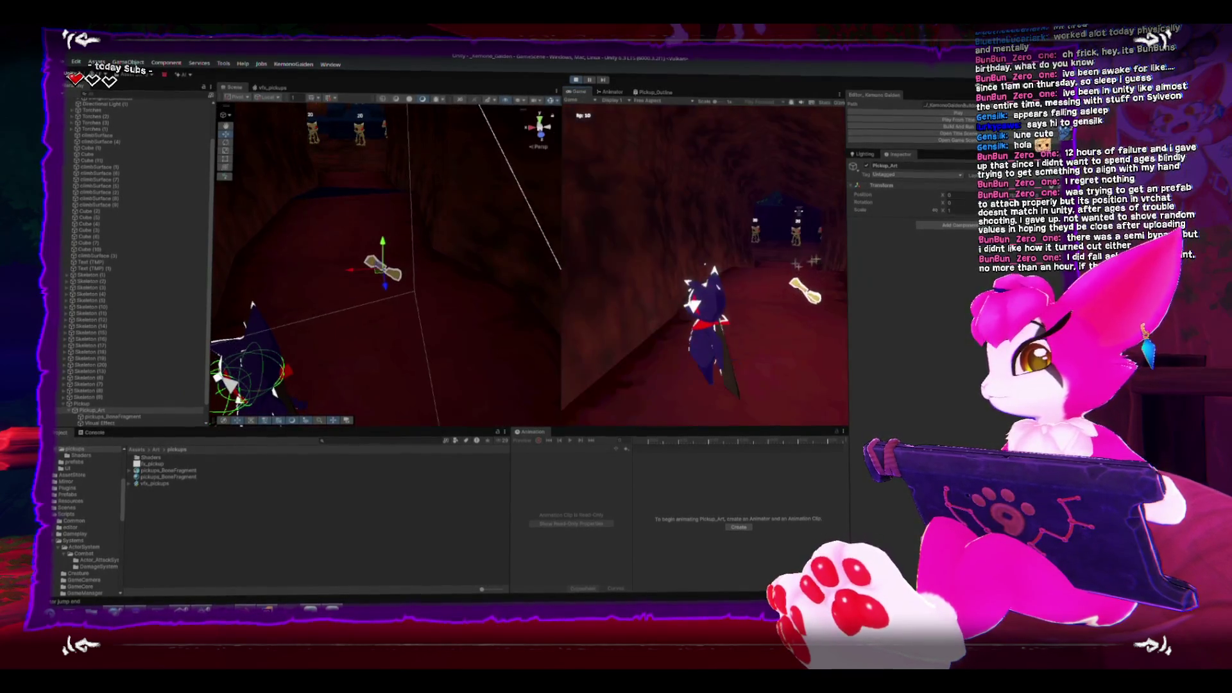
pyautogui.press('w')
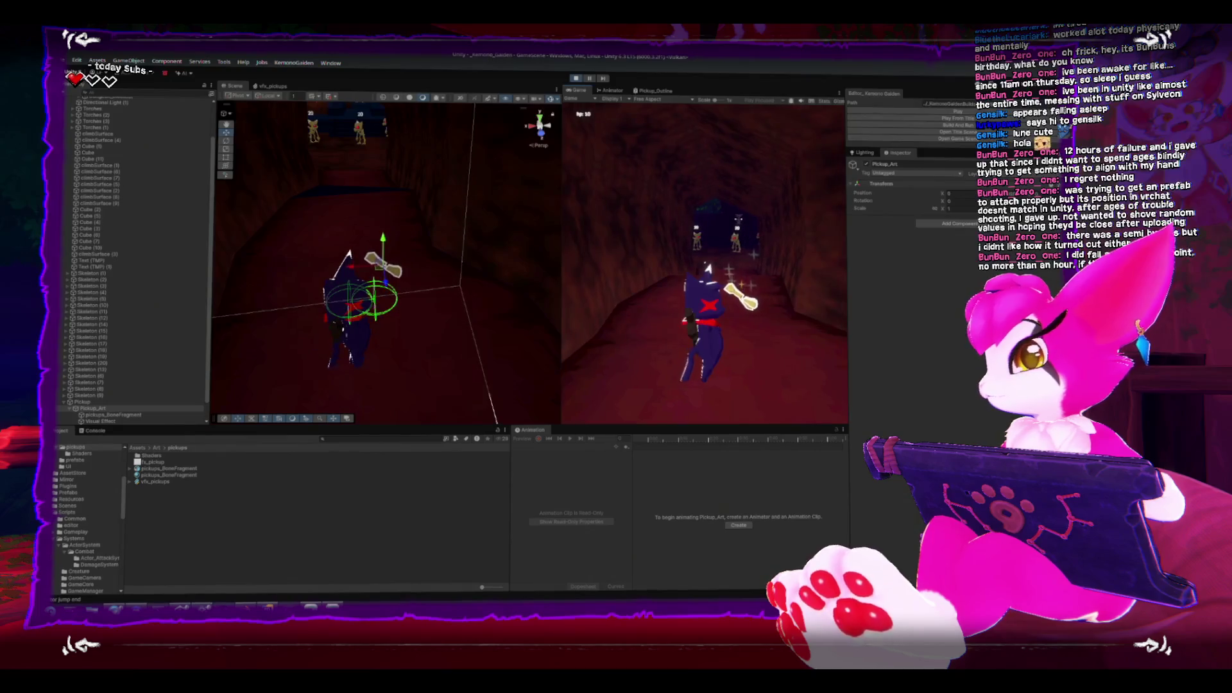
pyautogui.press('w')
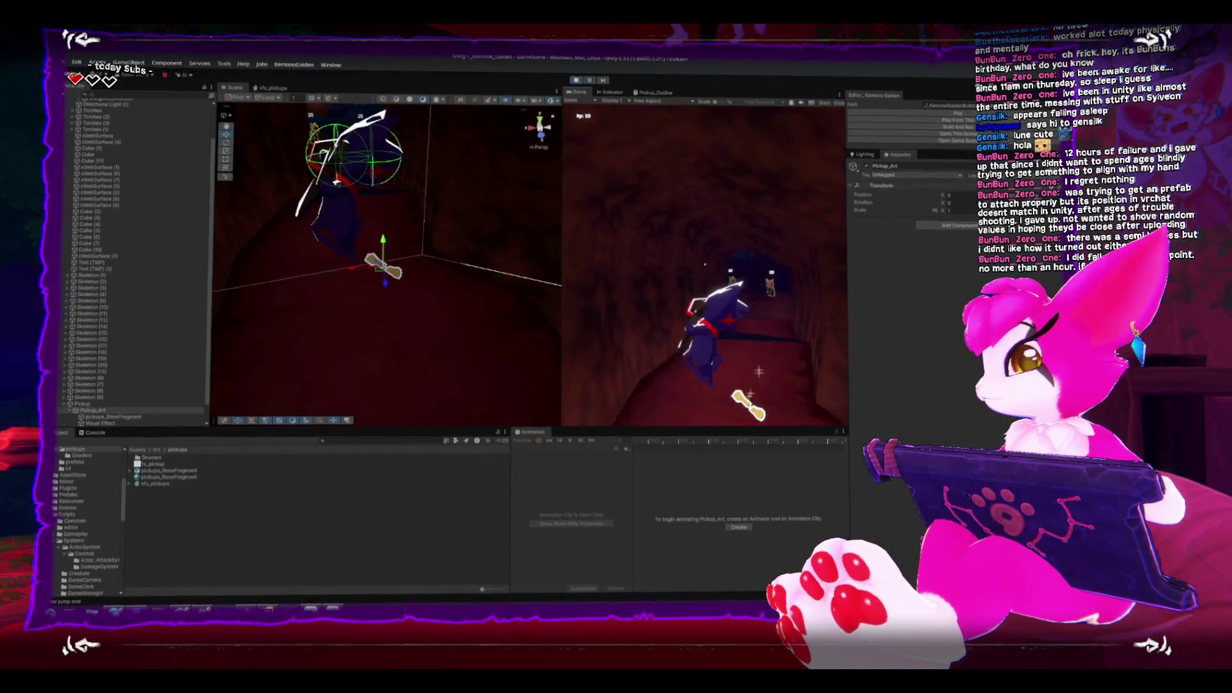
pyautogui.press('w')
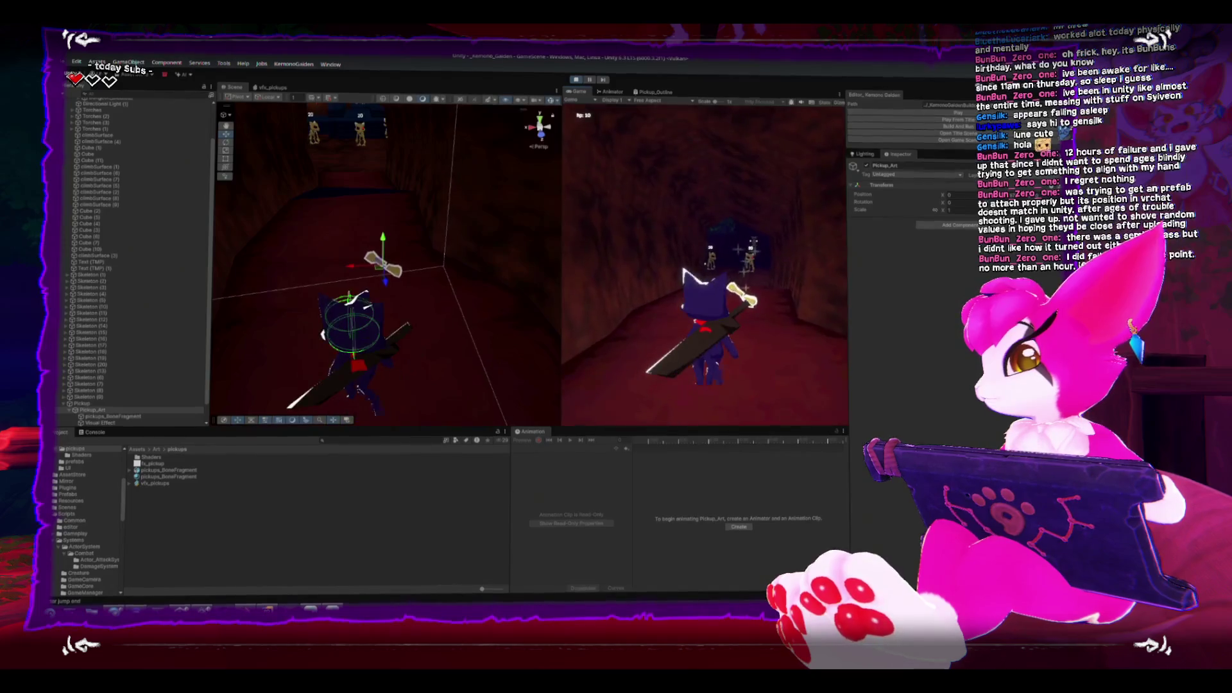
# Pause the game and select the bone fragment model pickups_BoneFragment in the Hierarchy.
pyautogui.press('Escape')
pyautogui.press('Escape')
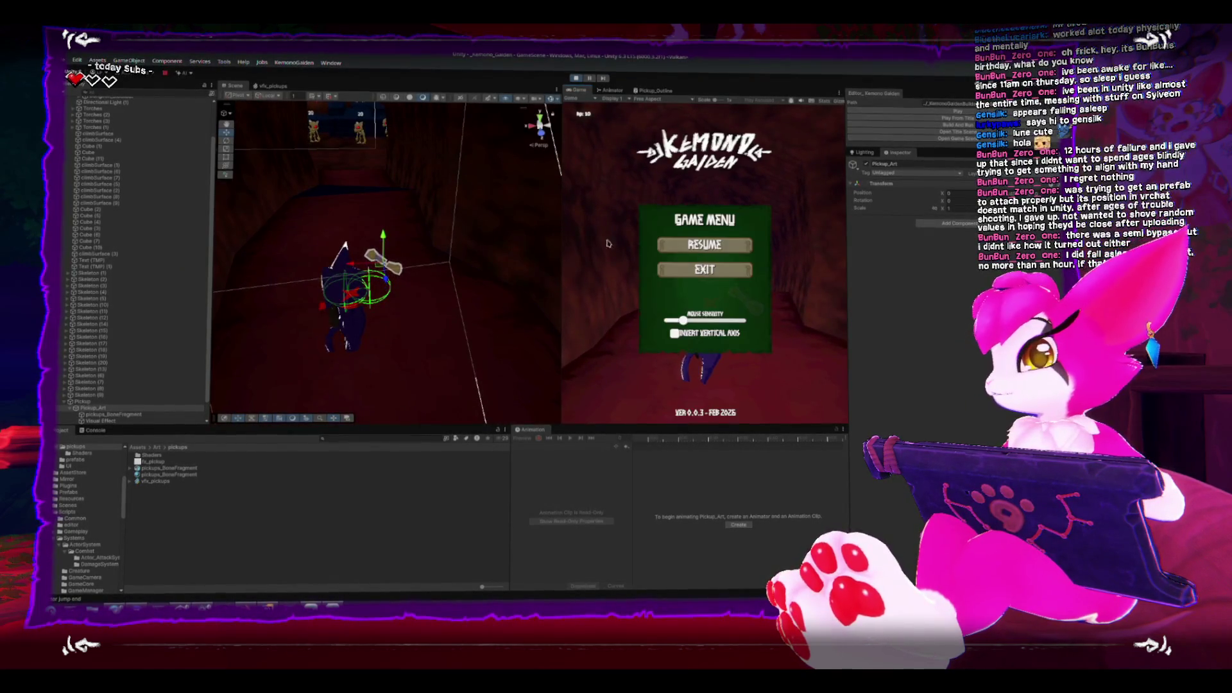
pyautogui.press('w')
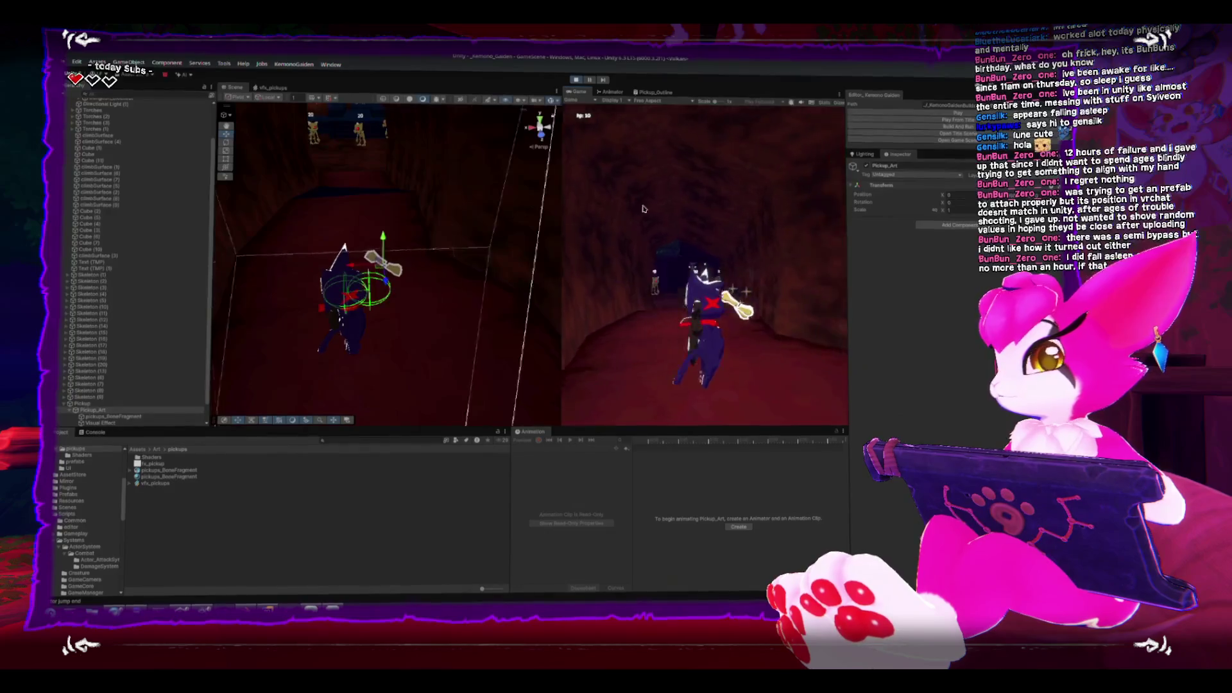
pyautogui.press('Escape')
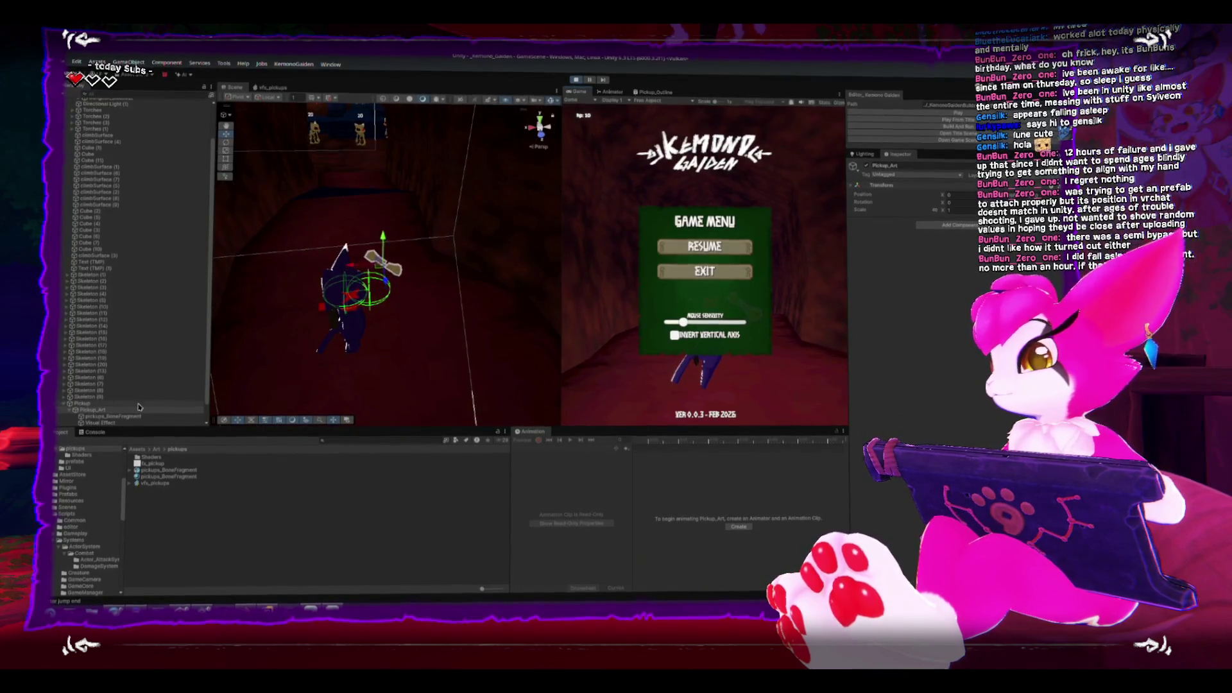
pyautogui.click(103, 422)
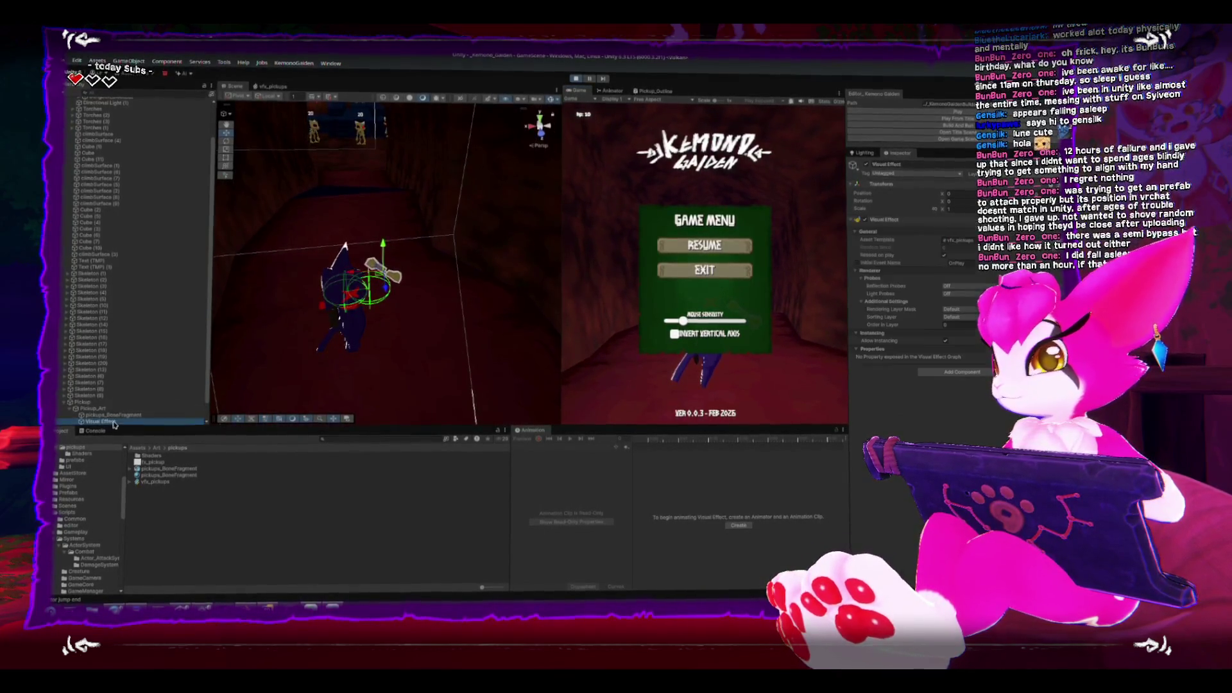
pyautogui.click(604, 321)
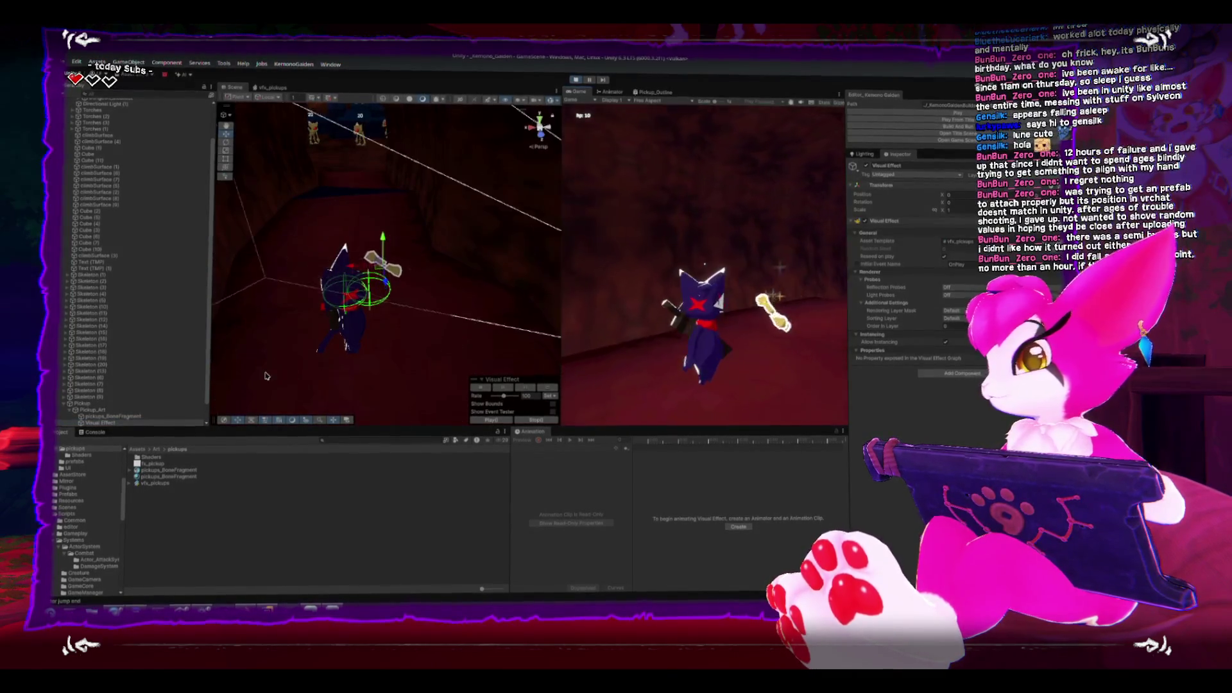
pyautogui.click(129, 418)
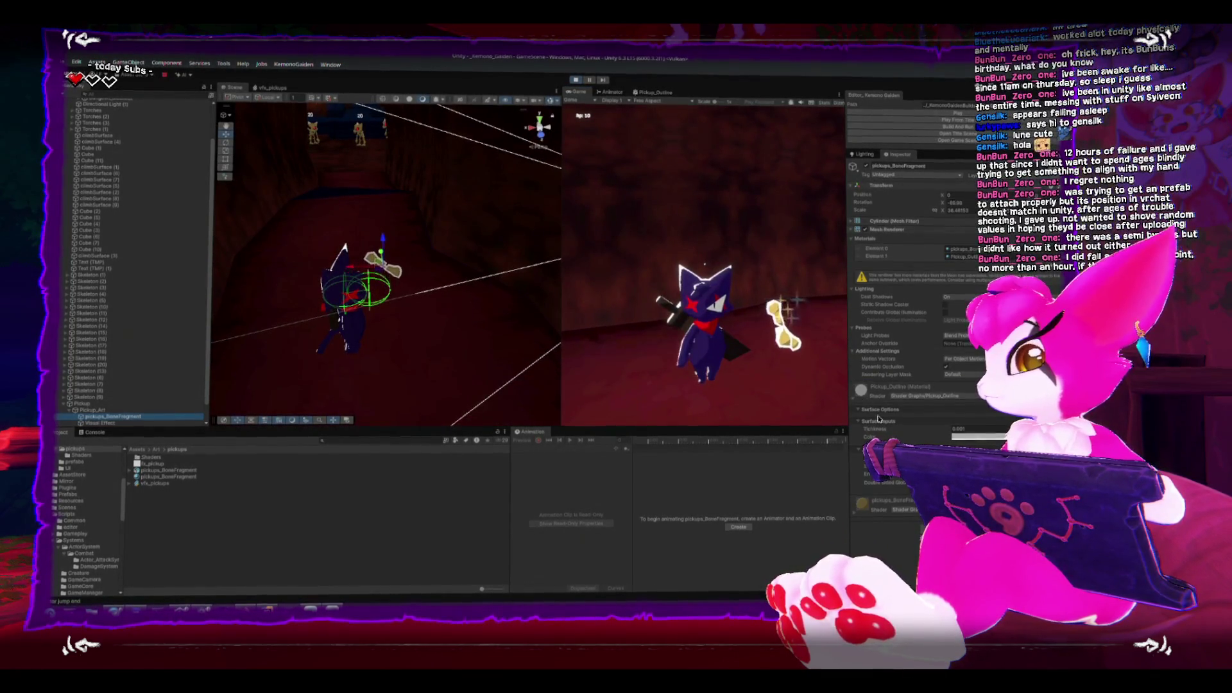
# Walk the character down the tunnel to stand beside the bone pickup.
pyautogui.click(987, 426)
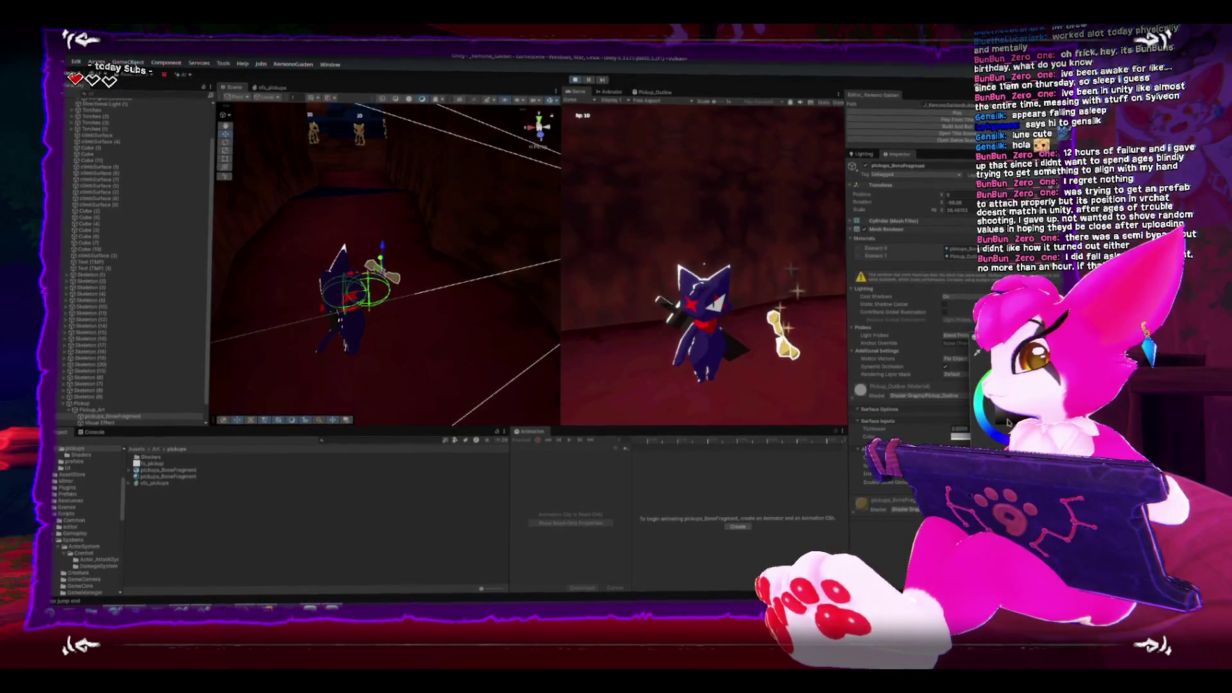
pyautogui.press('w')
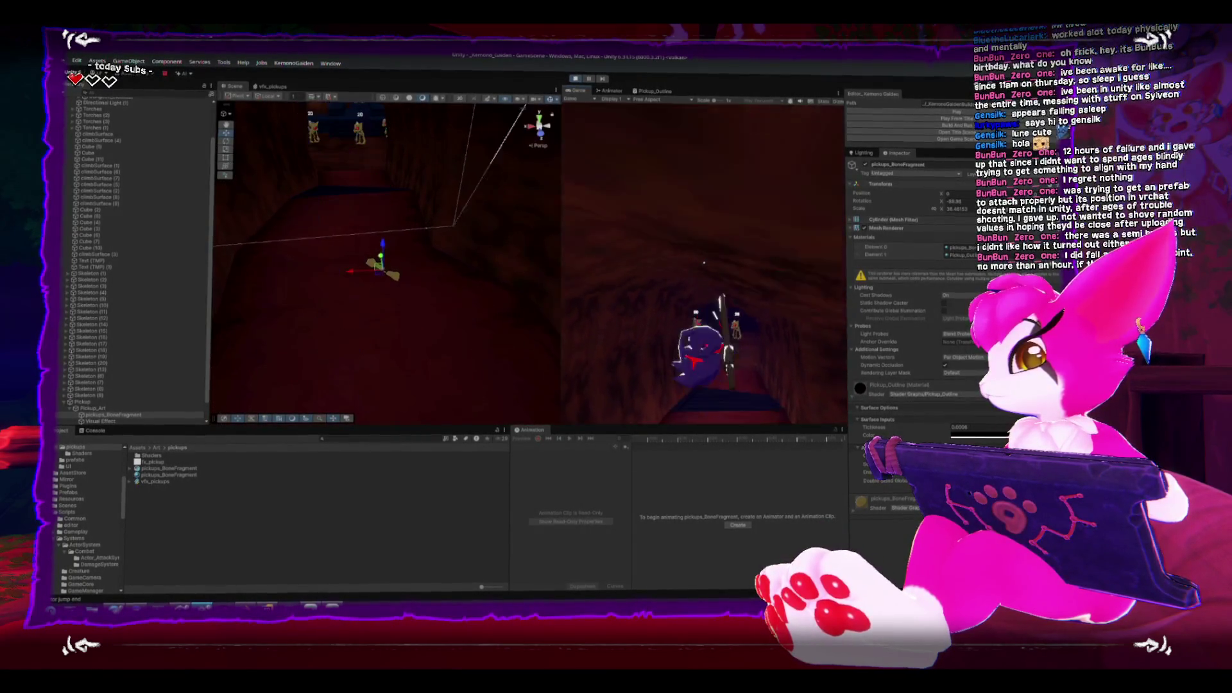
pyautogui.press('w')
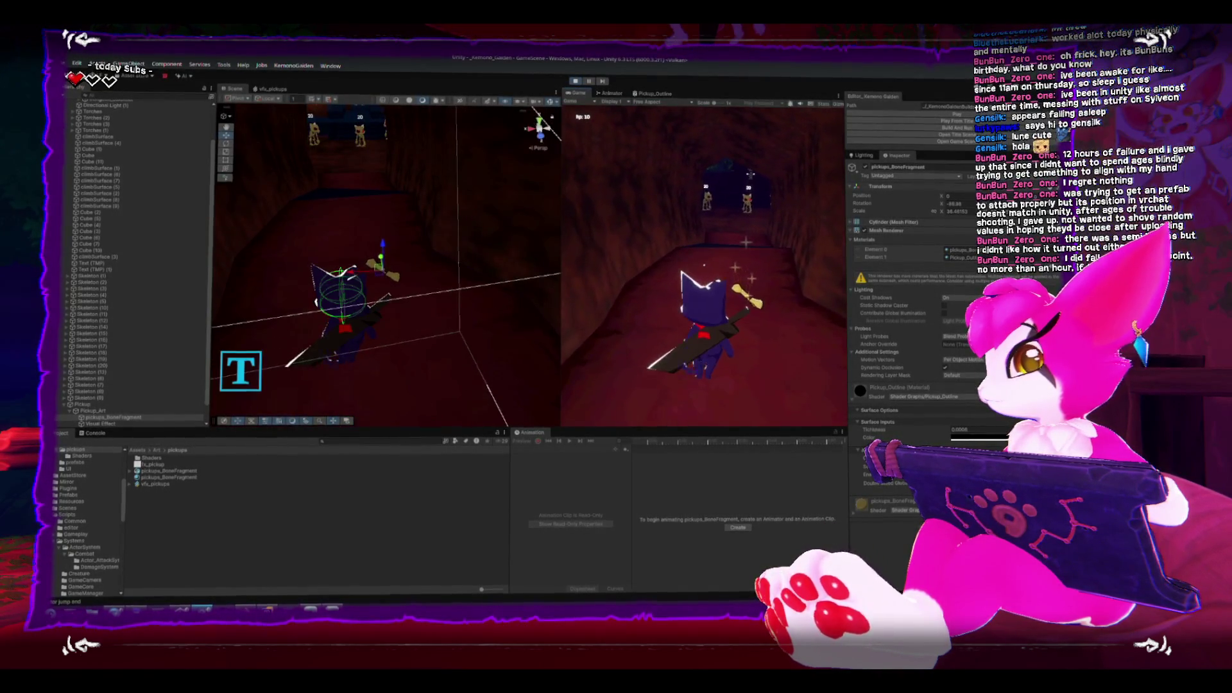
# Pause the game and begin editing the outline Thickness of 0.0006 by deleting its last digit.
pyautogui.press('Escape')
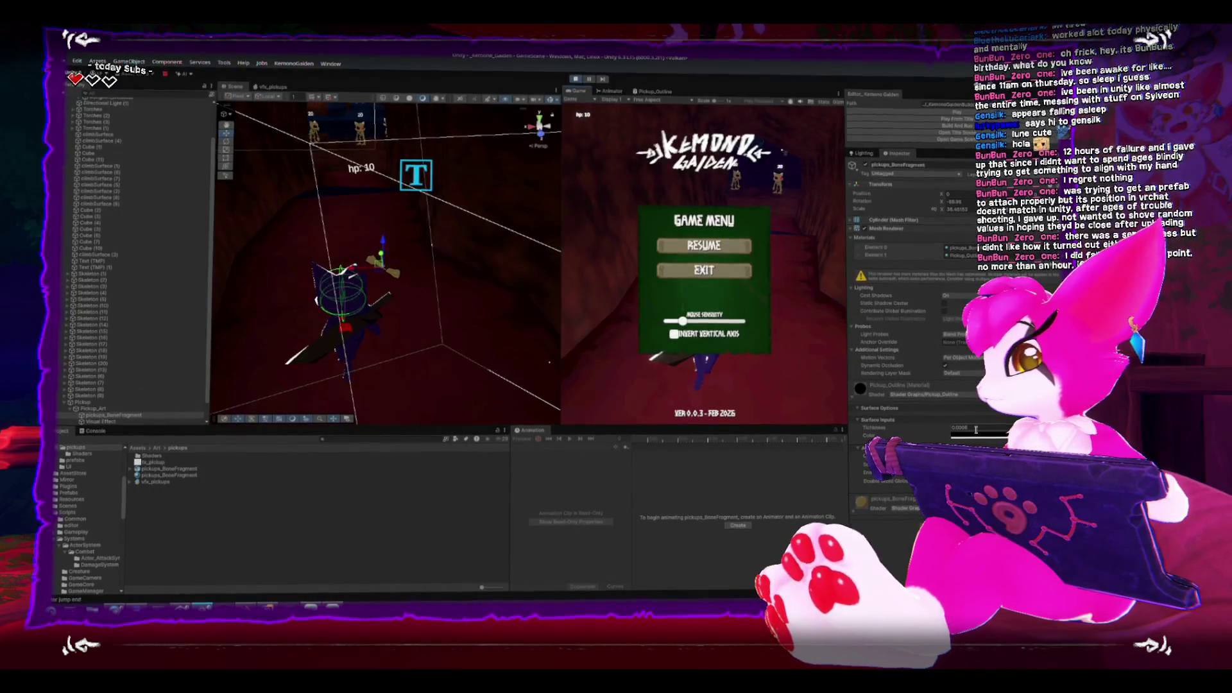
pyautogui.click(705, 247)
pyautogui.click(975, 428)
pyautogui.press('BackSpace')
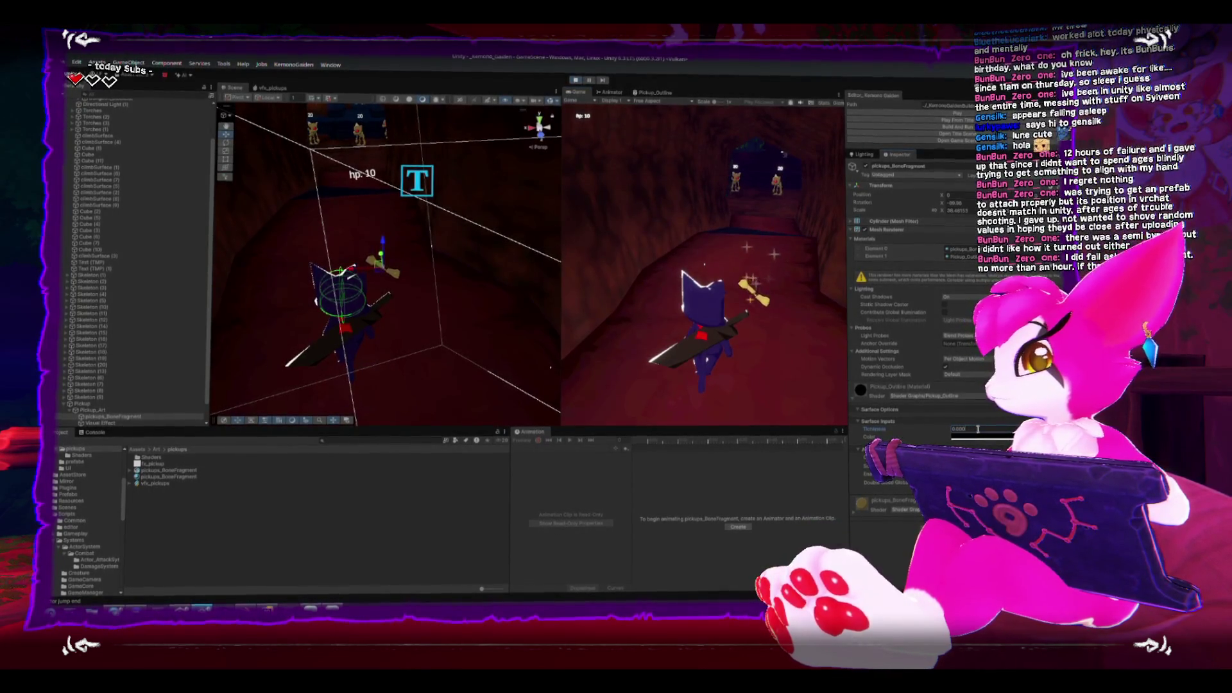
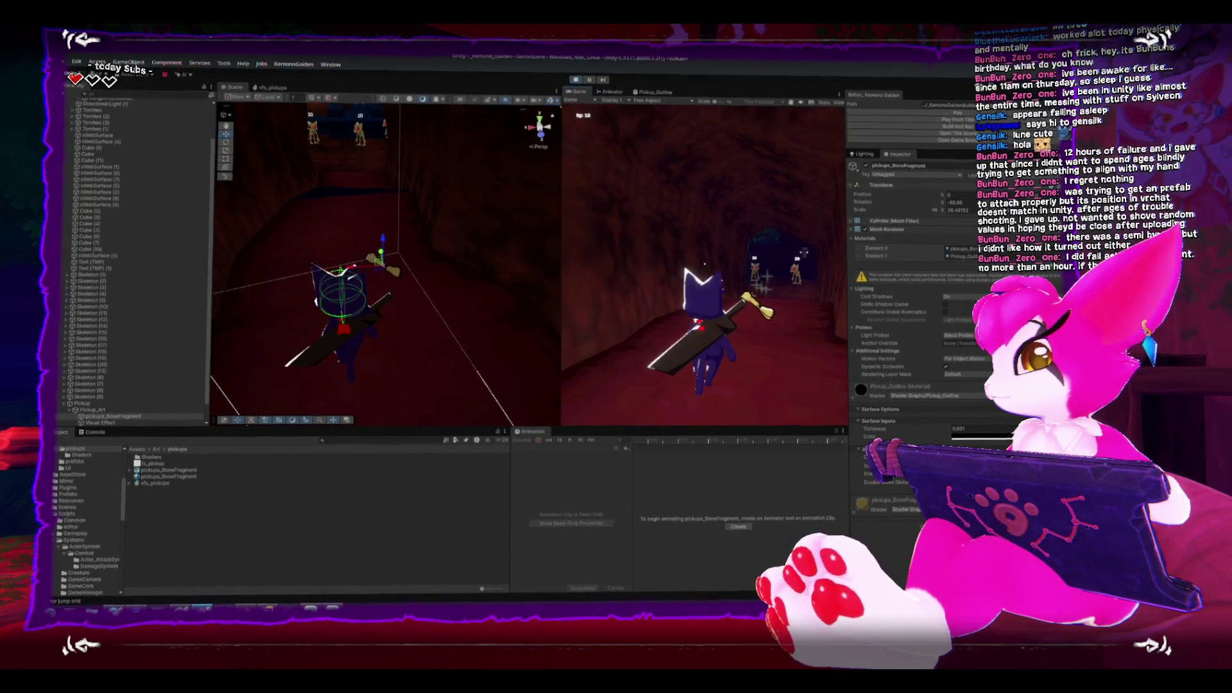
# Pause the corridor game, exit Play mode, and switch over to Blender.
pyautogui.press('Escape')
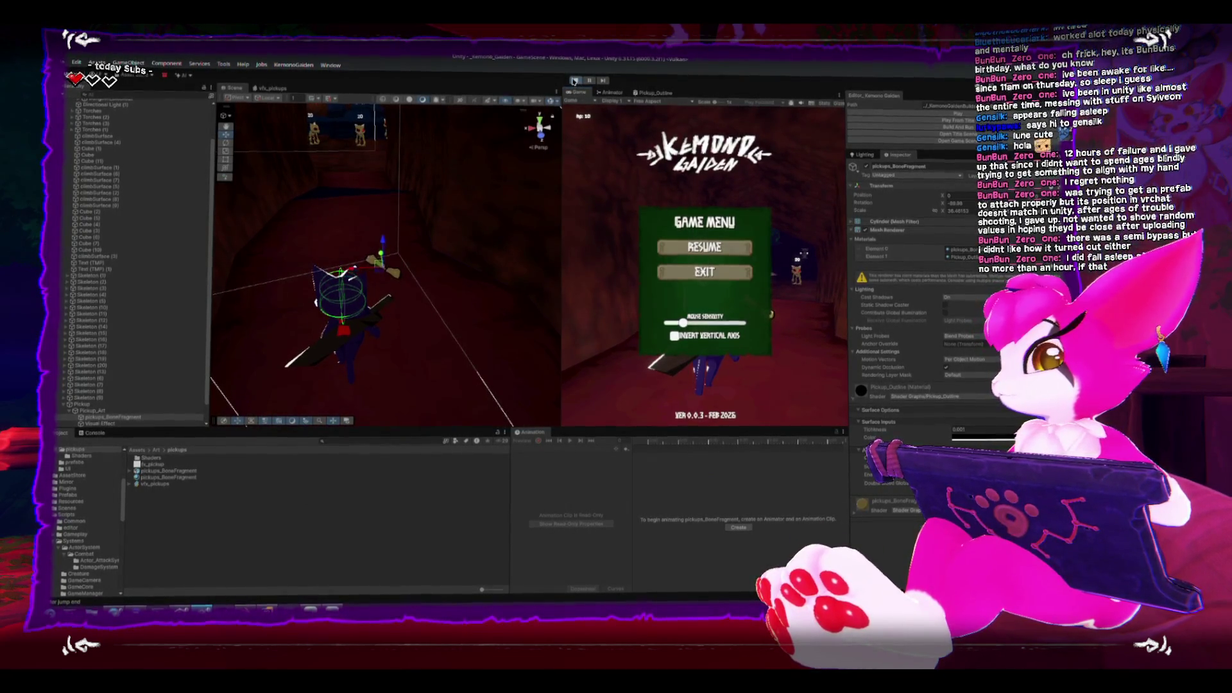
pyautogui.hotkey('ctrl', 'p')
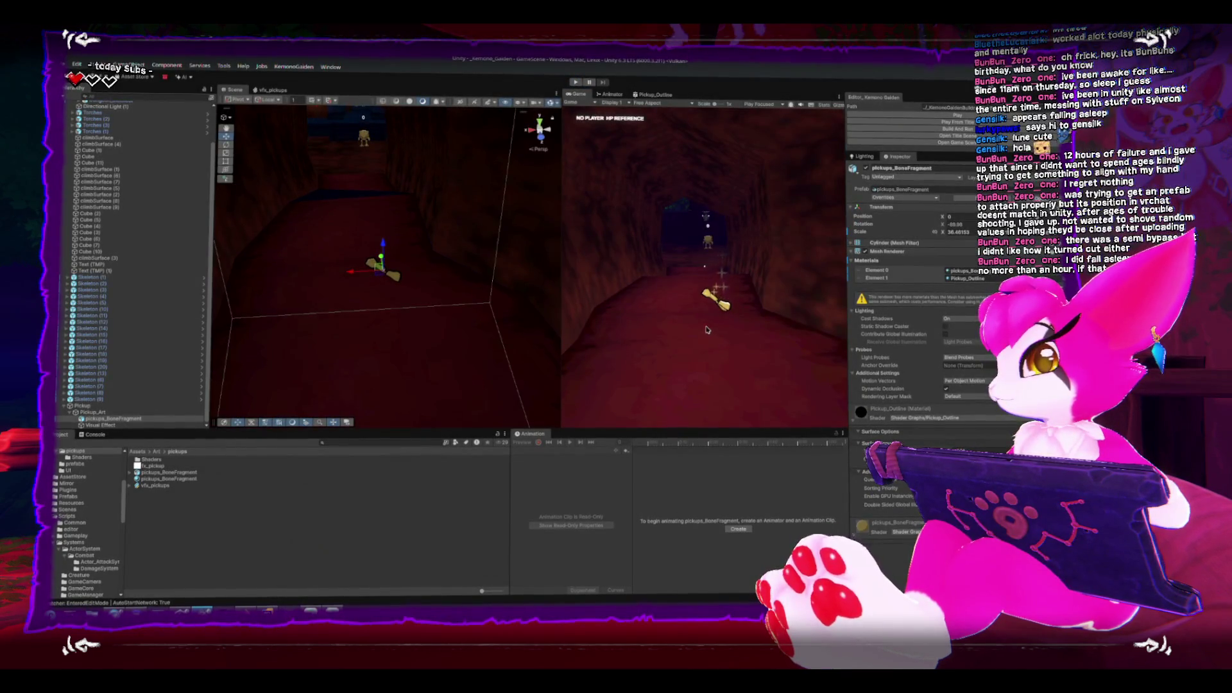
pyautogui.hotkey('alt', 'Tab')
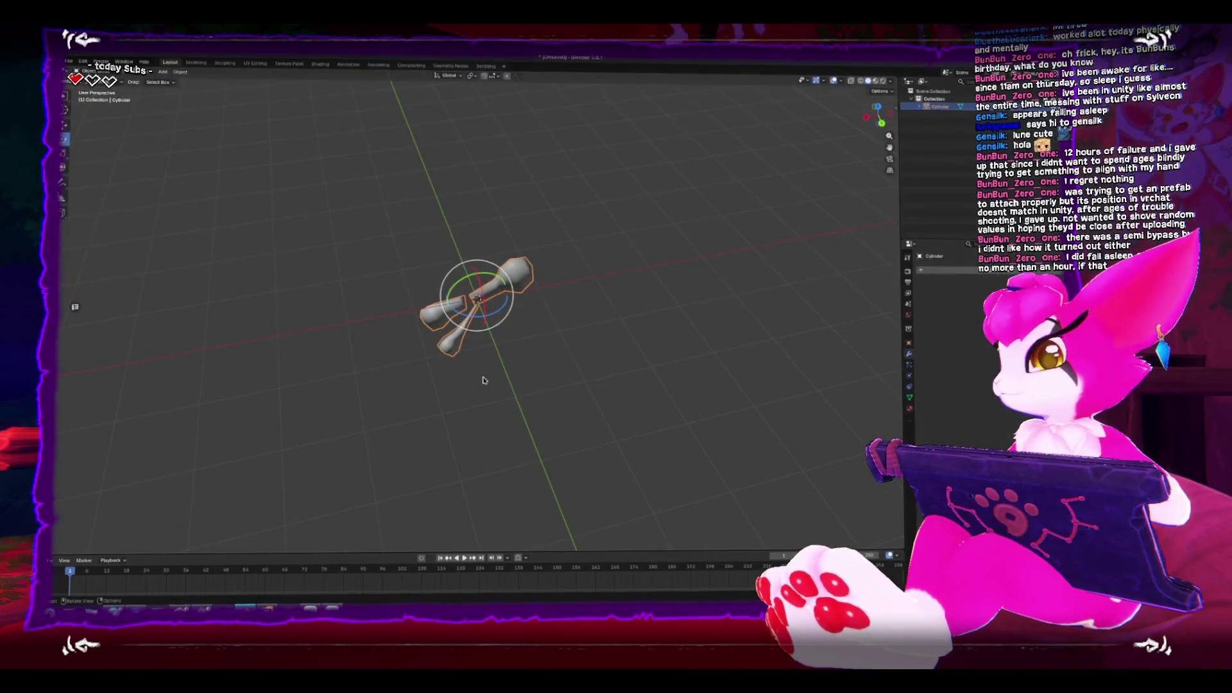
# Delete the extra crossed bone piece in Edit Mode so only a single bone remains.
pyautogui.press('Tab')
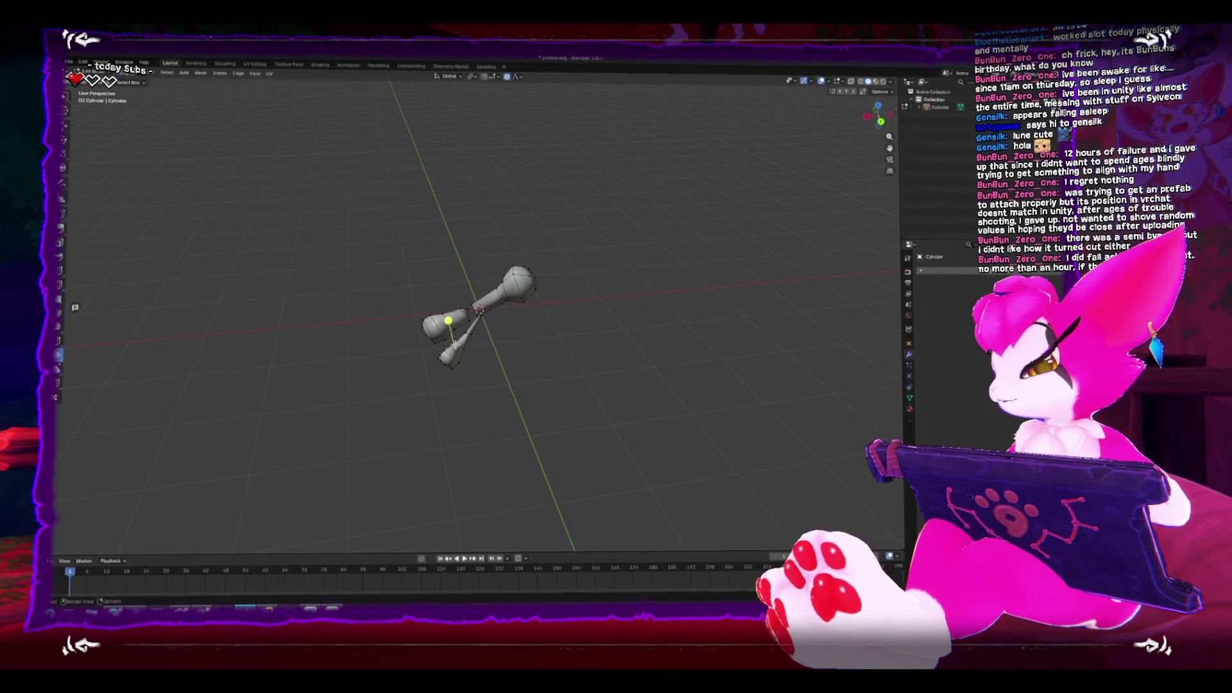
pyautogui.press('l')
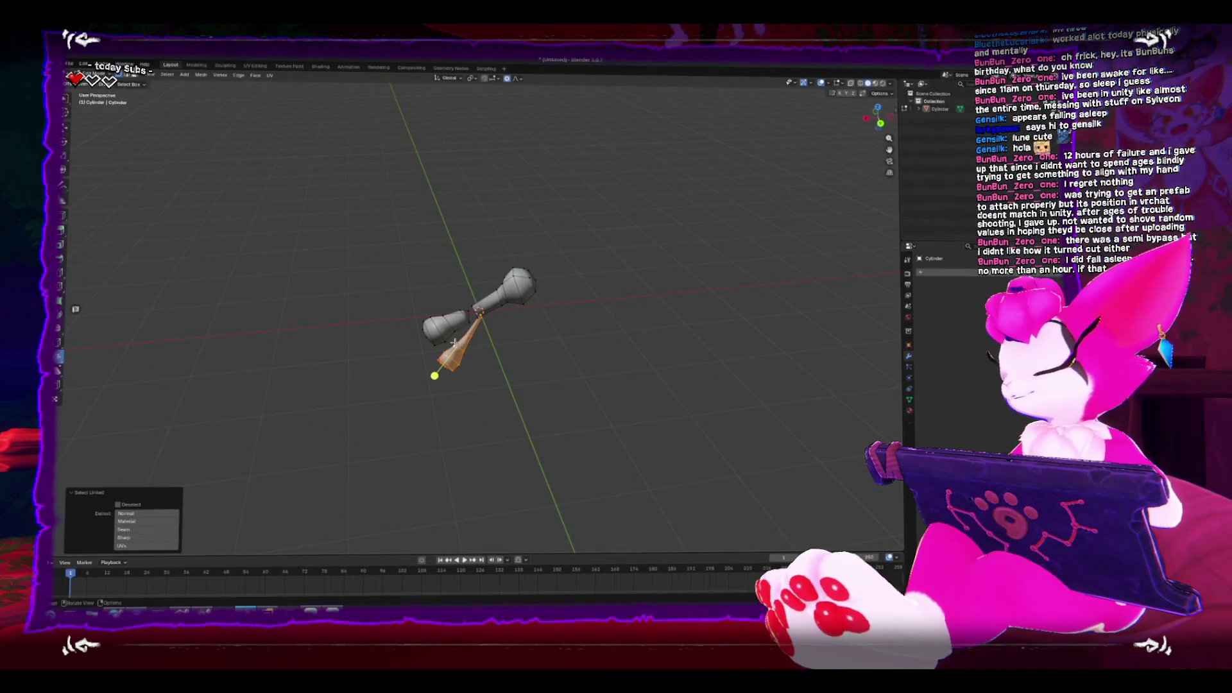
pyautogui.rightClick(455, 343)
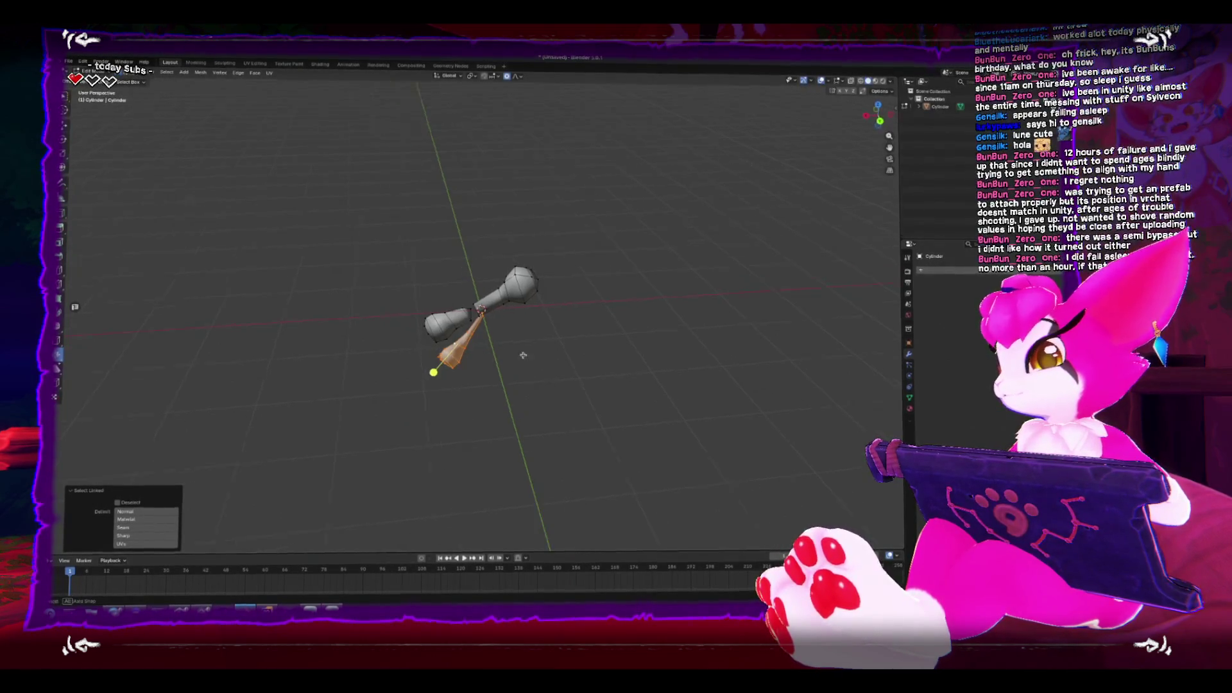
pyautogui.moveTo(523, 355); pyautogui.dragTo(457, 367)
pyautogui.rightClick(433, 374)
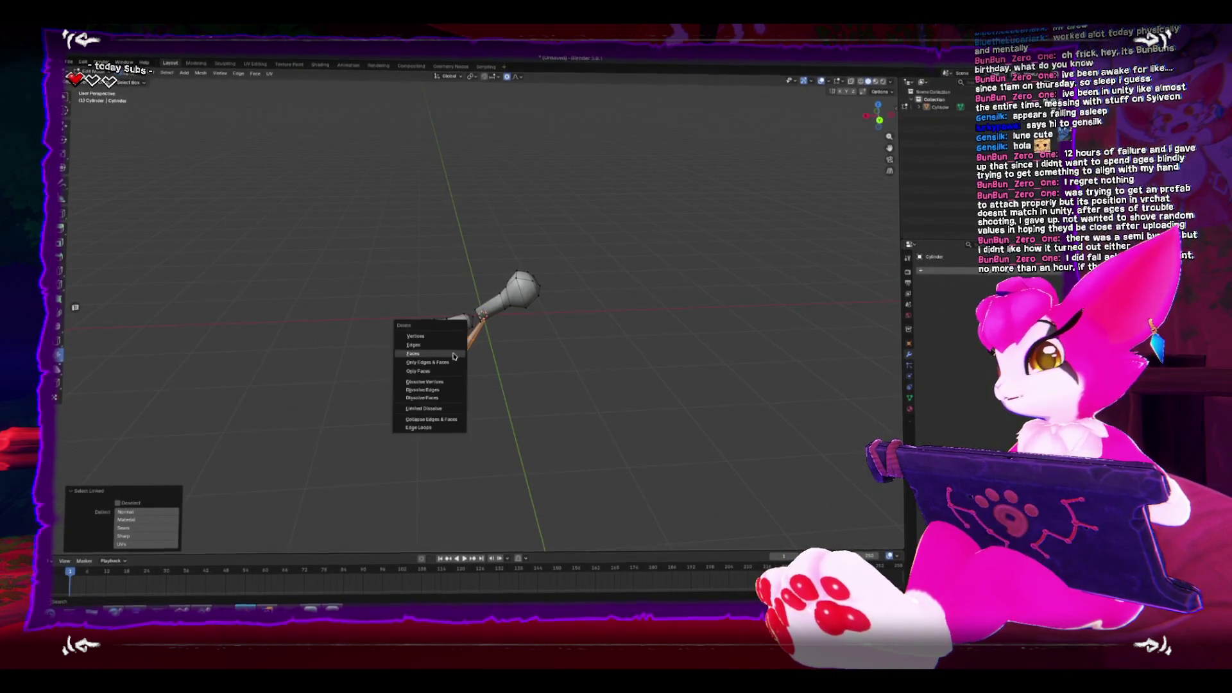
pyautogui.click(427, 352)
pyautogui.press('KP_3')
pyautogui.press('Tab')
pyautogui.moveTo(547, 352)
pyautogui.mouseDown()
pyautogui.moveTo(641, 350)
pyautogui.moveTo(534, 368)
pyautogui.moveTo(603, 377)
pyautogui.mouseUp()
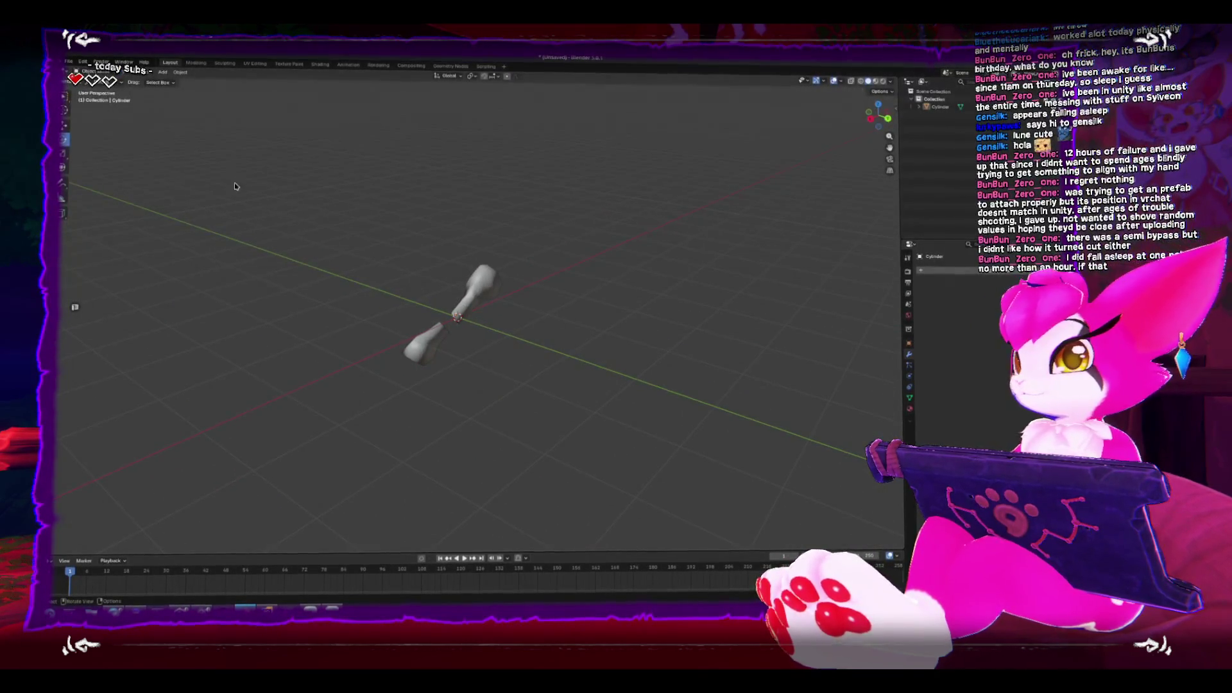
# Re-export the bone as FBX, overwriting the existing file, and return to Unity.
pyautogui.click(429, 337)
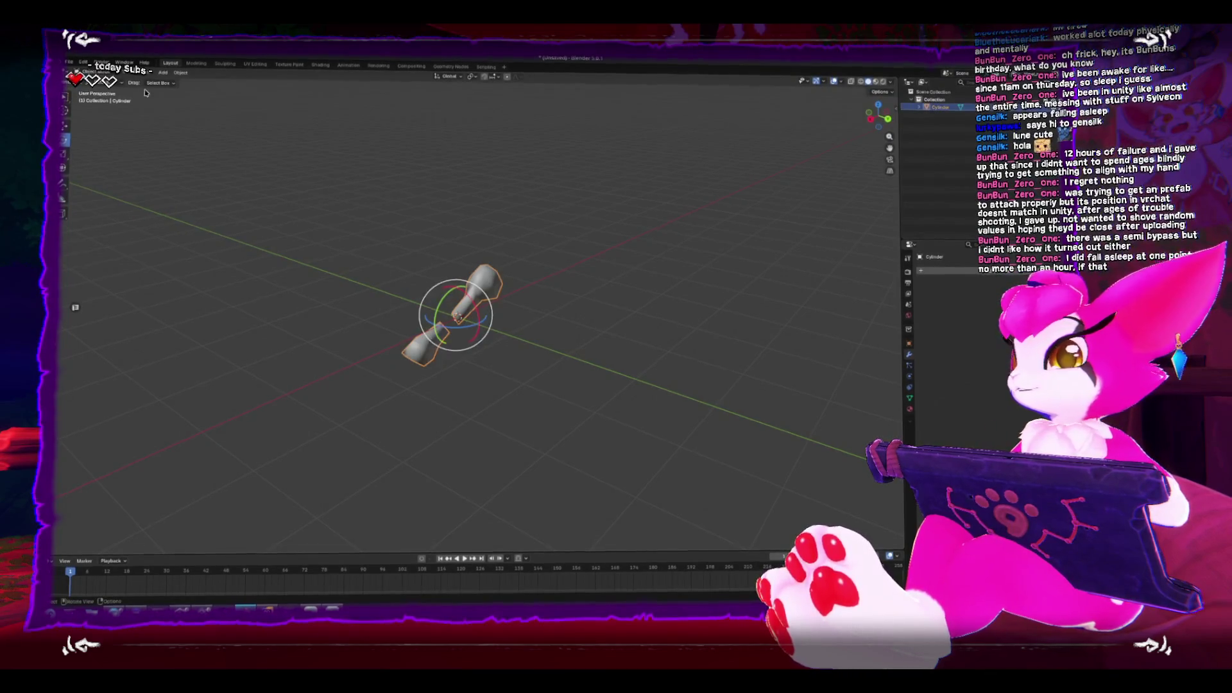
pyautogui.click(69, 62)
pyautogui.moveTo(101, 185)
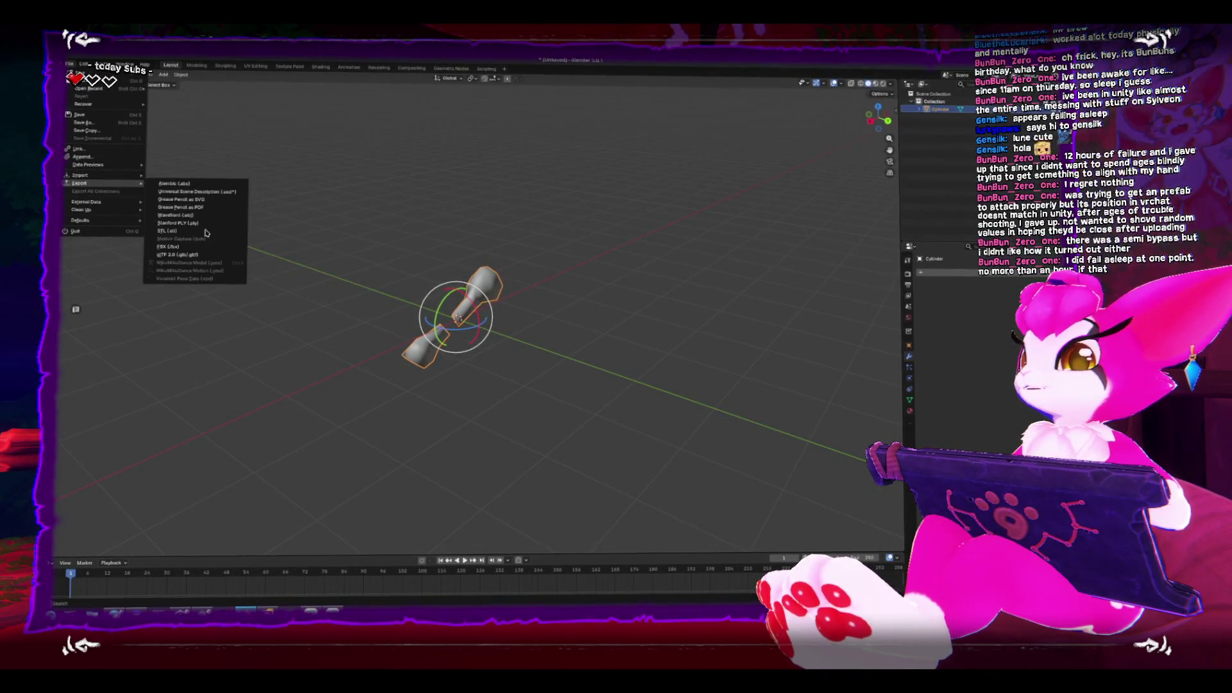
pyautogui.click(214, 251)
pyautogui.doubleClick(483, 224)
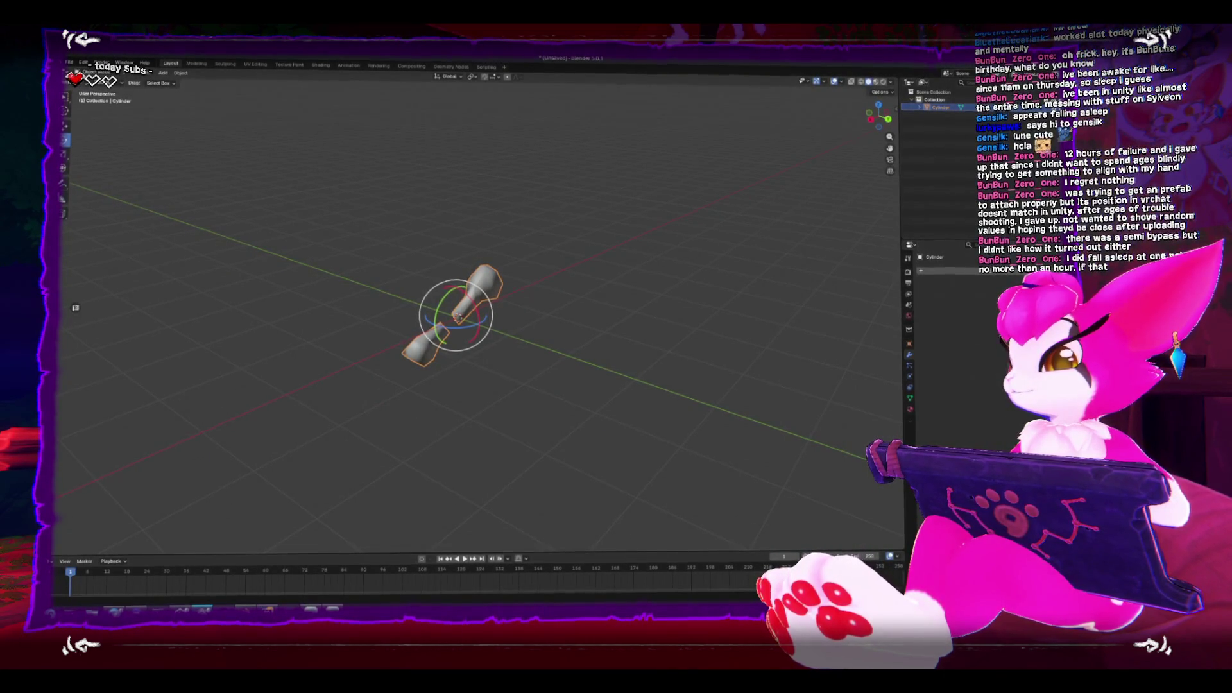
pyautogui.moveTo(202, 609)
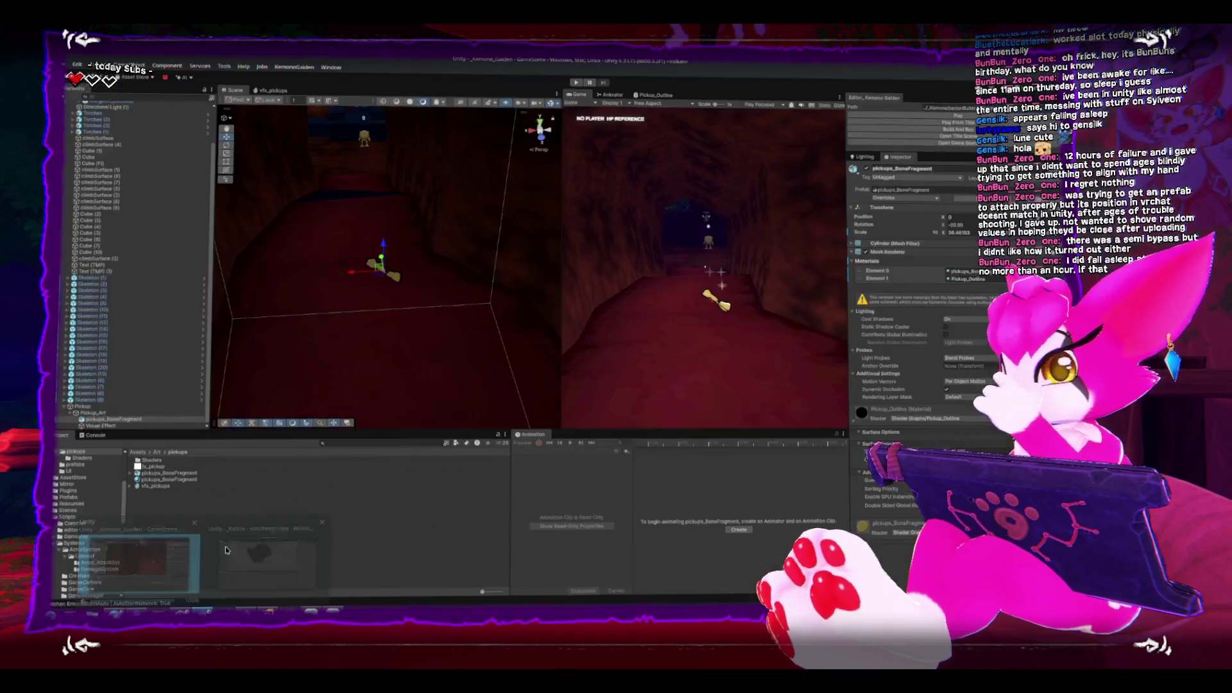
pyautogui.click(138, 555)
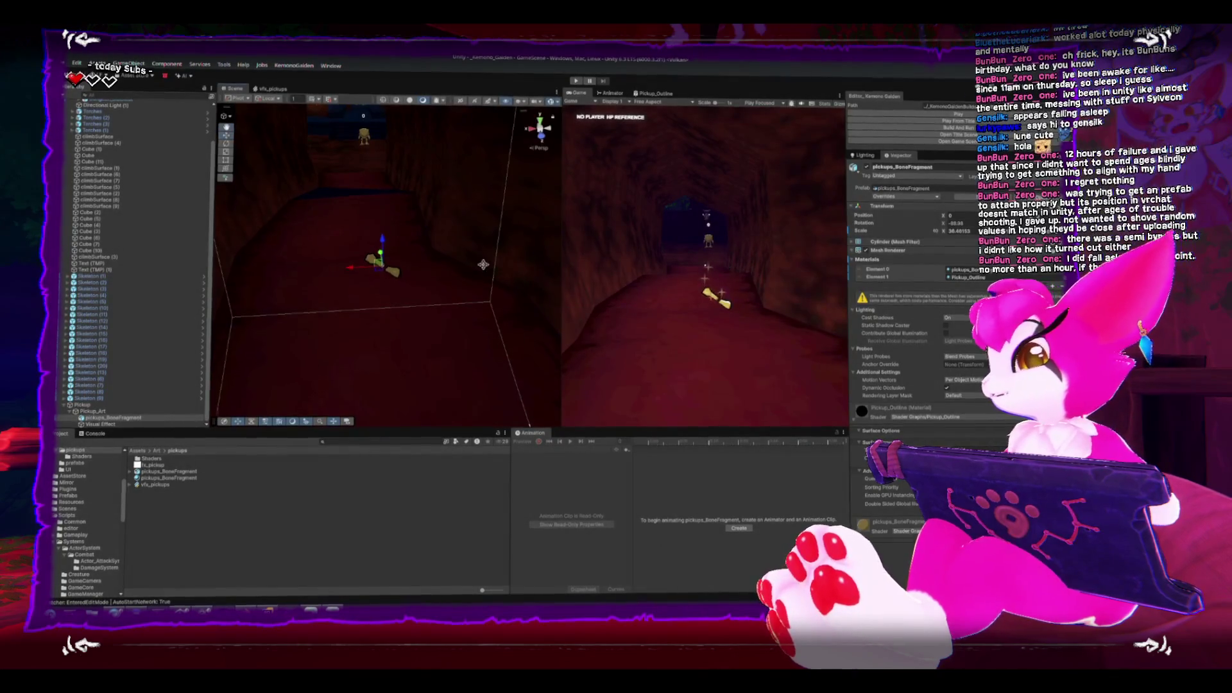
# Zoom and orbit the Scene view to inspect the updated single-bone fragment in the corridor.
pyautogui.scroll(5, 427, 271)
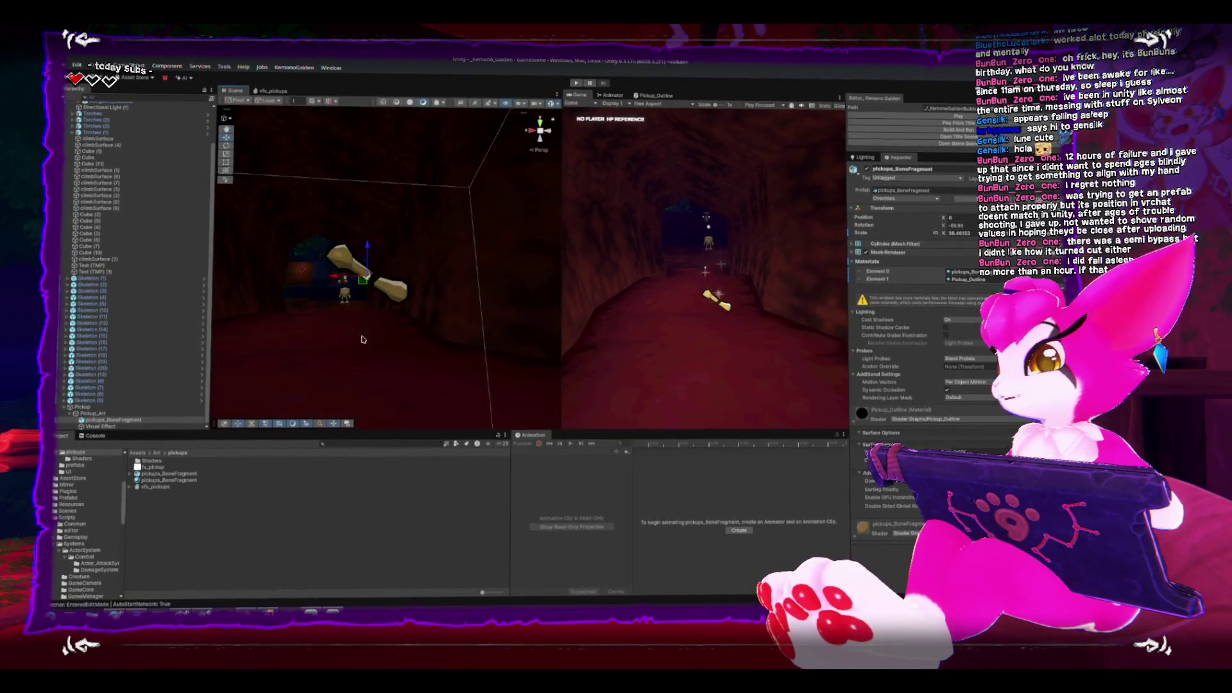
pyautogui.moveTo(389, 328)
pyautogui.mouseDown()
pyautogui.moveTo(457, 338)
pyautogui.moveTo(352, 341)
pyautogui.moveTo(325, 321)
pyautogui.moveTo(341, 245)
pyautogui.moveTo(350, 260)
pyautogui.mouseUp()
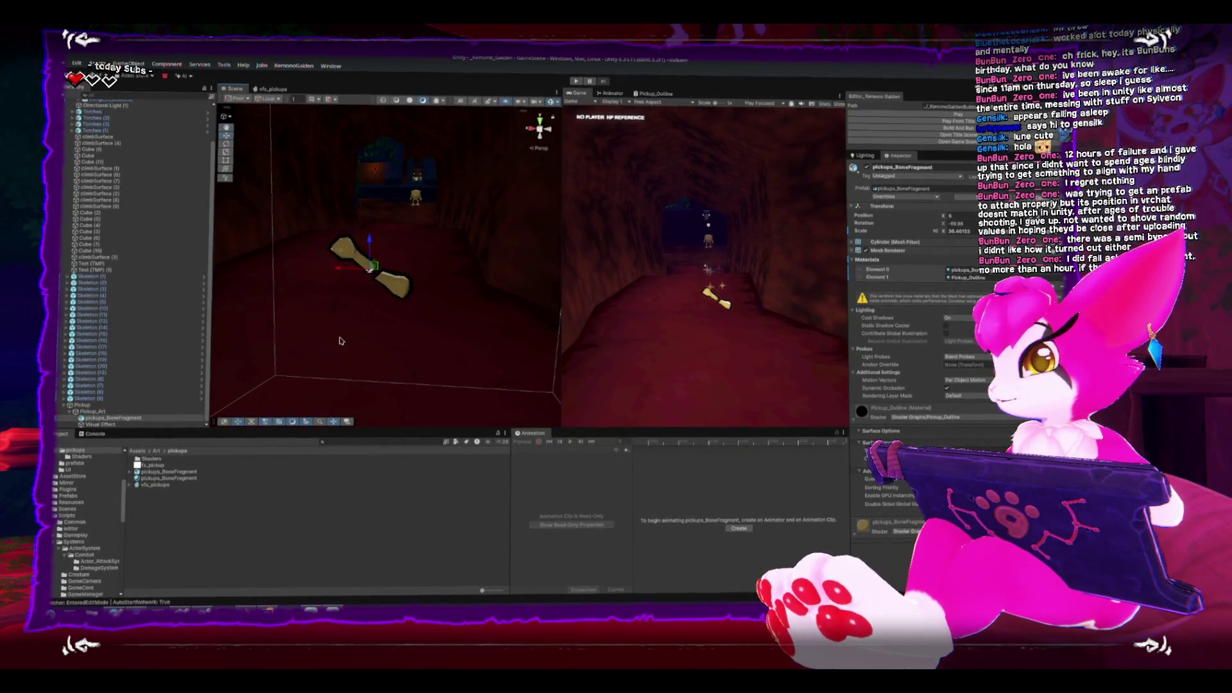
pyautogui.moveTo(342, 341); pyautogui.dragTo(379, 302)
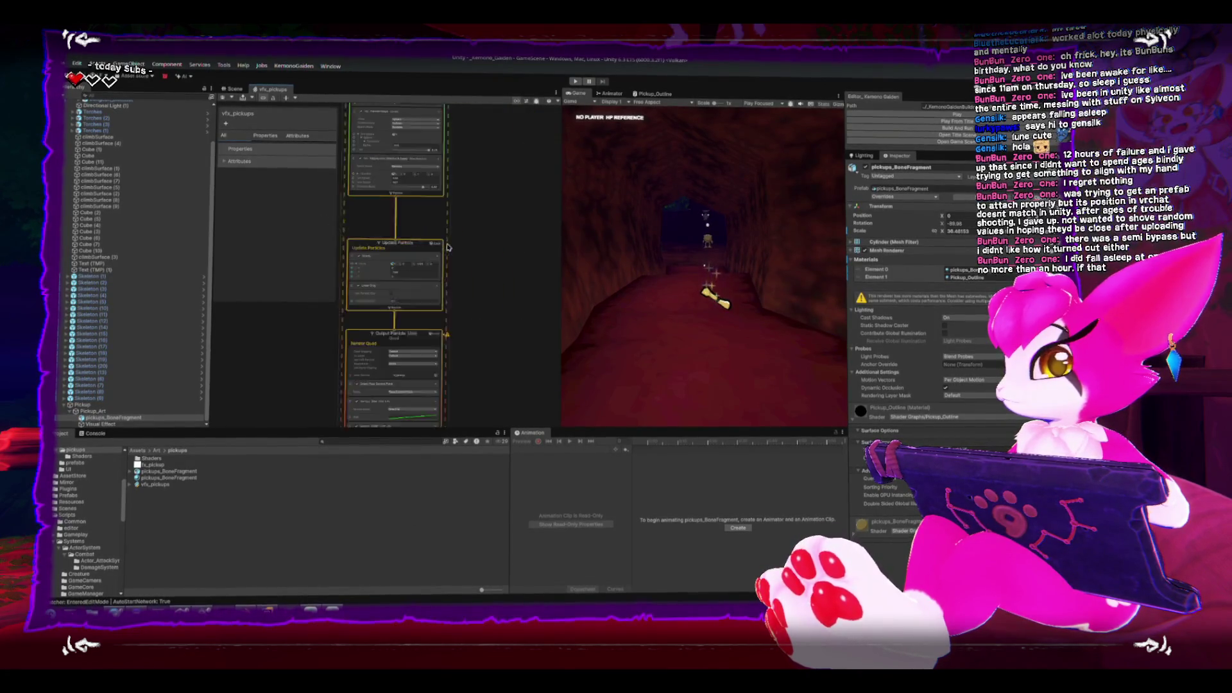
# Lower the minimum and maximum speeds in the Velocity from Direction & Speed block.
pyautogui.scroll(5, 448, 247)
pyautogui.click(488, 276)
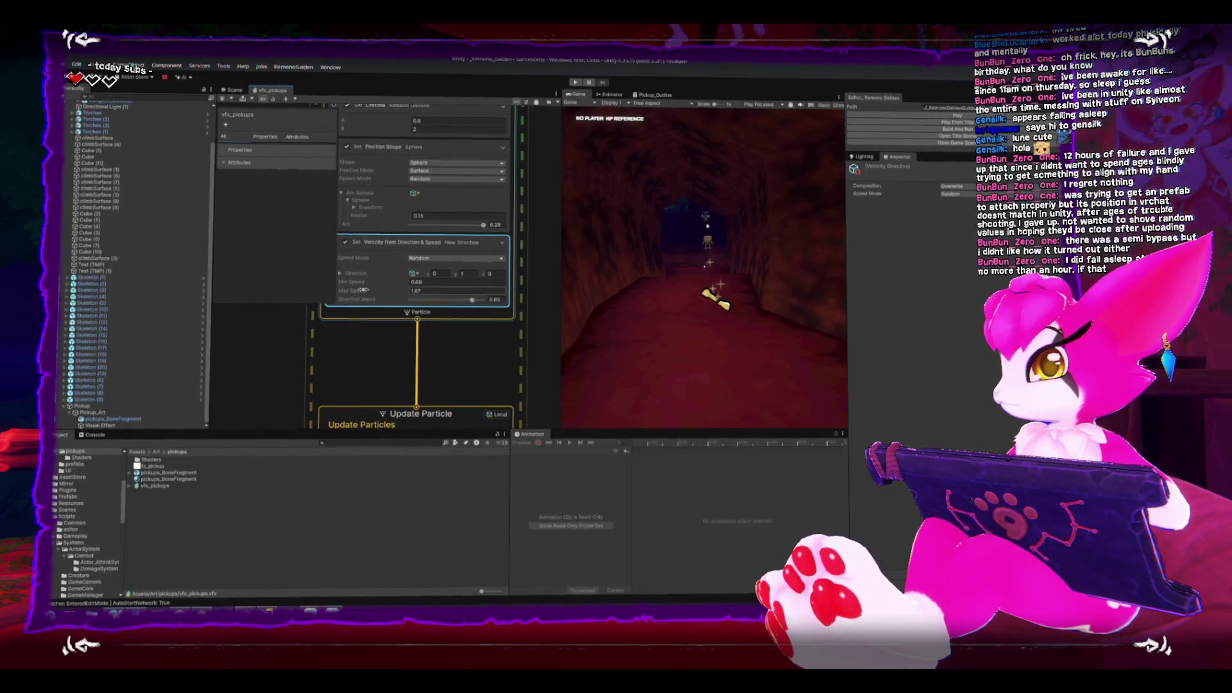
pyautogui.moveTo(362, 282); pyautogui.dragTo(324, 305)
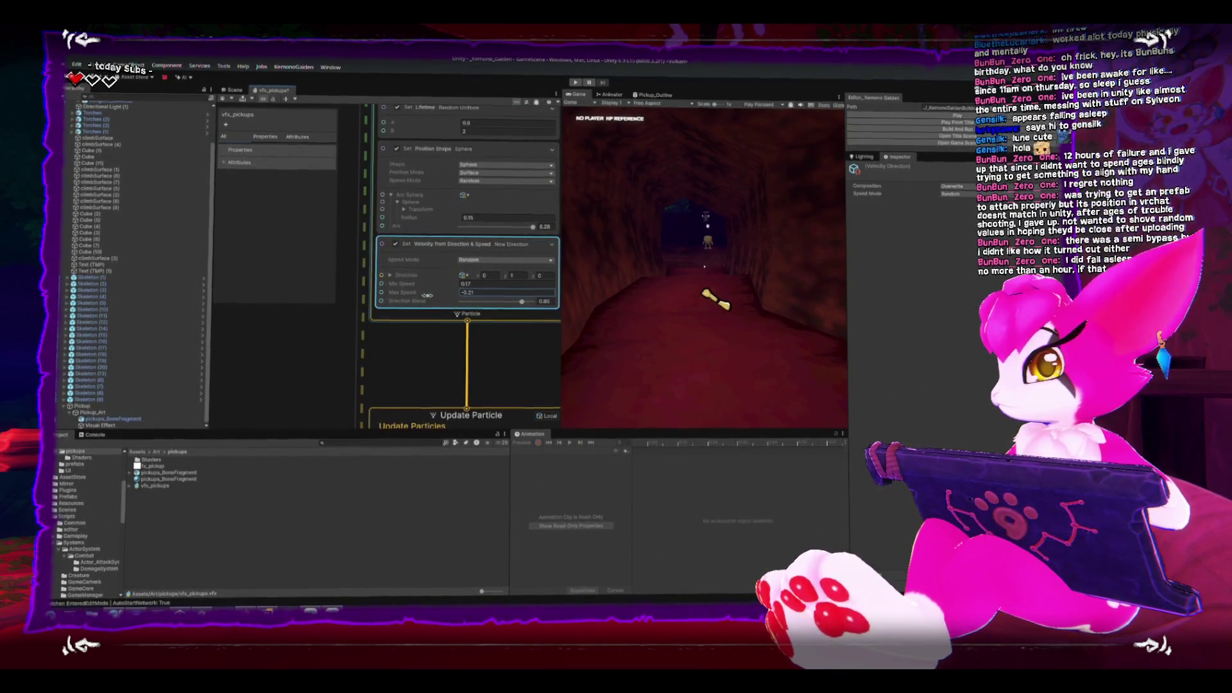
pyautogui.moveTo(443, 293); pyautogui.dragTo(434, 294)
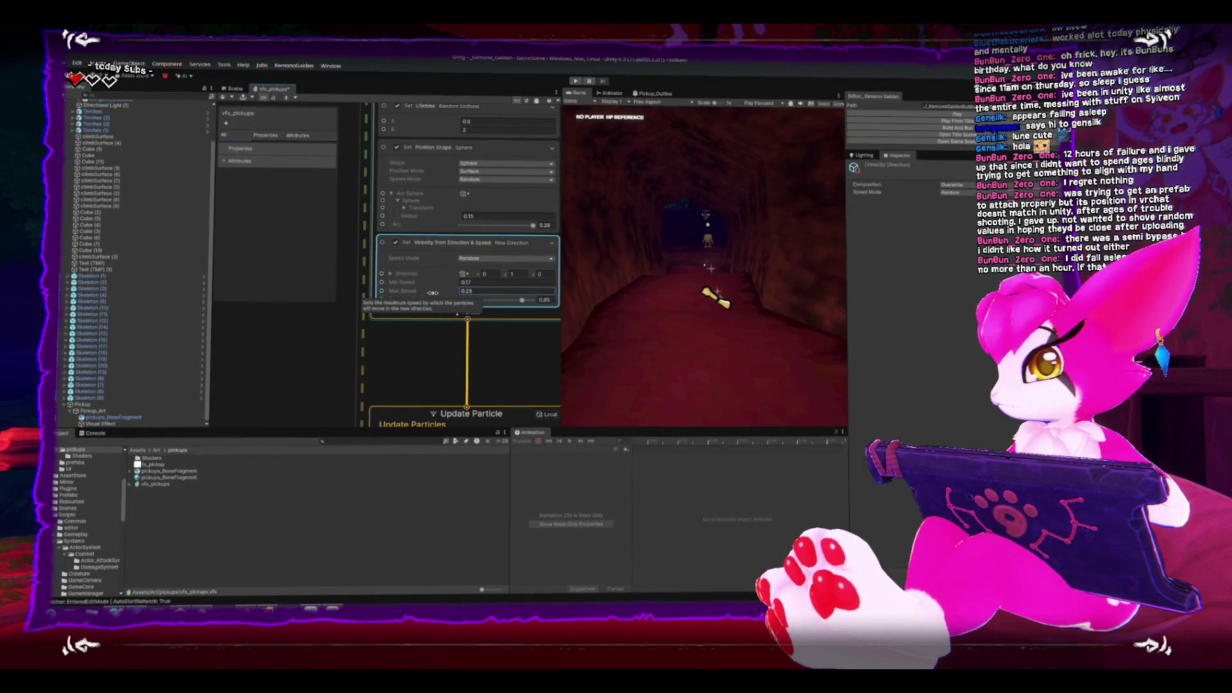
# Reduce the sparkle's minimum speed and upper lifetime value, then review the Output Particle blocks.
pyautogui.click(421, 209)
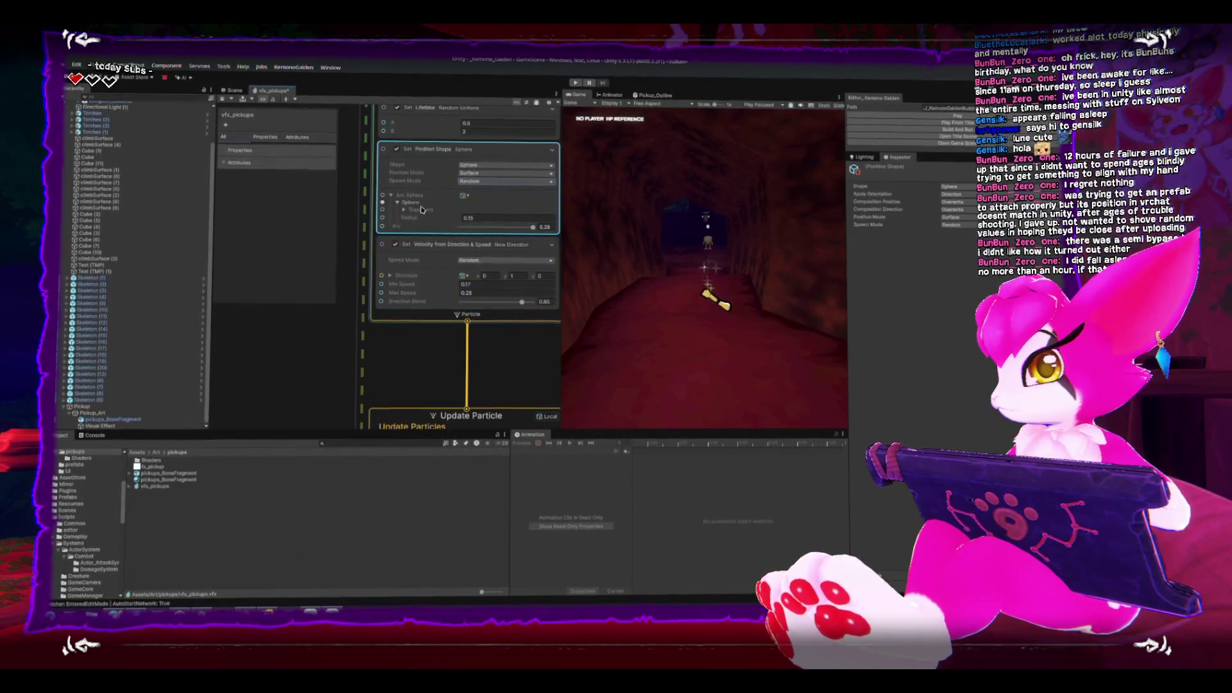
pyautogui.scroll(5, 368, 287)
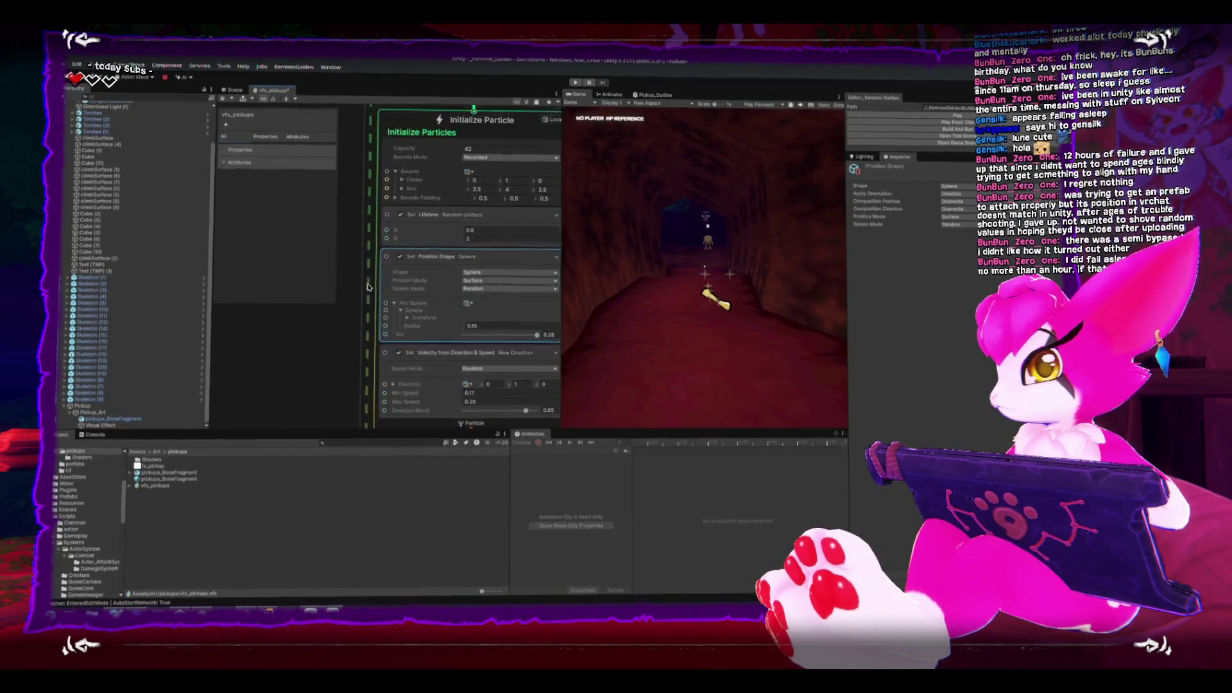
pyautogui.scroll(-4, 367, 287)
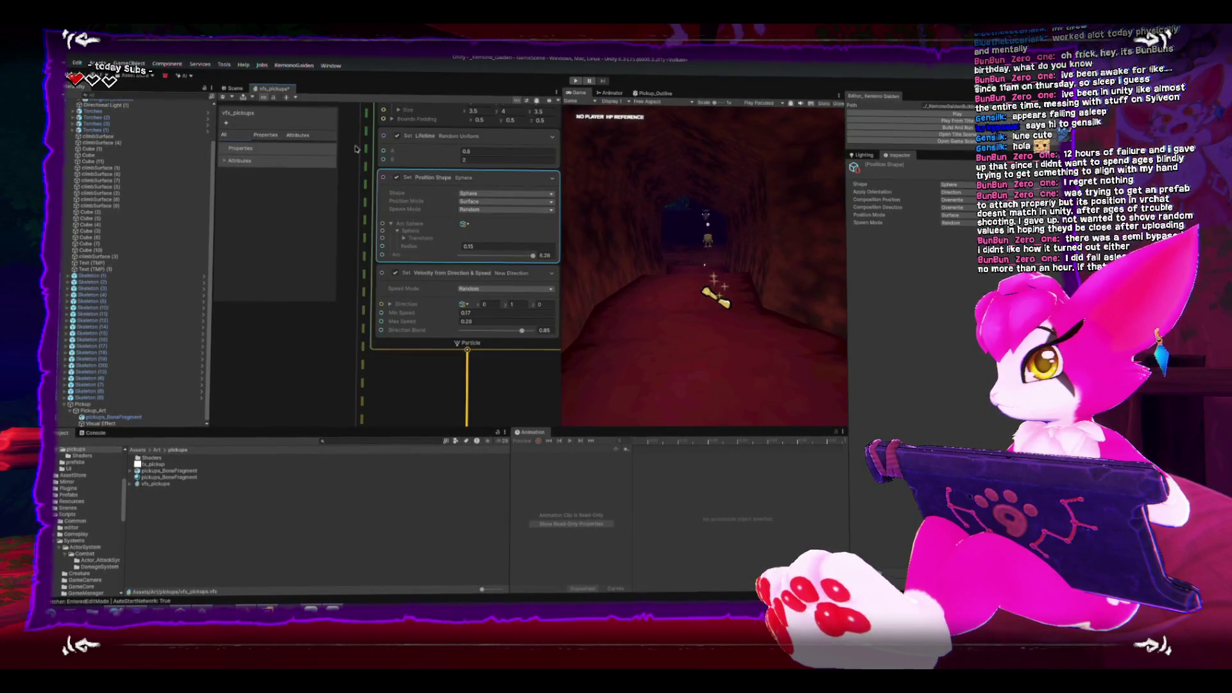
pyautogui.click(100, 425)
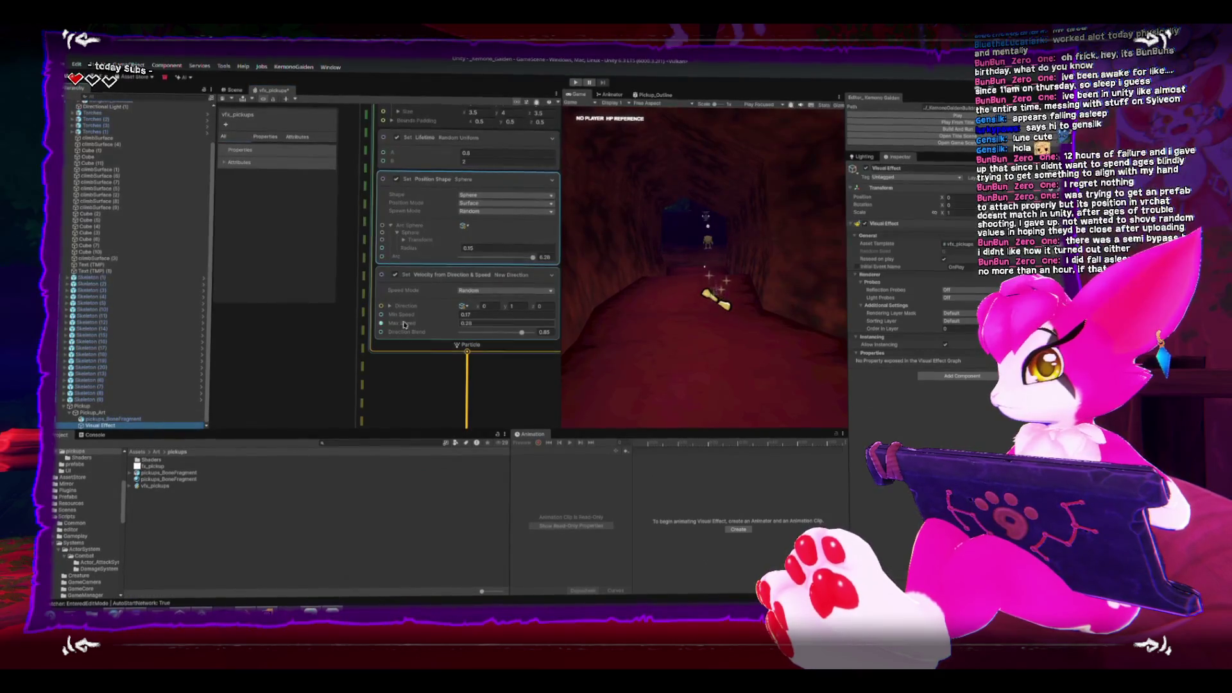
pyautogui.moveTo(424, 315); pyautogui.dragTo(418, 313)
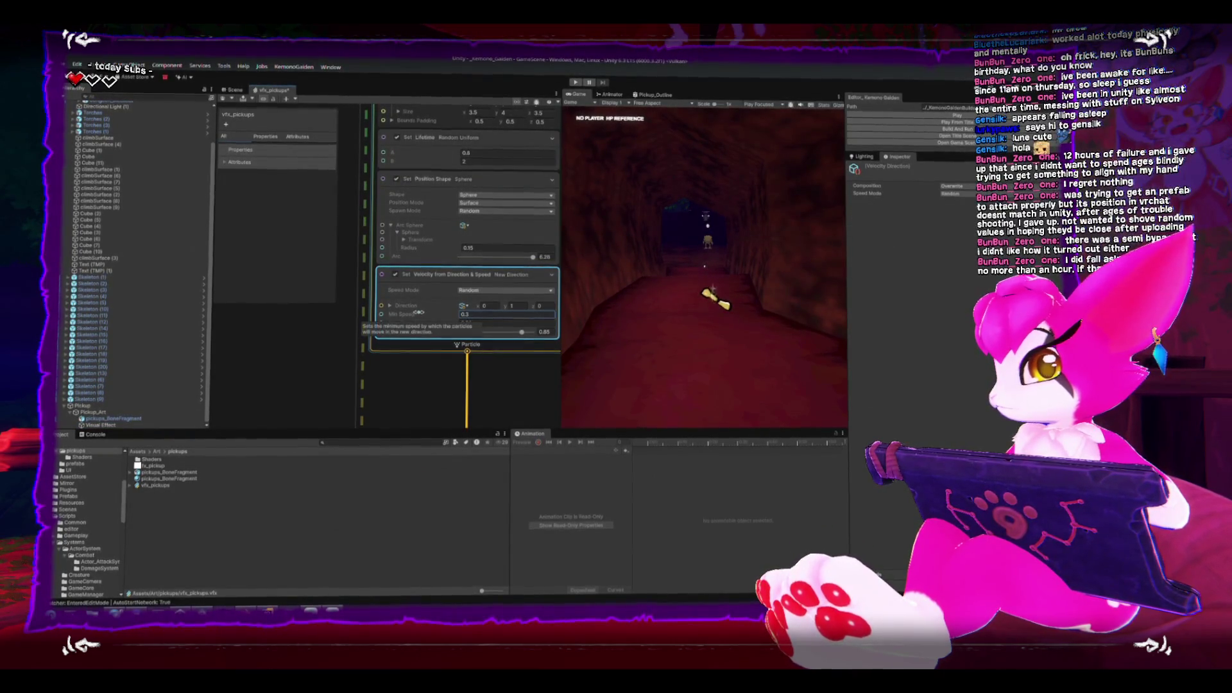
pyautogui.moveTo(400, 159); pyautogui.dragTo(396, 160)
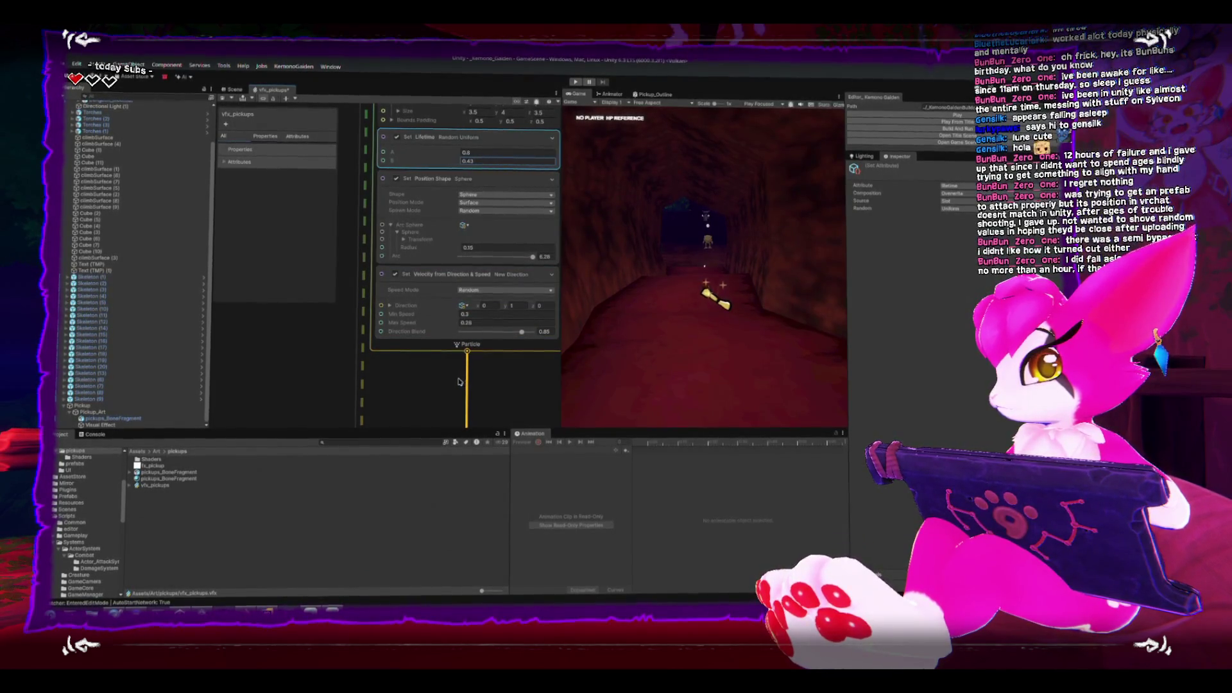
pyautogui.moveTo(495, 370)
pyautogui.mouseDown()
pyautogui.moveTo(480, 326)
pyautogui.moveTo(424, 314)
pyautogui.moveTo(486, 320)
pyautogui.mouseUp()
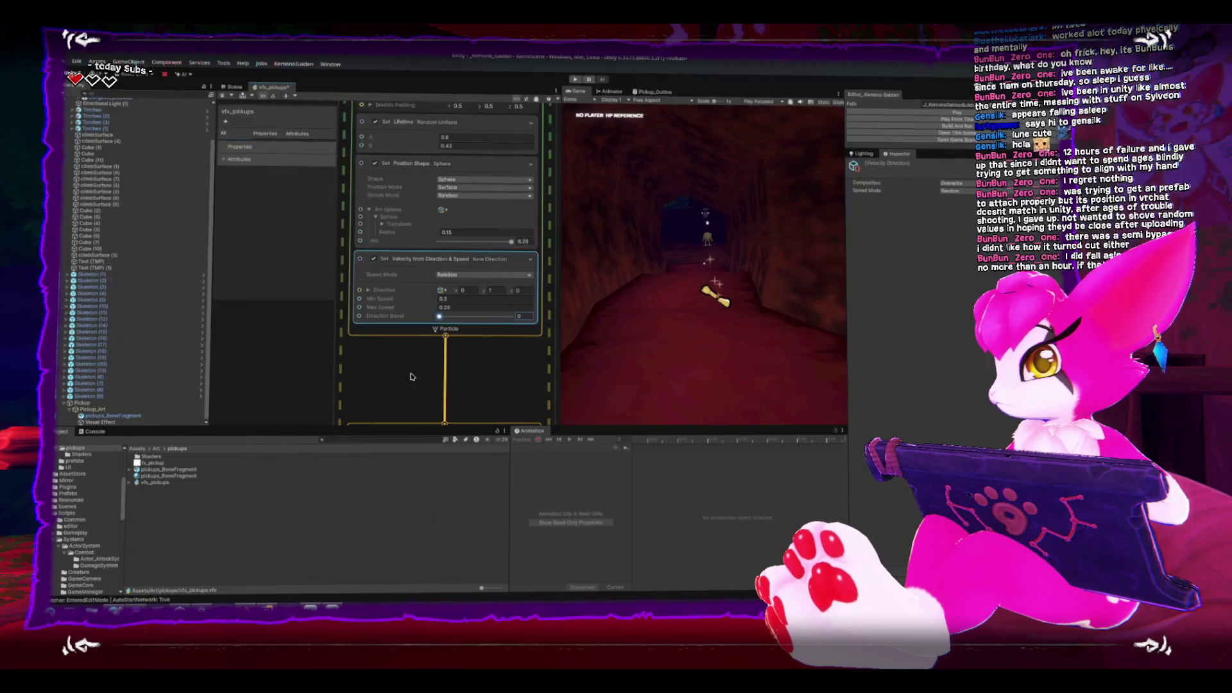
pyautogui.scroll(-5, 412, 377)
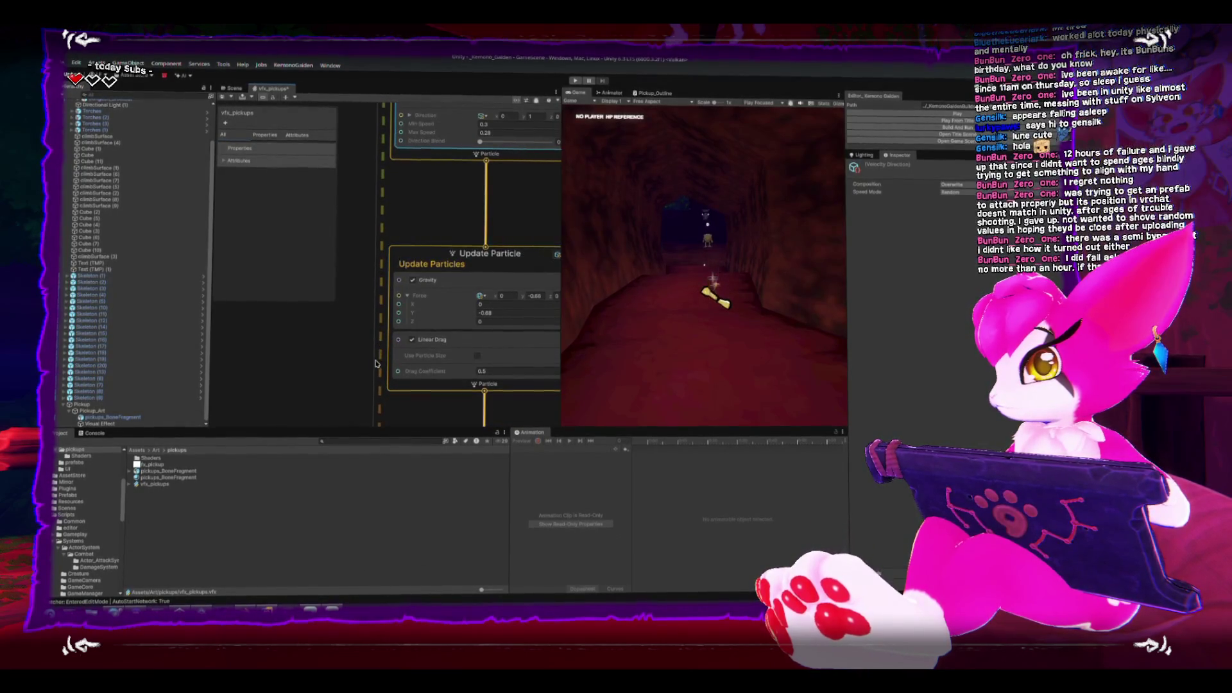
pyautogui.scroll(-3, 385, 366)
pyautogui.moveTo(412, 341)
pyautogui.mouseDown()
pyautogui.moveTo(431, 161)
pyautogui.moveTo(416, 329)
pyautogui.moveTo(407, 210)
pyautogui.mouseUp()
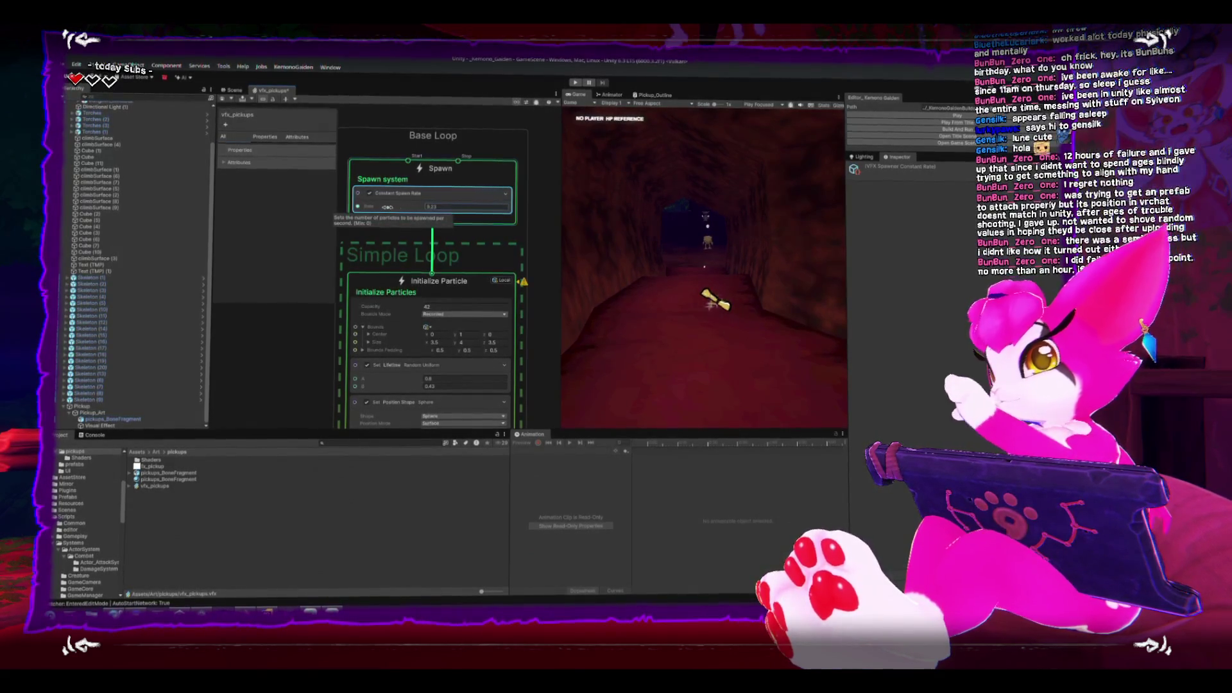
# Select the Pickup object in the Hierarchy and open the Prefabs folder in the Project window.
pyautogui.click(232, 92)
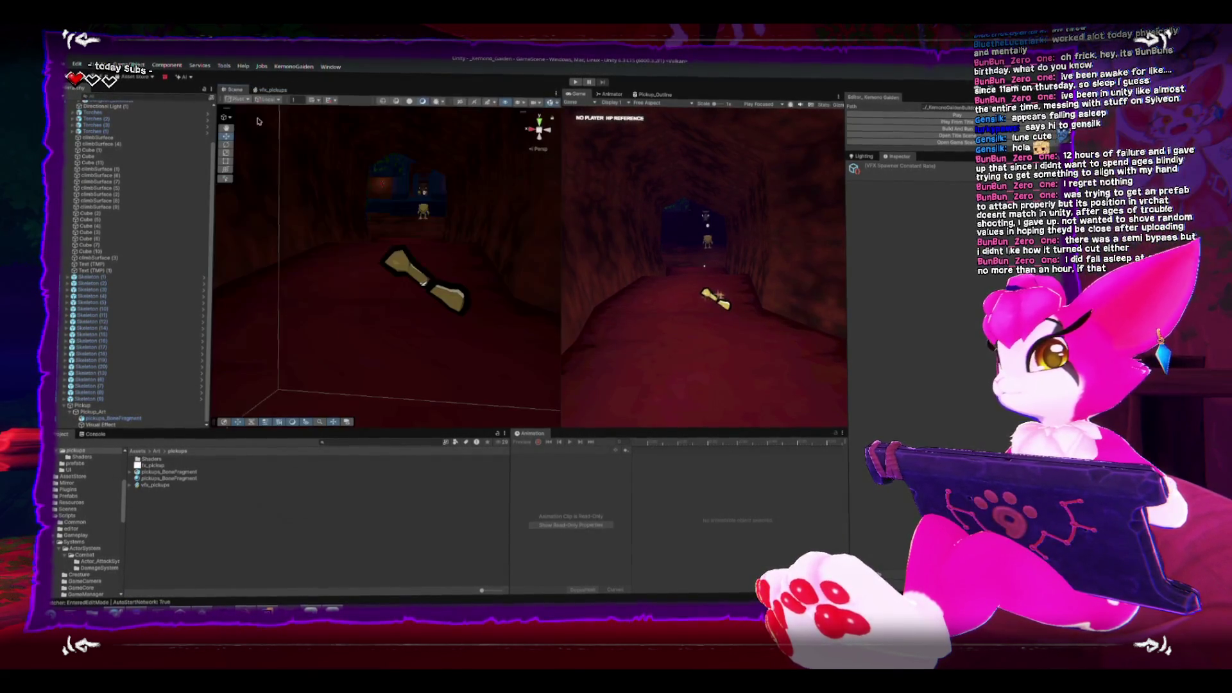
pyautogui.scroll(-5, 464, 219)
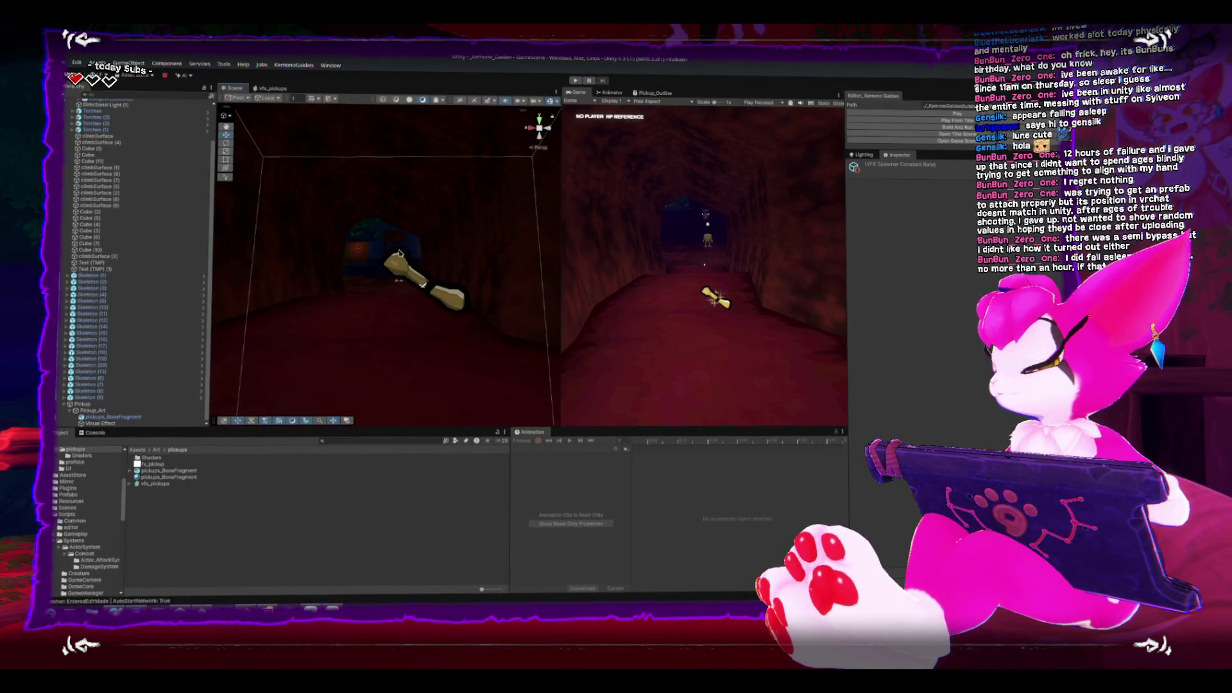
pyautogui.click(82, 406)
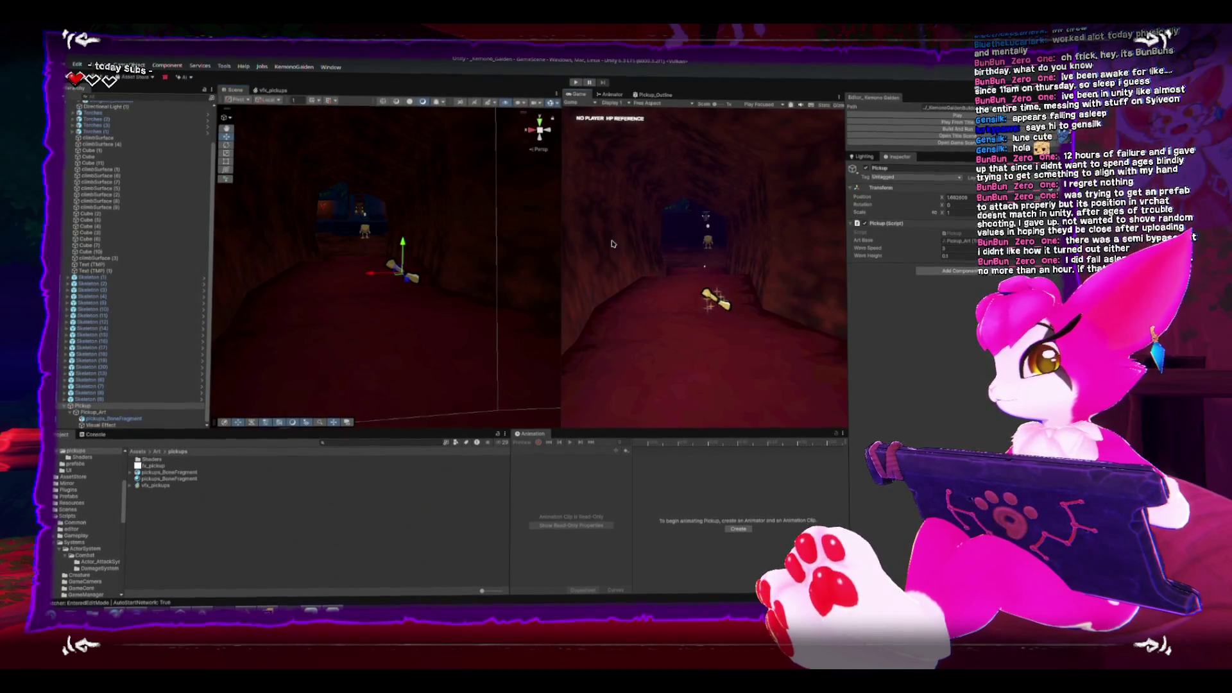
pyautogui.scroll(3, 388, 219)
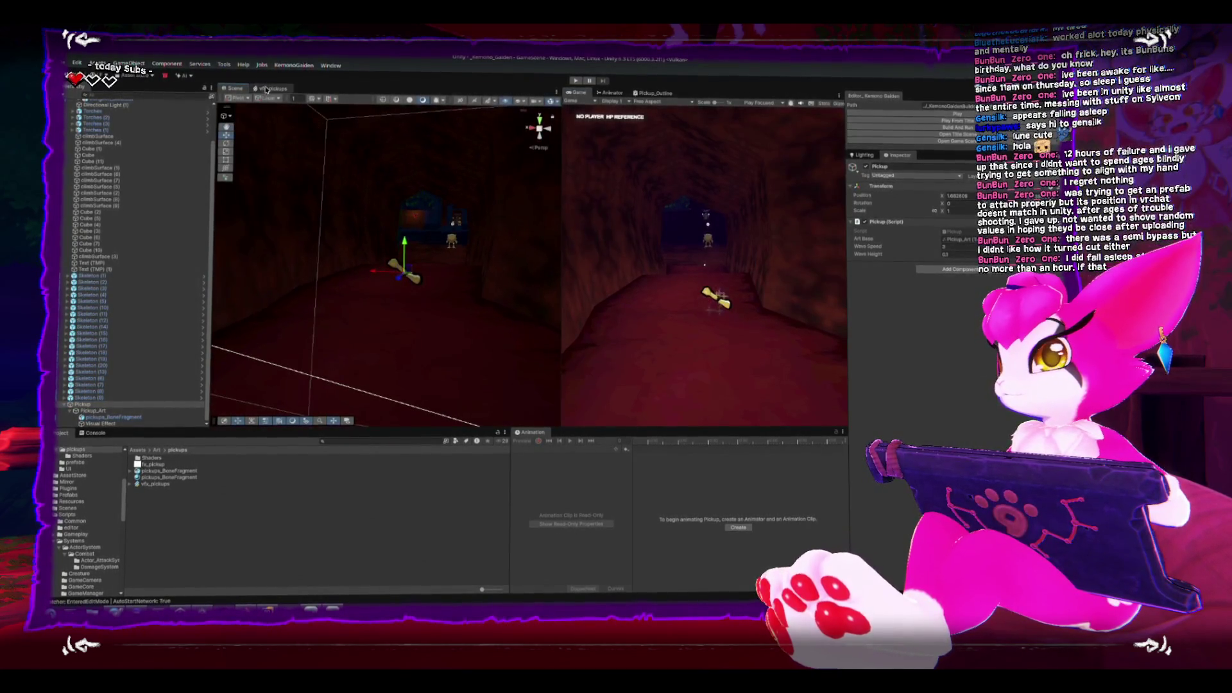
pyautogui.click(267, 89)
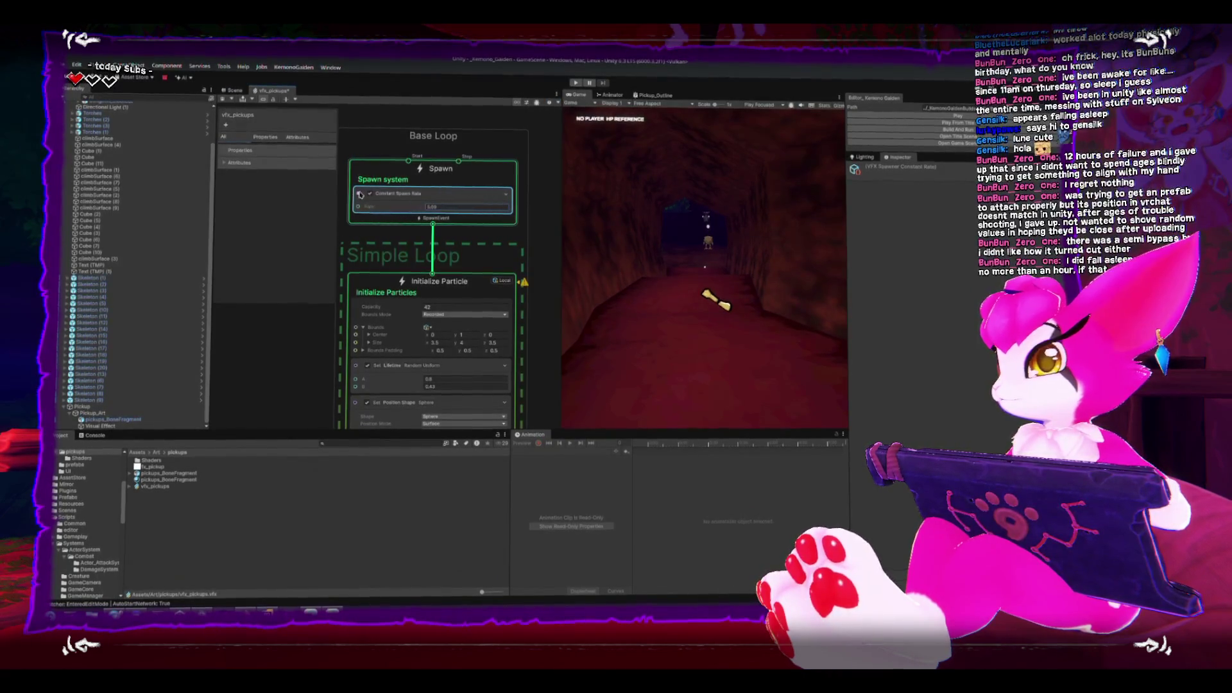
pyautogui.click(234, 90)
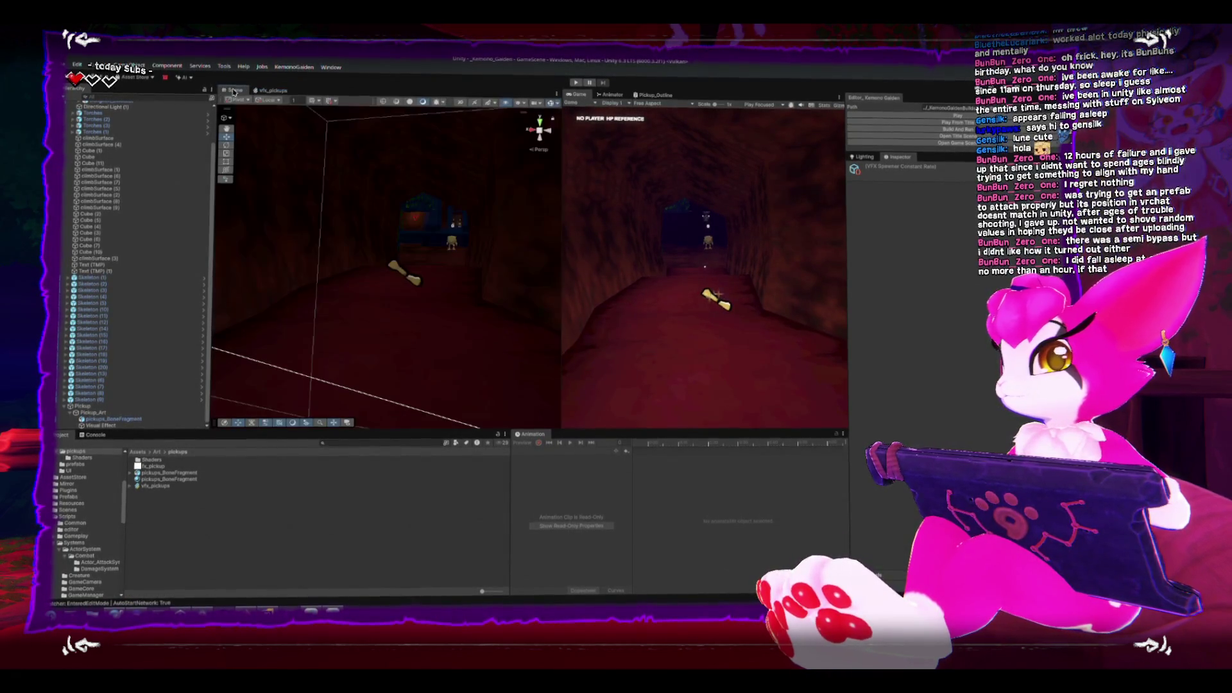
pyautogui.click(96, 406)
pyautogui.click(69, 498)
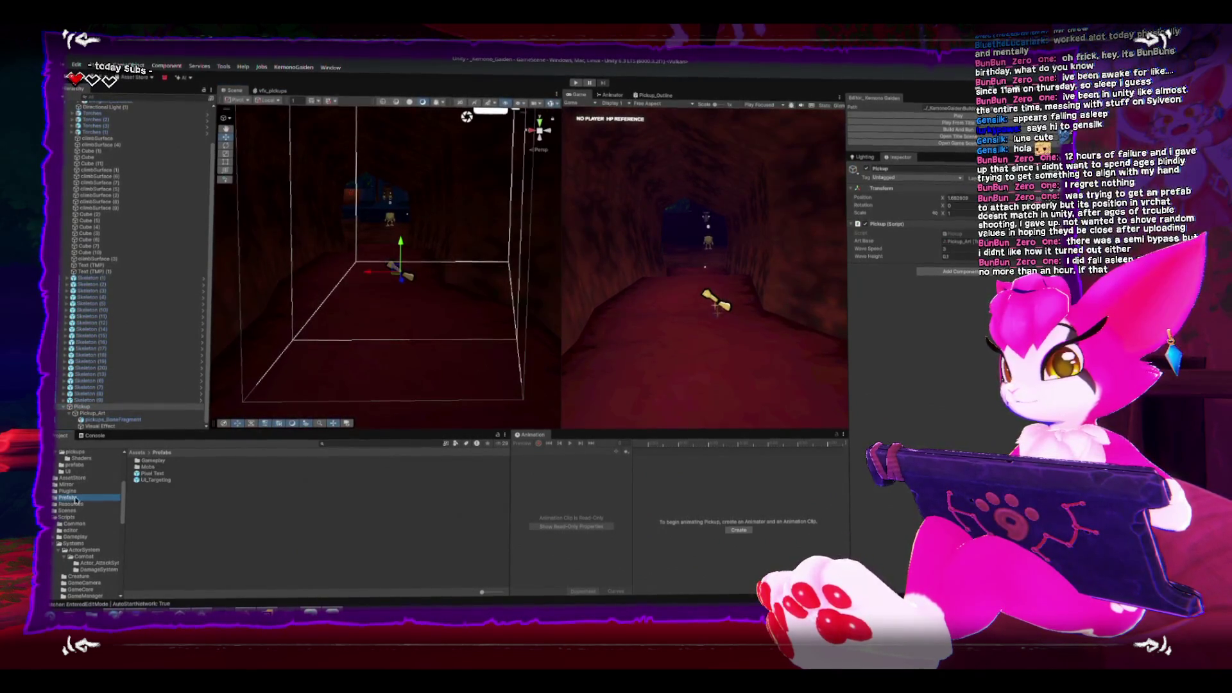
# Save the Pickup object as a new prefab in the Prefabs/Gameplay folder.
pyautogui.doubleClick(136, 463)
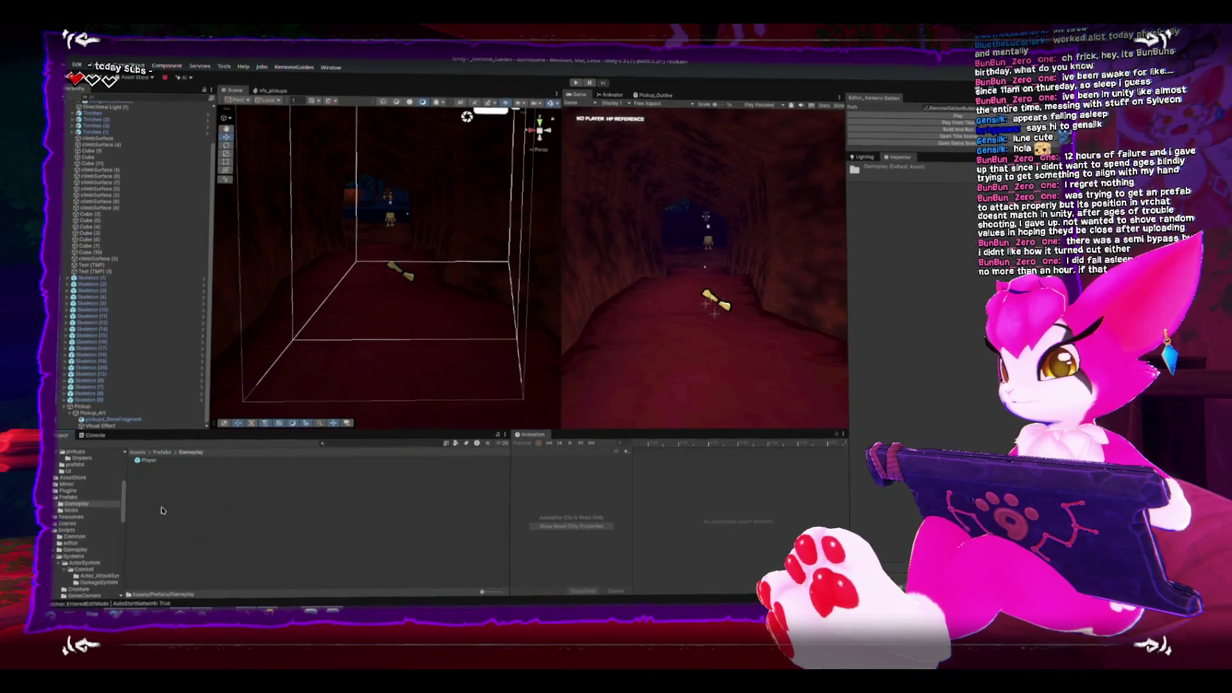
pyautogui.rightClick(192, 526)
pyautogui.moveTo(292, 287)
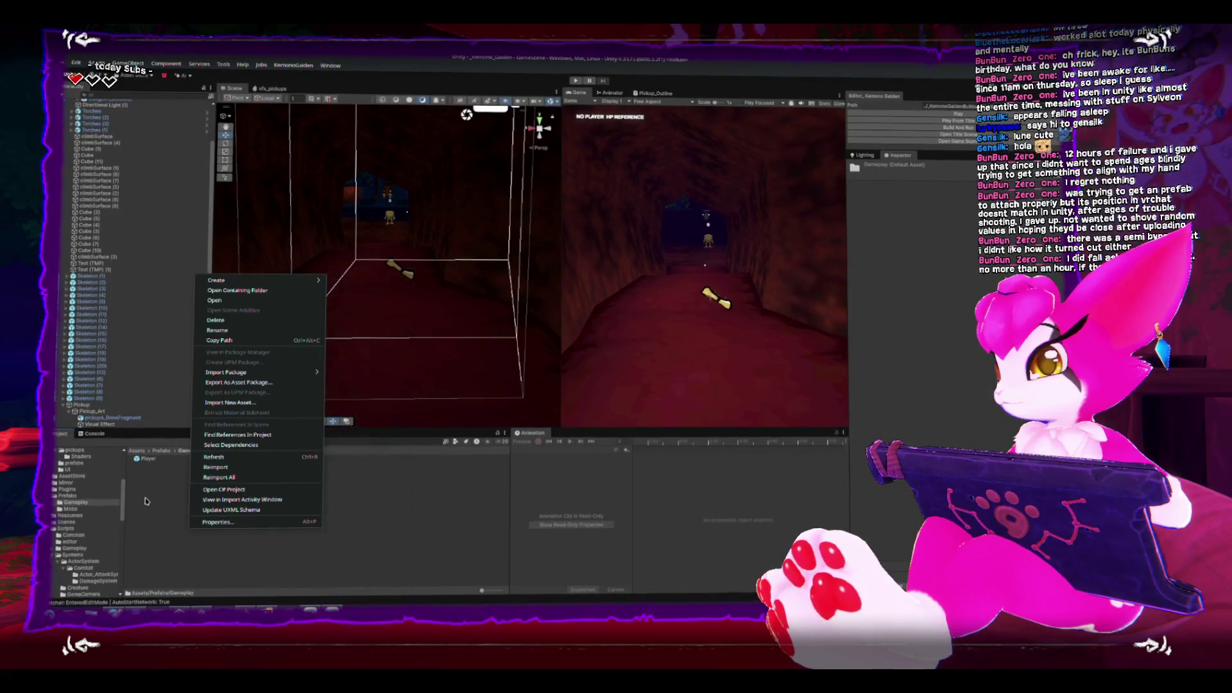
pyautogui.press('Escape')
pyautogui.moveTo(81, 406); pyautogui.dragTo(194, 531)
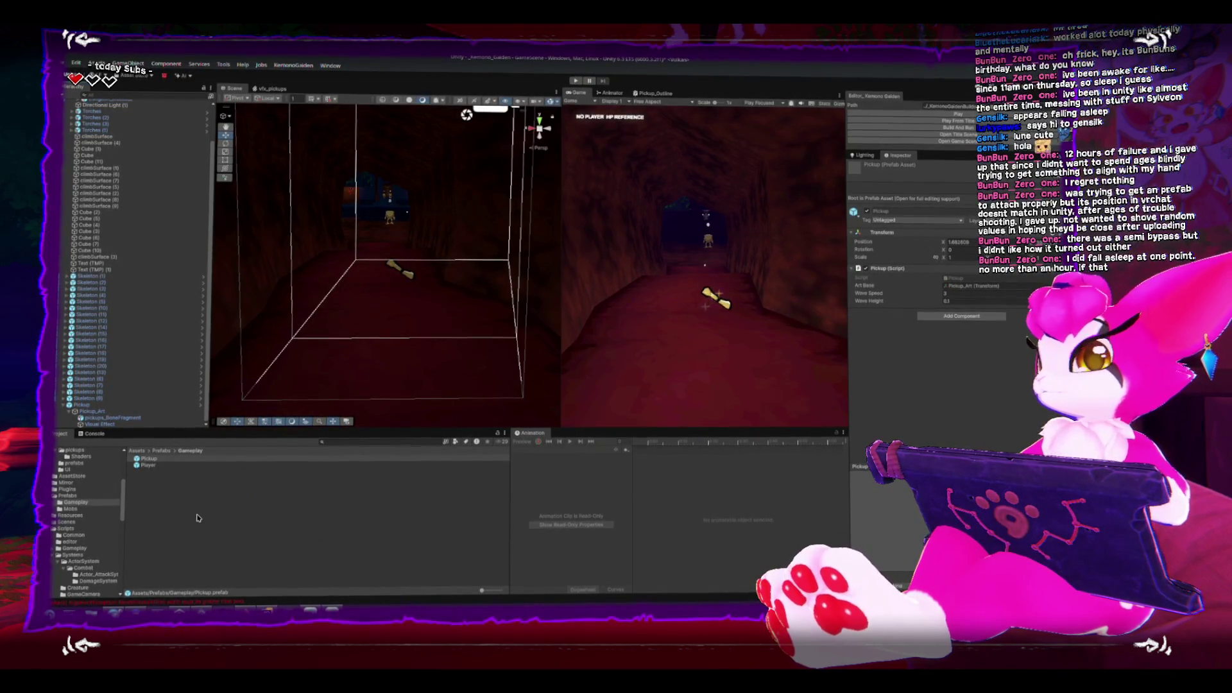
# Select the Pickup instance in the scene and frame it in view.
pyautogui.click(399, 269)
pyautogui.press('f')
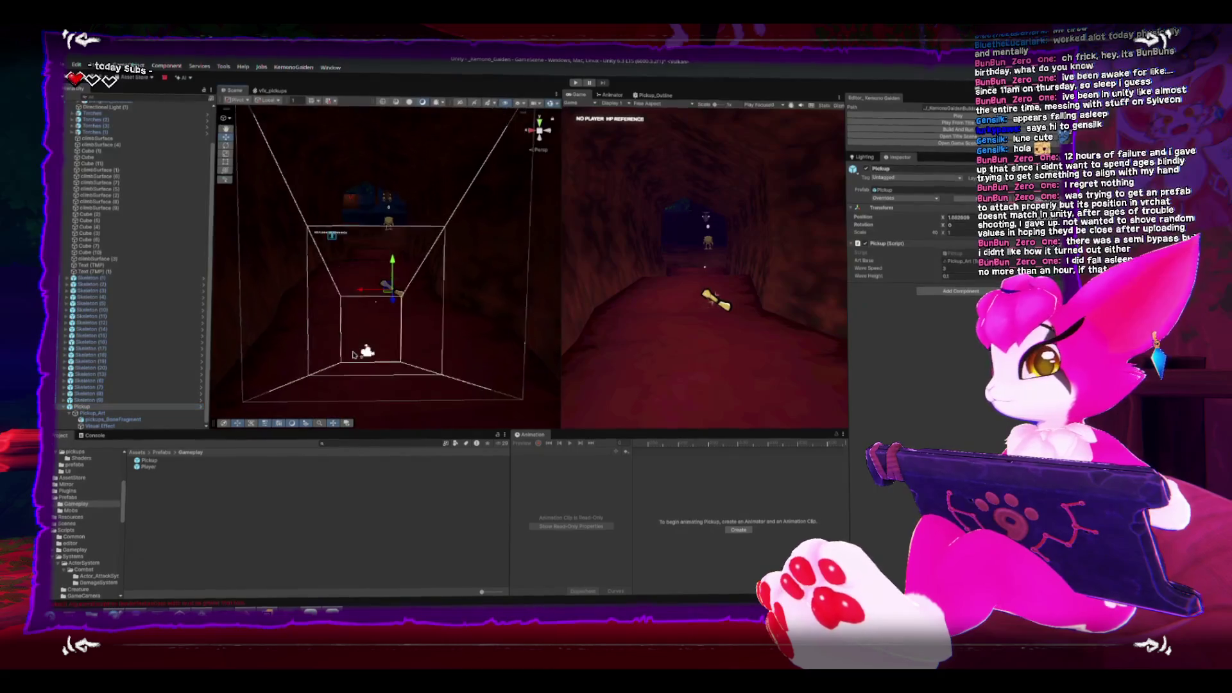
pyautogui.moveTo(353, 355)
pyautogui.mouseDown()
pyautogui.moveTo(344, 317)
pyautogui.moveTo(424, 261)
pyautogui.moveTo(397, 276)
pyautogui.moveTo(407, 289)
pyautogui.moveTo(438, 280)
pyautogui.moveTo(340, 352)
pyautogui.moveTo(358, 295)
pyautogui.mouseUp()
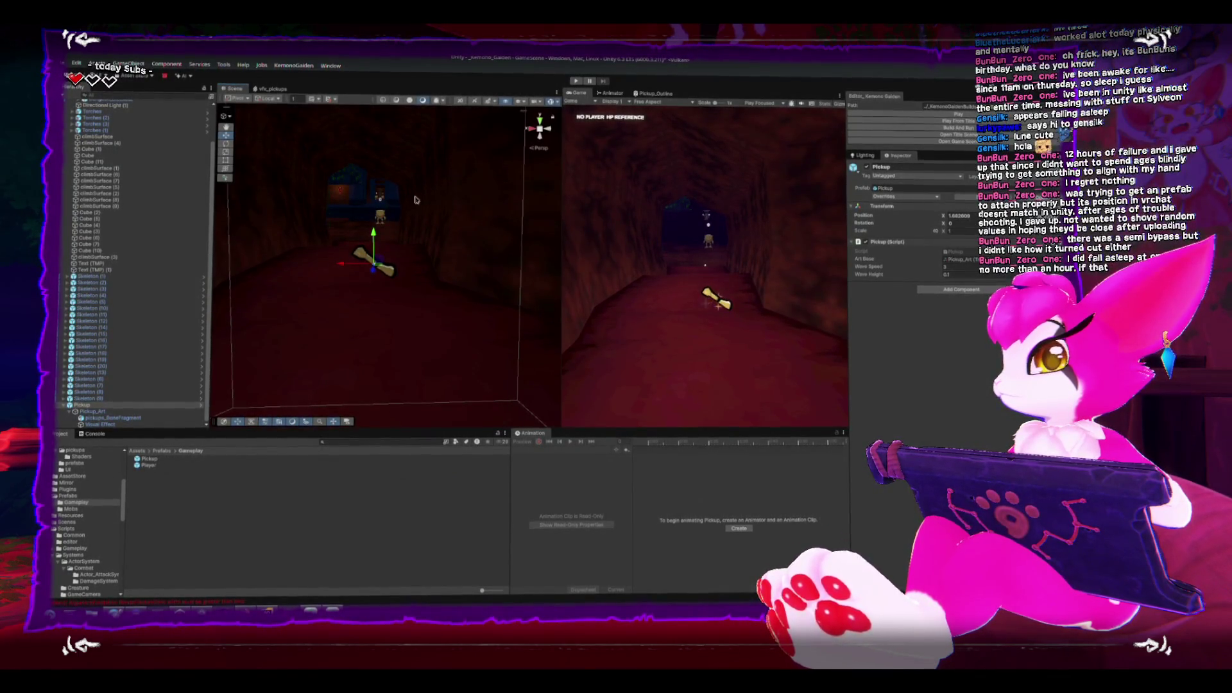
pyautogui.scroll(-5, 417, 202)
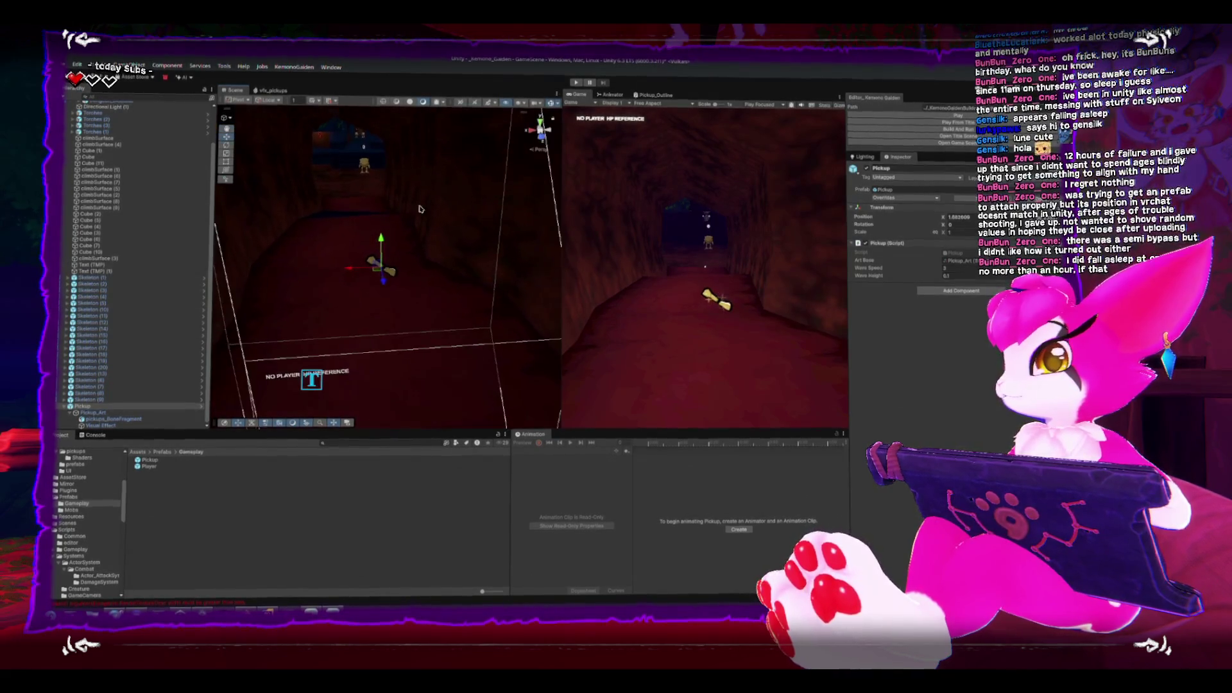
pyautogui.moveTo(421, 209)
pyautogui.mouseDown()
pyautogui.moveTo(424, 194)
pyautogui.moveTo(387, 216)
pyautogui.mouseUp()
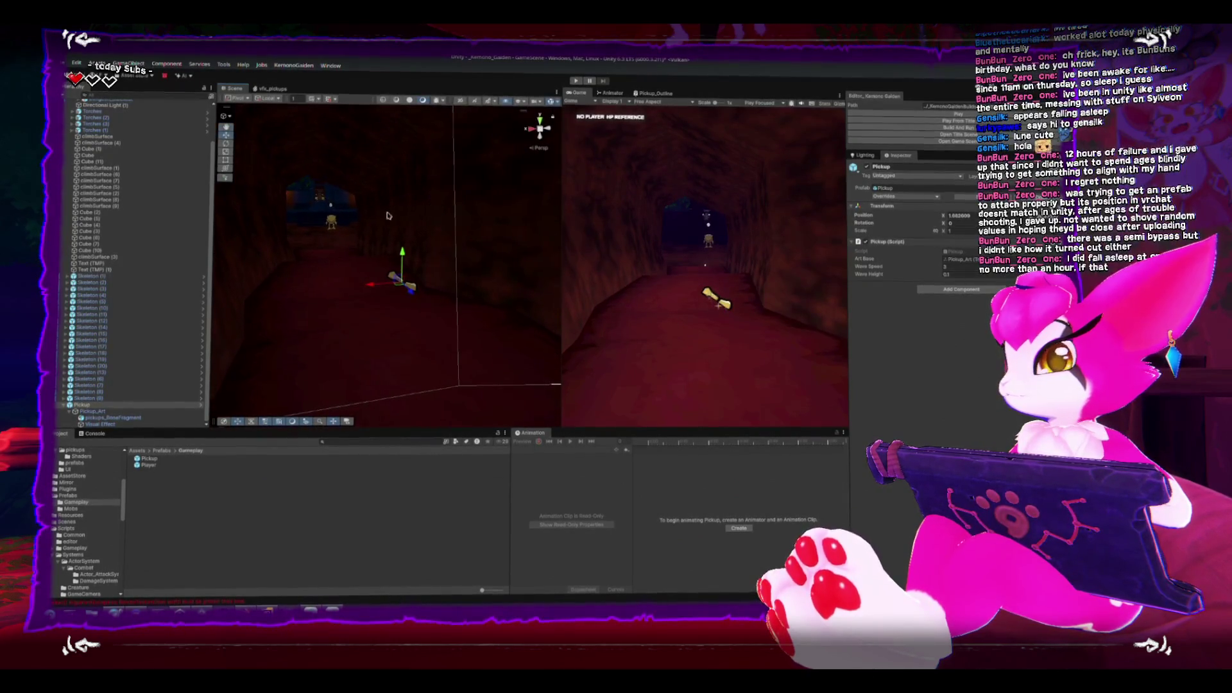
pyautogui.click(332, 225)
pyautogui.press('f')
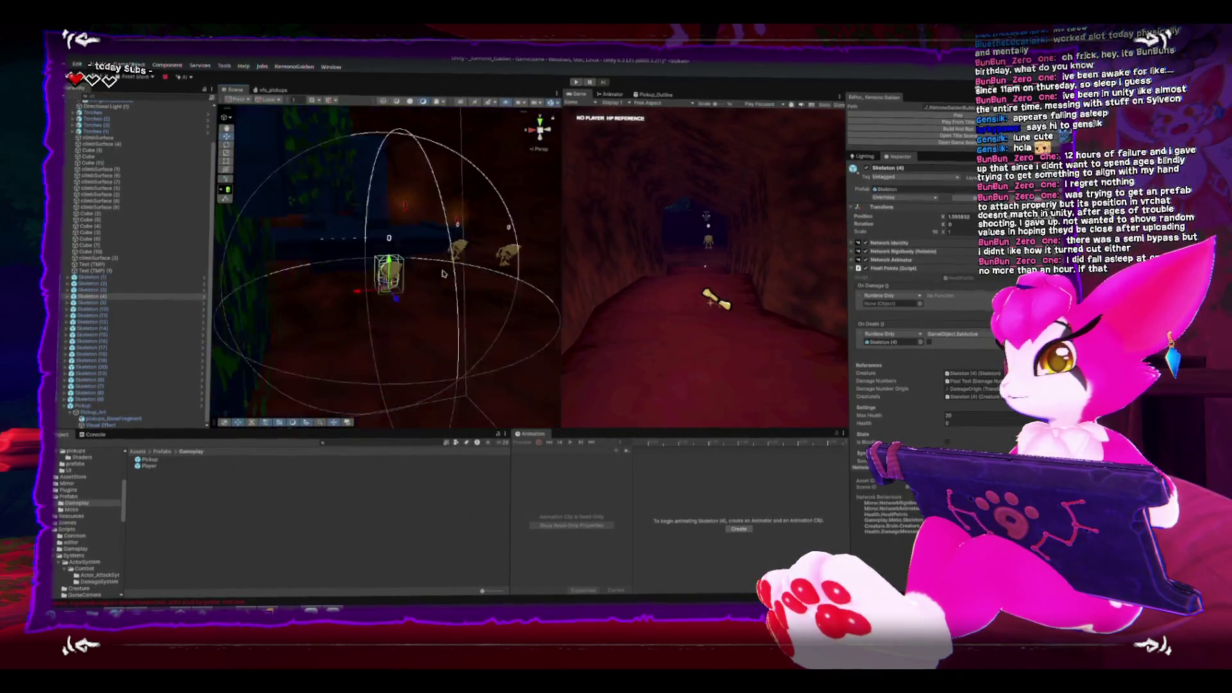
pyautogui.scroll(-5, 450, 303)
pyautogui.moveTo(449, 297)
pyautogui.mouseDown()
pyautogui.moveTo(440, 255)
pyautogui.moveTo(365, 234)
pyautogui.moveTo(352, 248)
pyautogui.moveTo(389, 233)
pyautogui.moveTo(357, 210)
pyautogui.mouseUp()
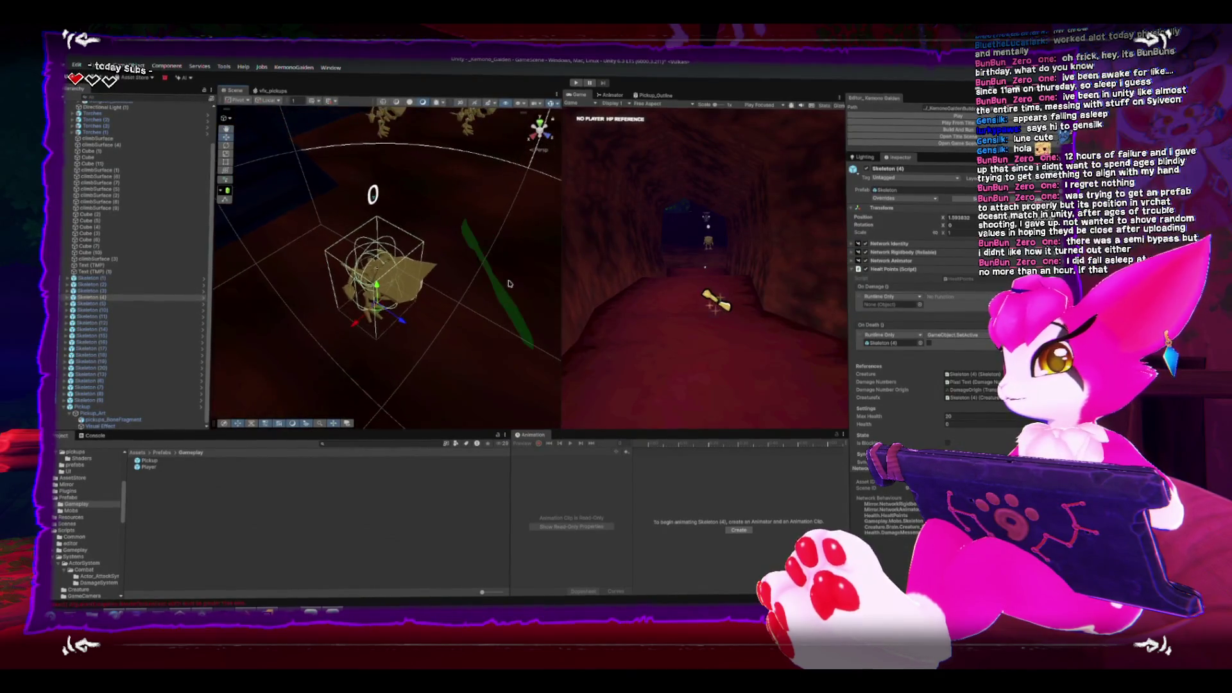
pyautogui.click(358, 211)
pyautogui.press('f')
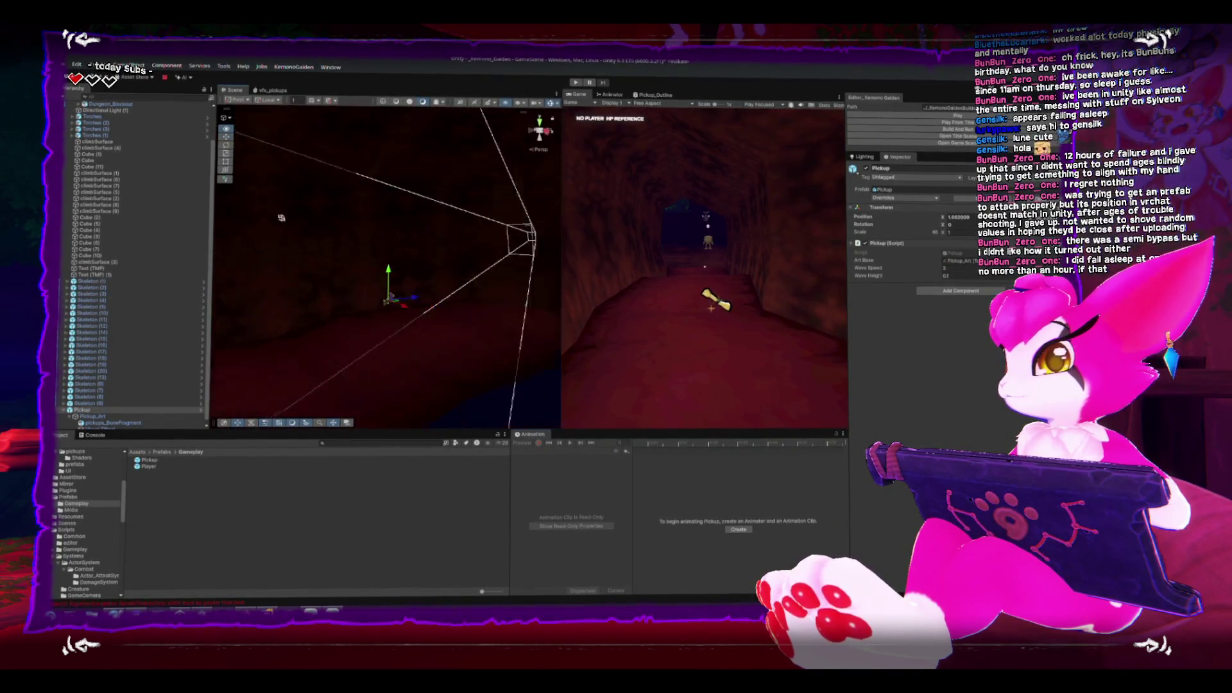
pyautogui.moveTo(243, 240)
pyautogui.mouseDown()
pyautogui.moveTo(394, 285)
pyautogui.moveTo(385, 294)
pyautogui.mouseUp()
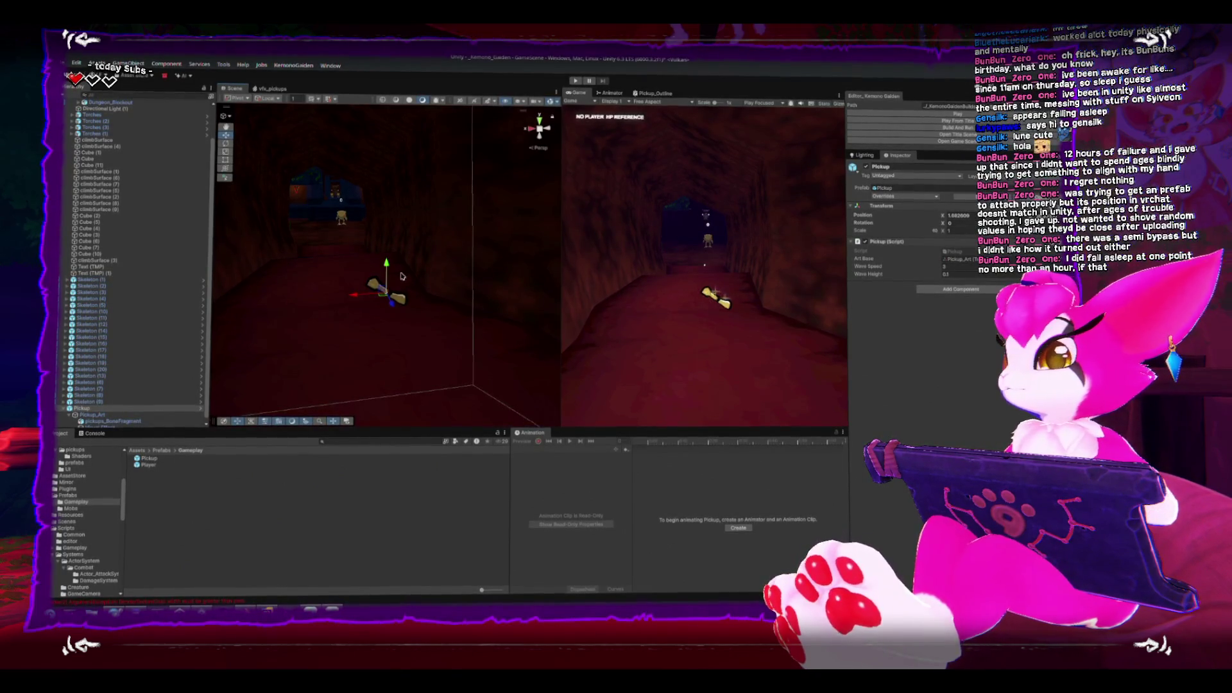
pyautogui.scroll(5, 401, 276)
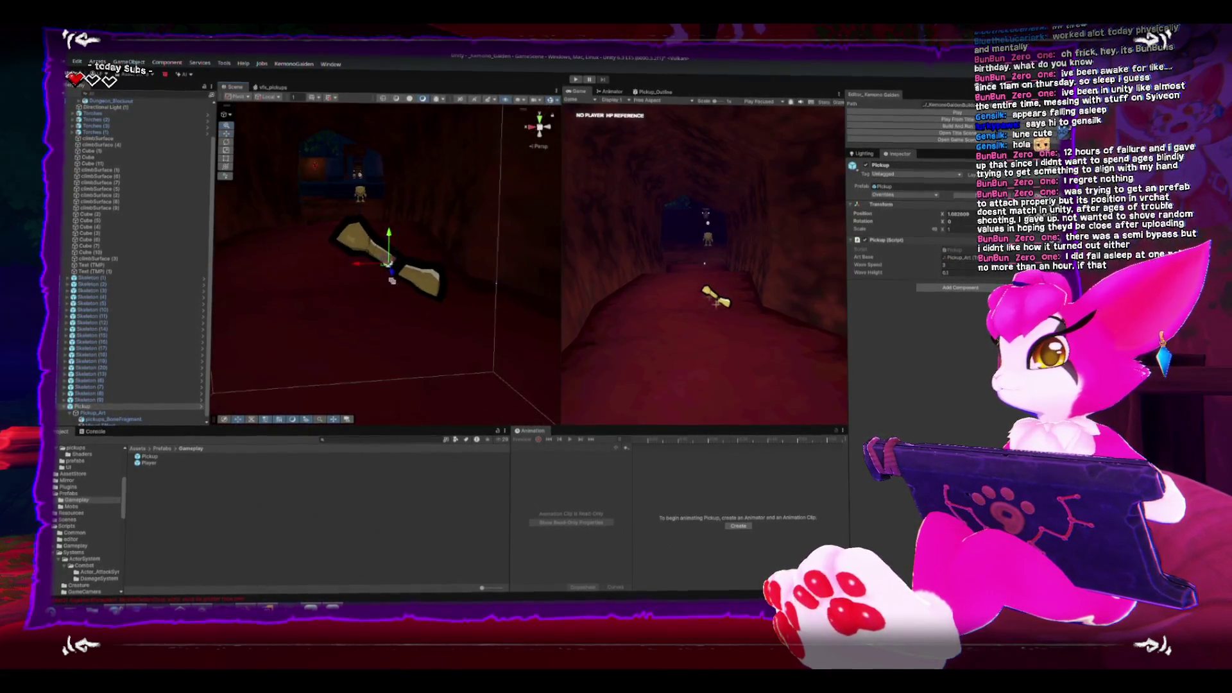
pyautogui.moveTo(392, 281); pyautogui.dragTo(394, 269)
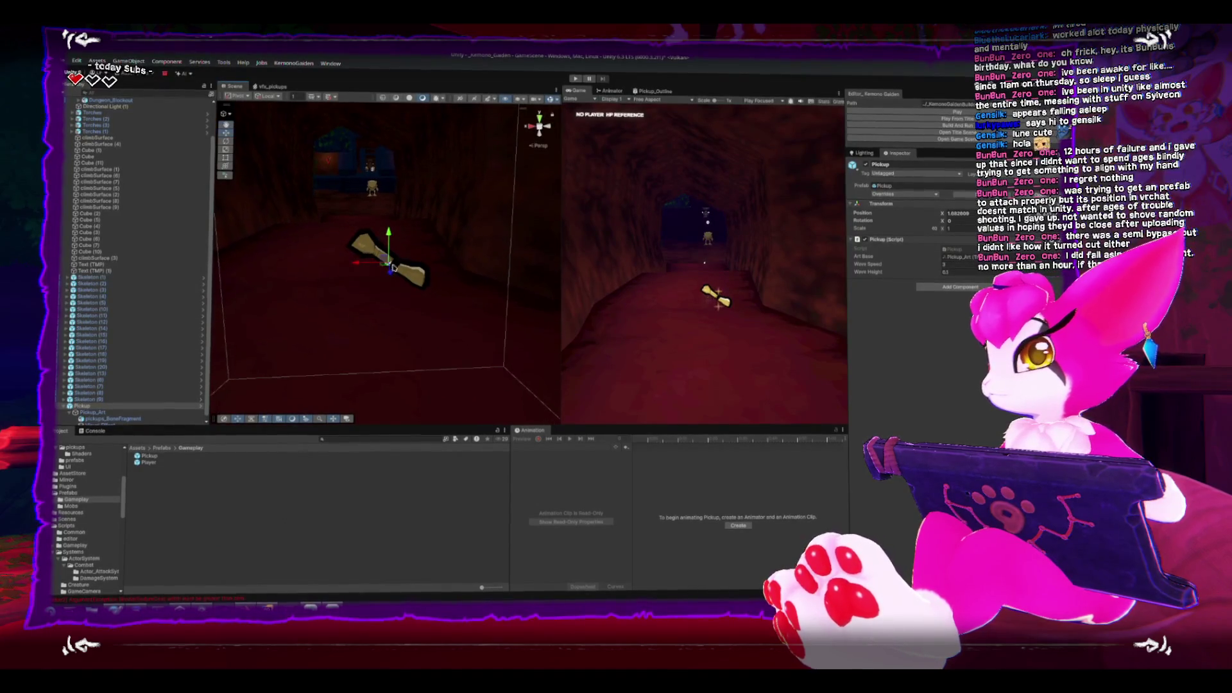